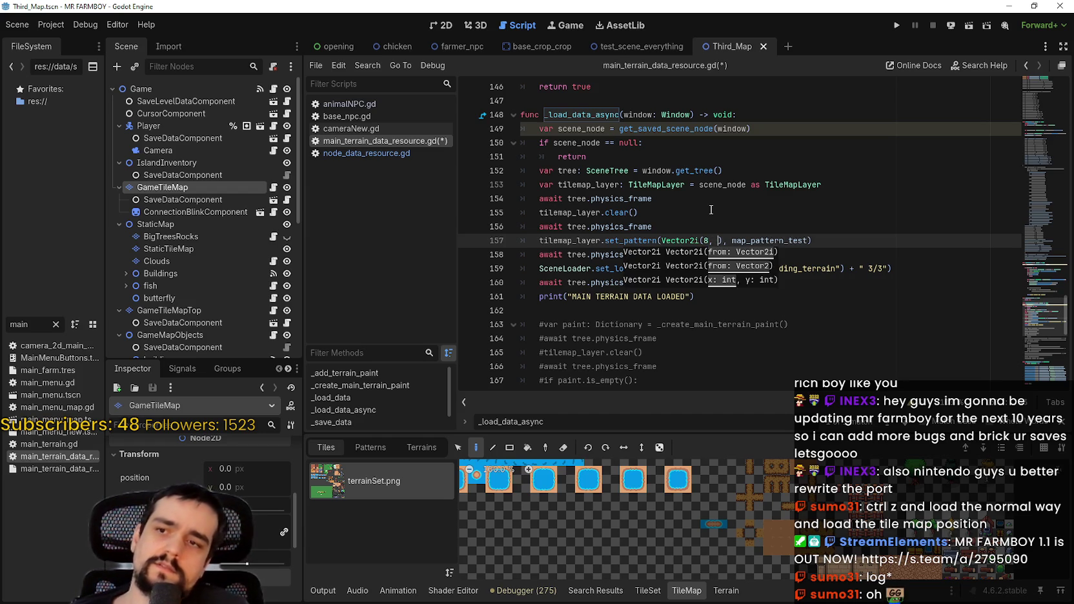
# - Finish line 157 as Vector2i(8, 8), launch the game, and move the music window out of the way
pyautogui.write('8')
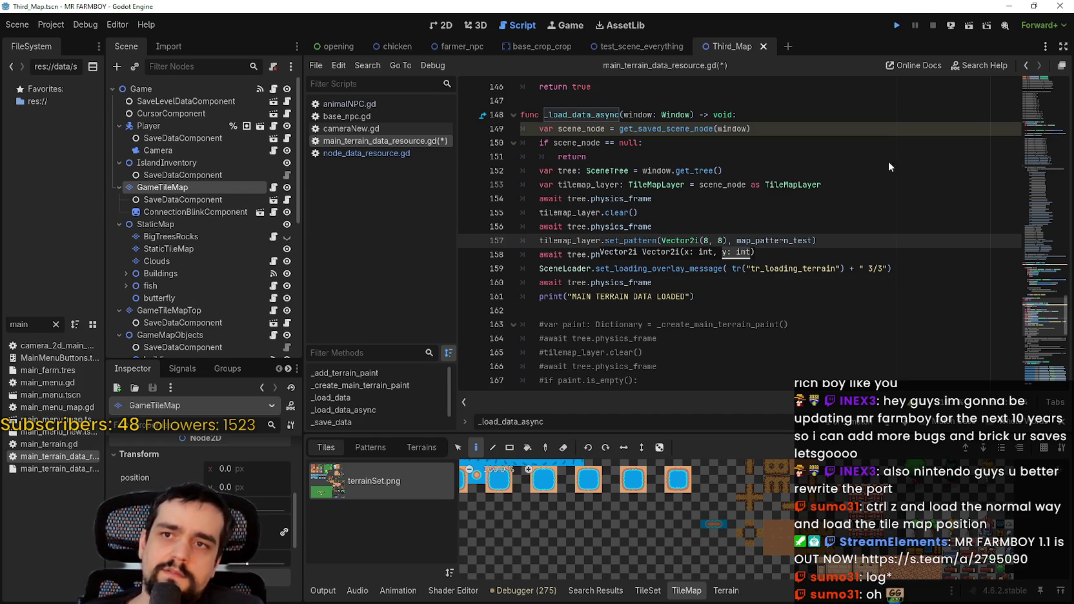
pyautogui.press('F5')
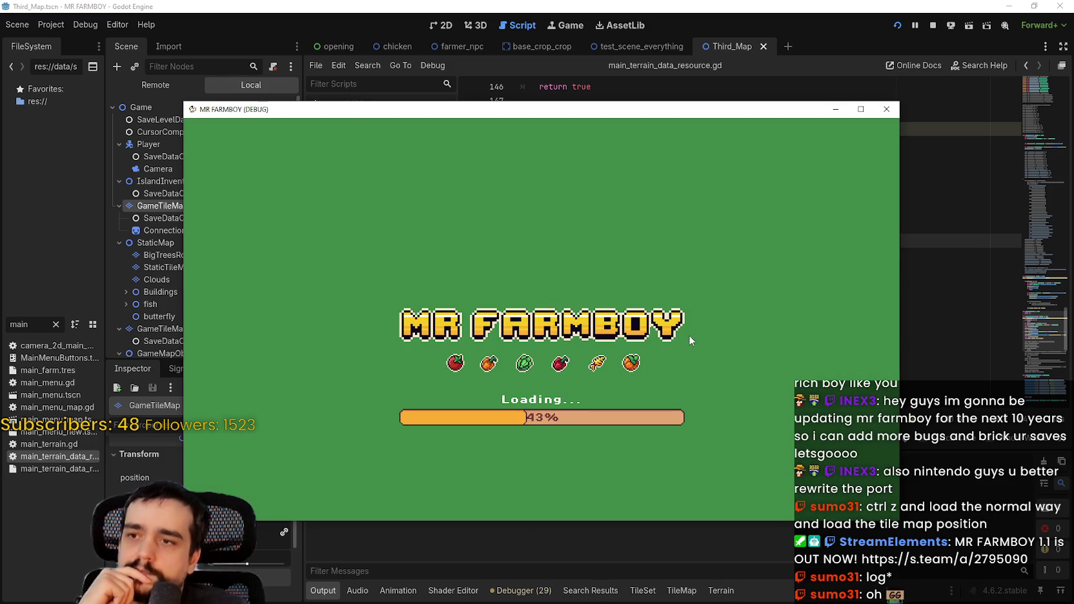
pyautogui.moveTo(614, 114); pyautogui.dragTo(678, 44)
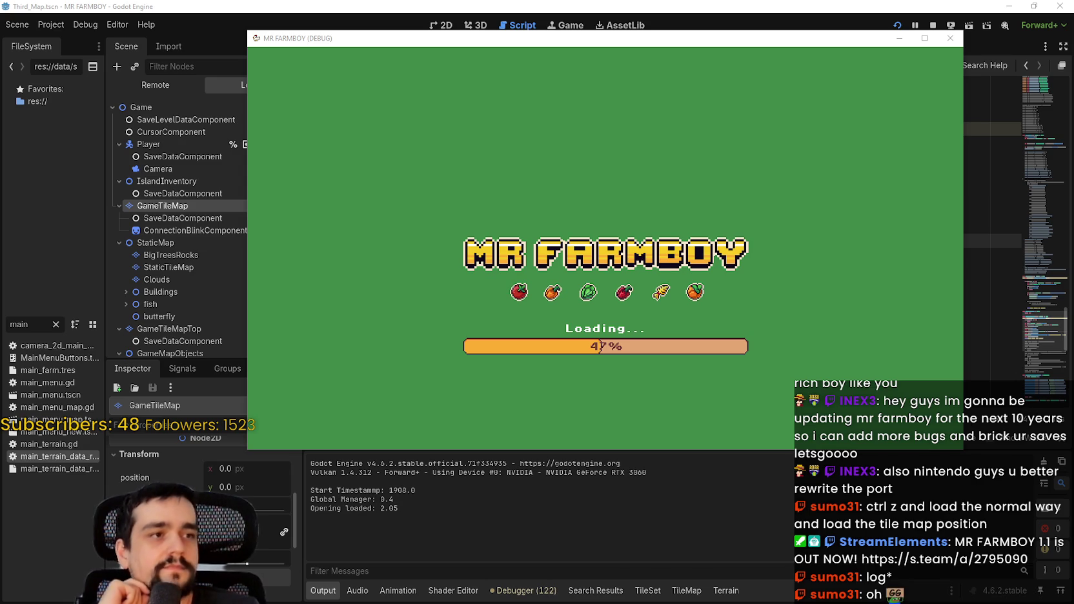
pyautogui.hotkey('alt', 'Tab')
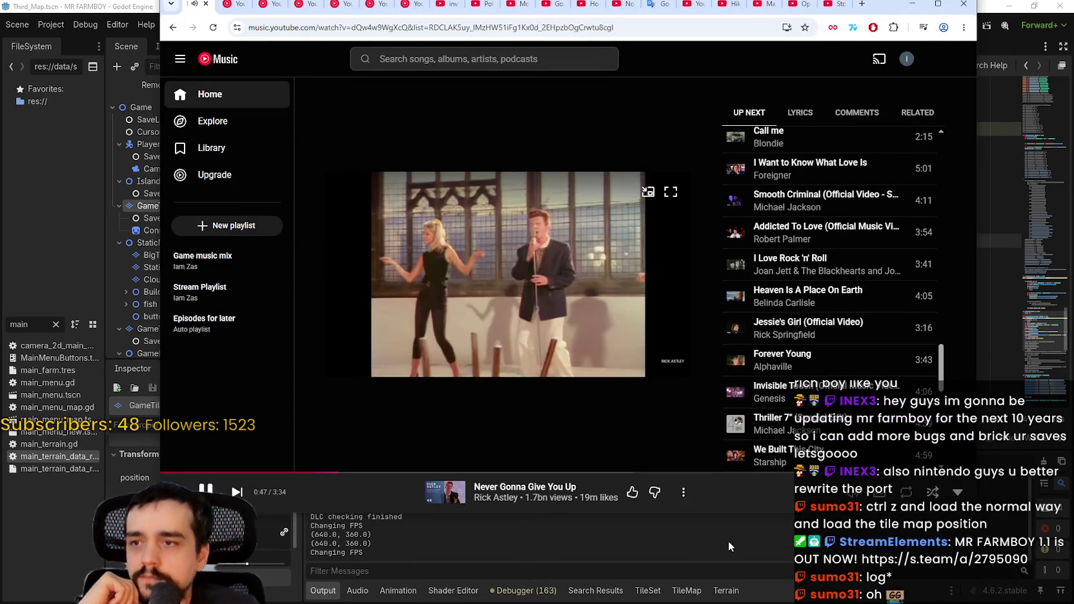
pyautogui.click(912, 5)
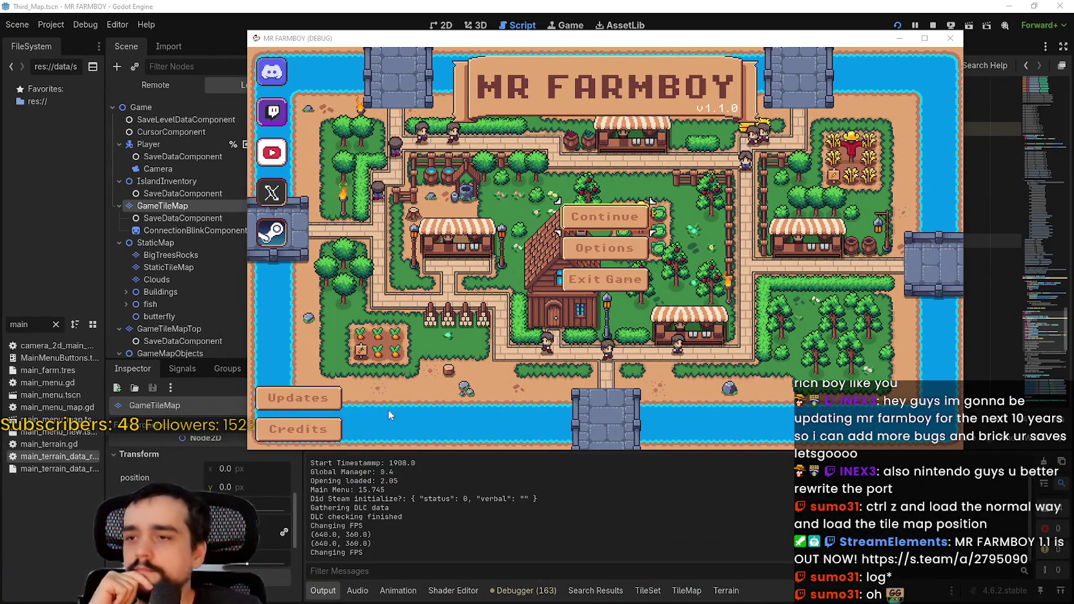
# - Continue from the main menu and load Save 8 from the save list
pyautogui.click(599, 215)
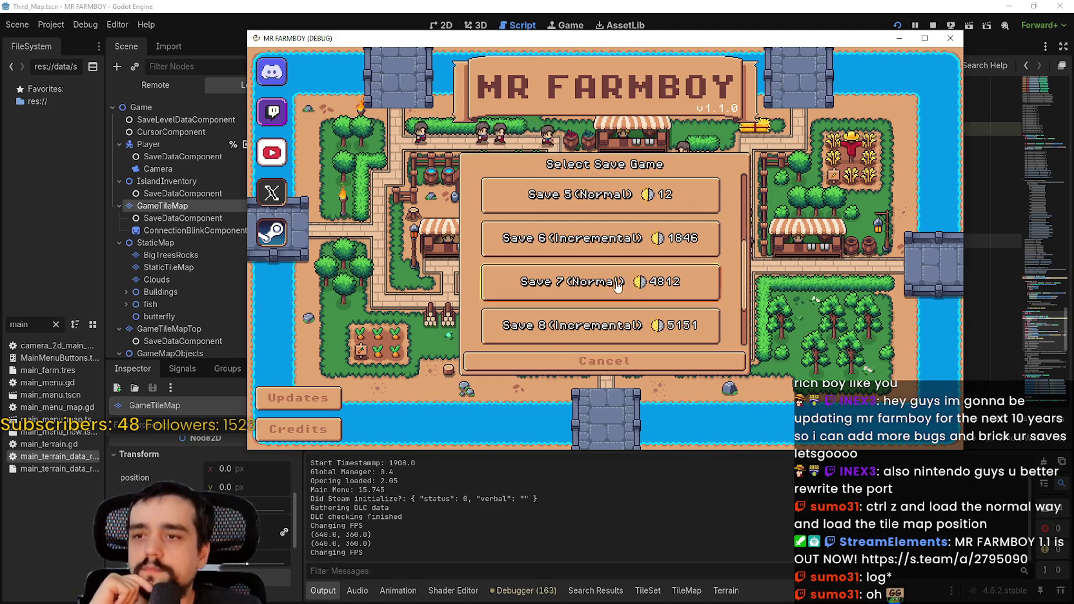
pyautogui.scroll(-3, 596, 279)
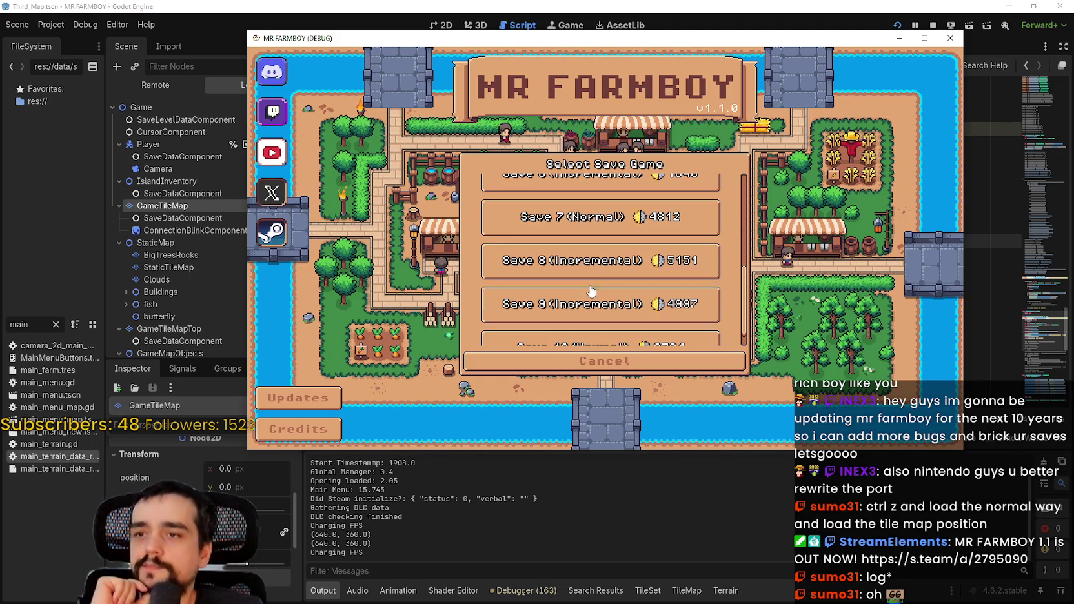
pyautogui.click(595, 265)
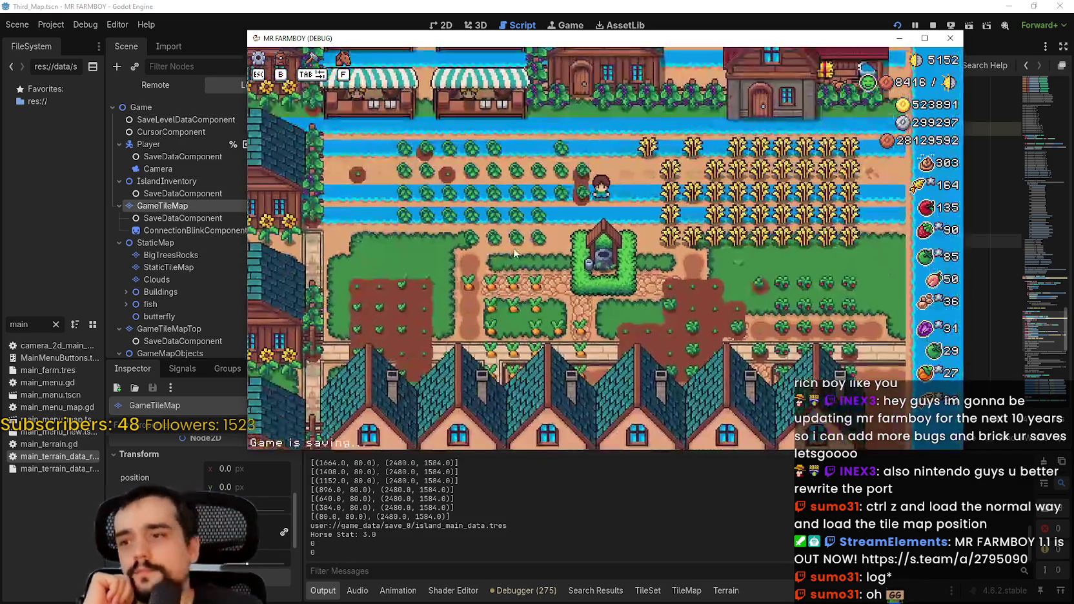
# - Zoom around the loaded farm map in a maximised window, then restore and close the game
pyautogui.scroll(-5, 639, 321)
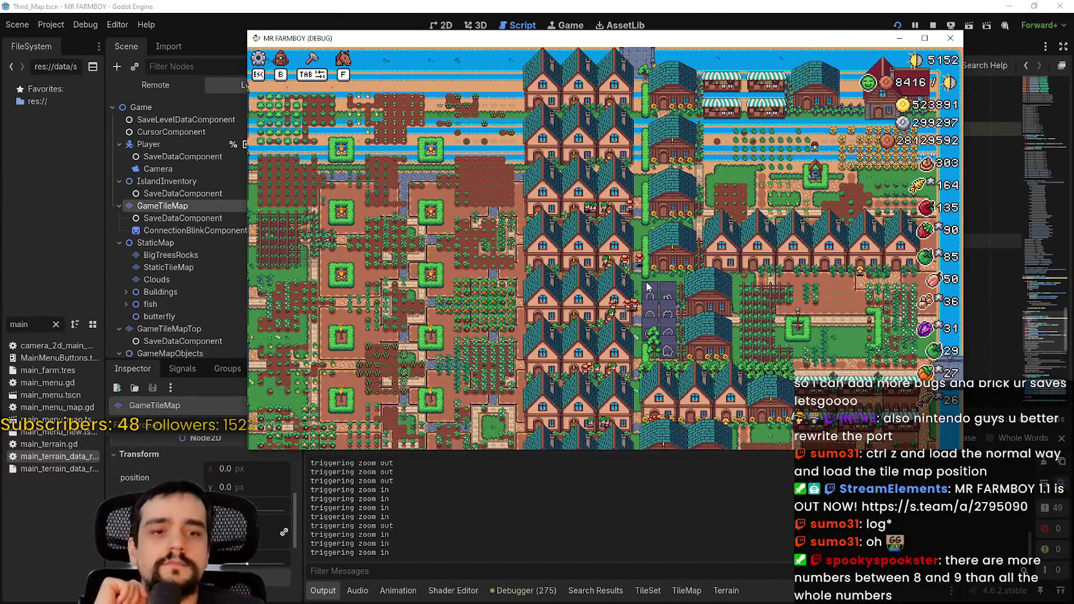
pyautogui.scroll(4, 680, 266)
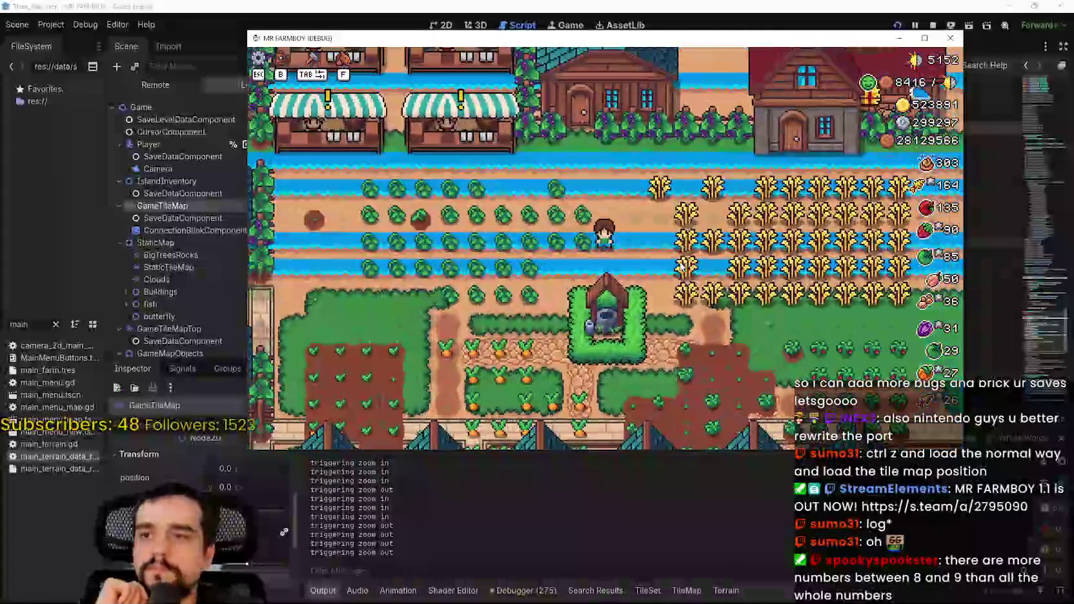
pyautogui.scroll(-2, 694, 306)
pyautogui.scroll(-4, 688, 309)
pyautogui.scroll(-2, 698, 322)
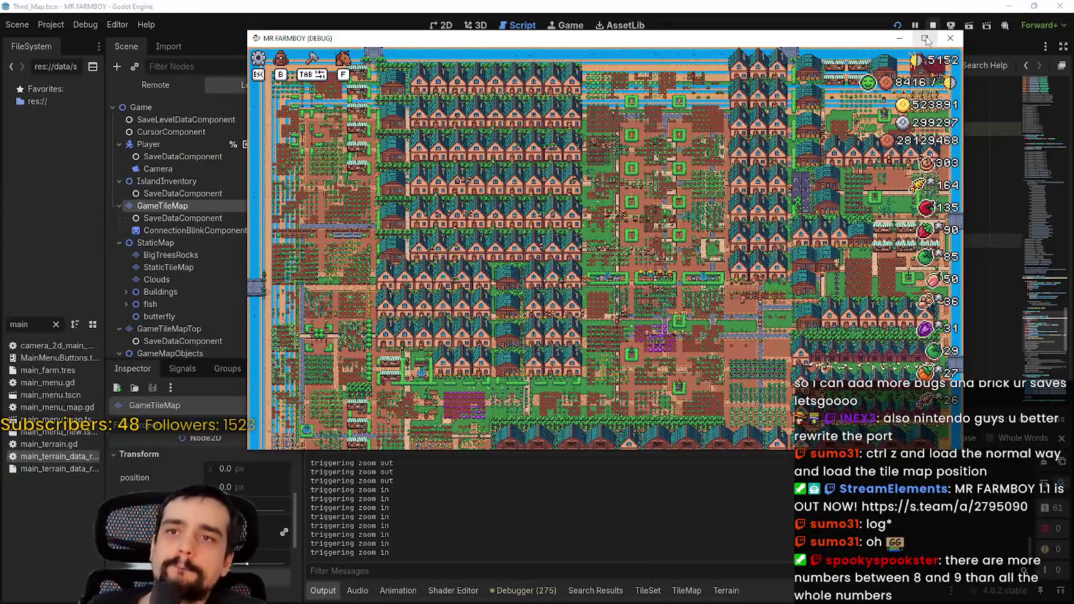
pyautogui.click(926, 39)
pyautogui.scroll(5, 831, 360)
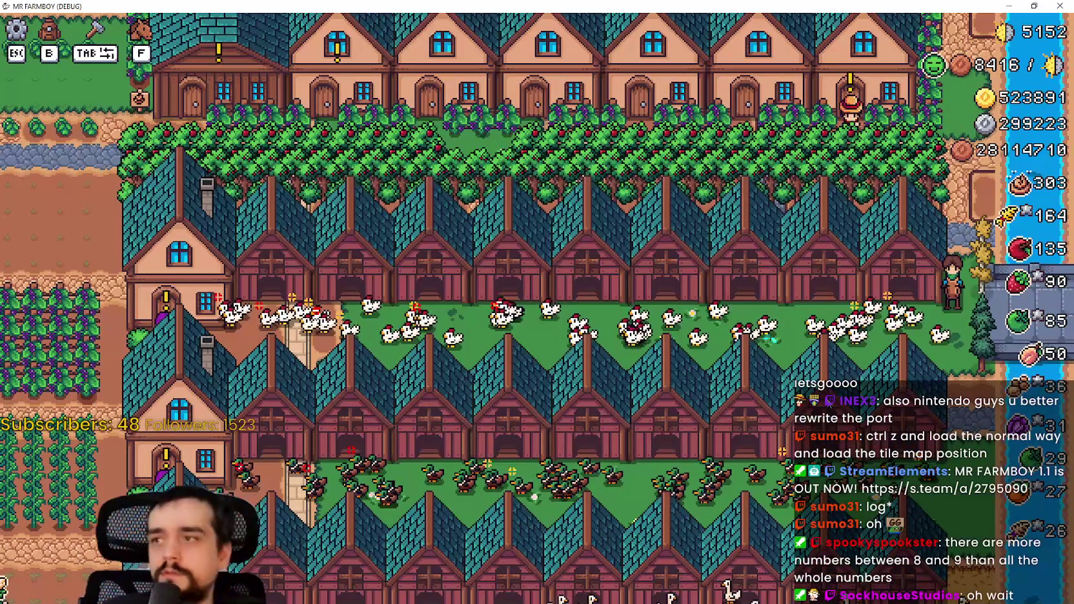
pyautogui.scroll(-3, 442, 293)
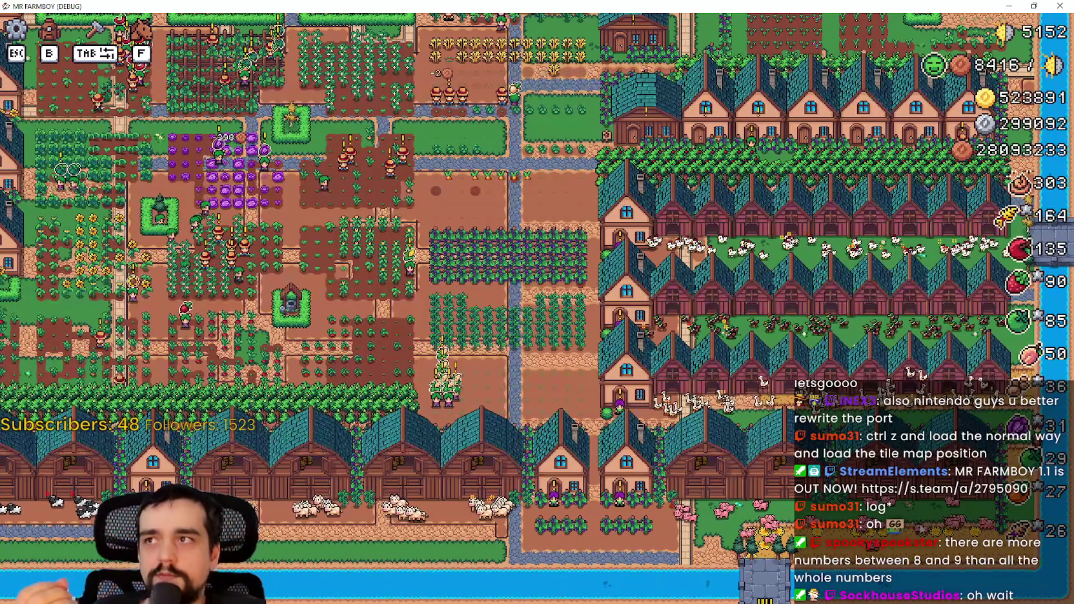
pyautogui.click(1036, 7)
pyautogui.click(922, 26)
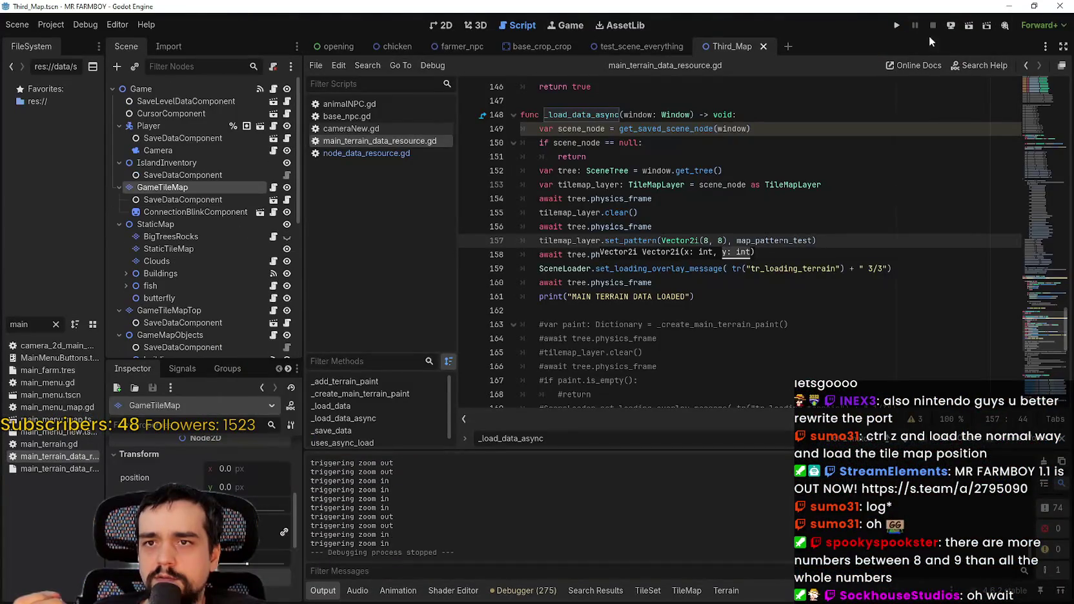
# - Change line 157 to Vector2i(8, -8), test-run the project, and stop it
pyautogui.click(704, 240)
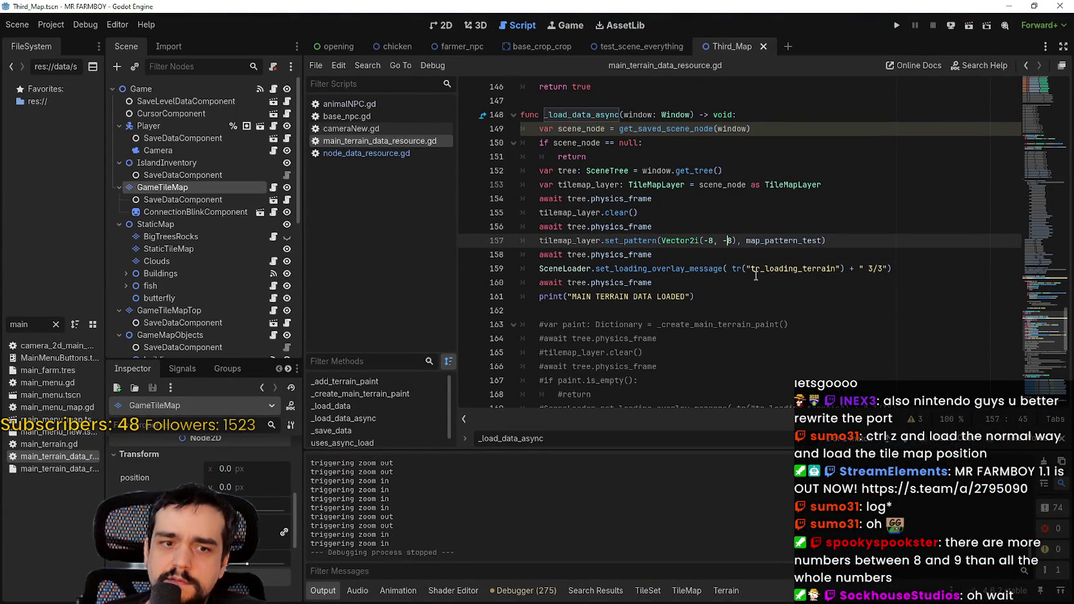
pyautogui.press('BackSpace')
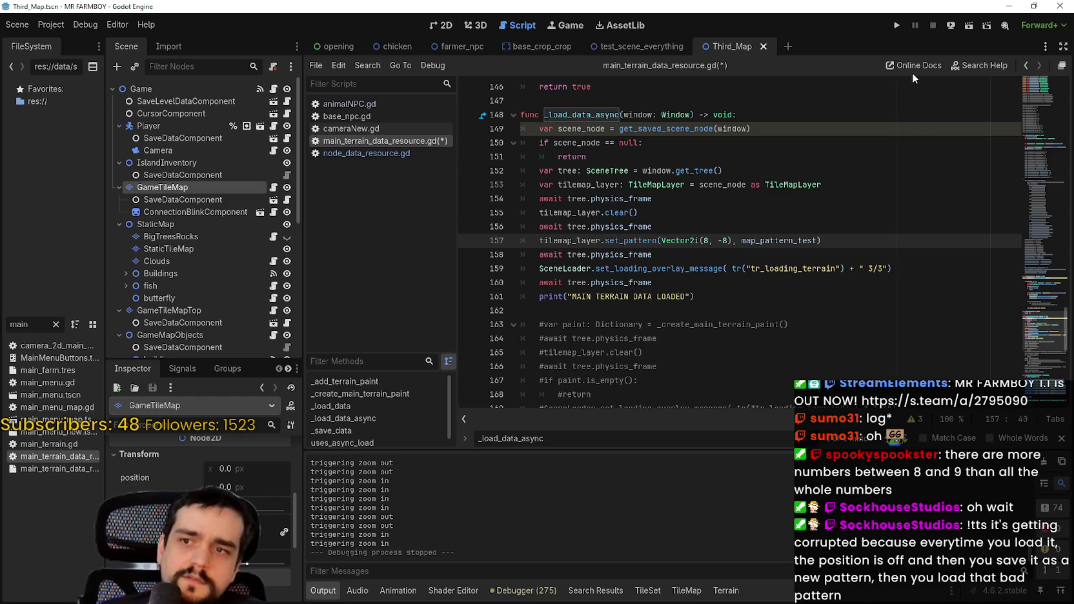
pyautogui.click(893, 29)
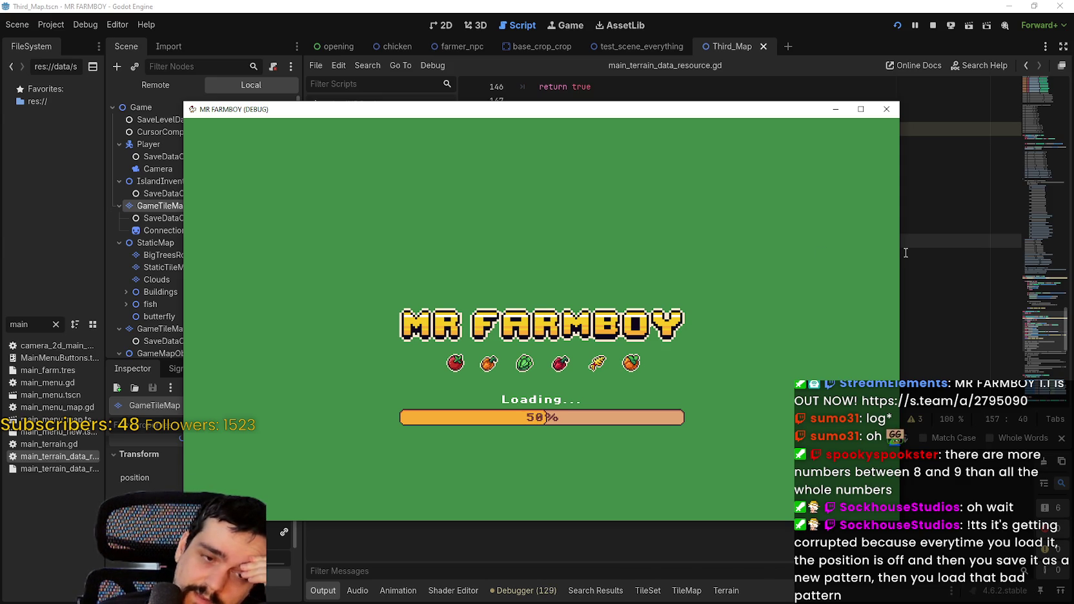
pyautogui.click(937, 26)
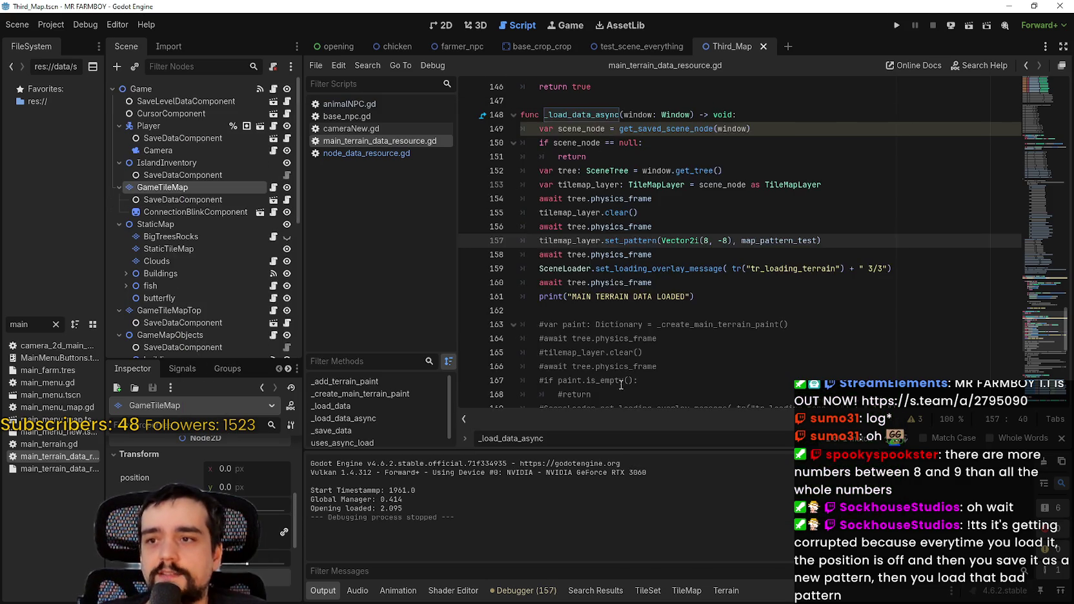
# - Restore line 157 to Vector2i(8, 8) and save the script
pyautogui.click(724, 240)
pyautogui.press('BackSpace')
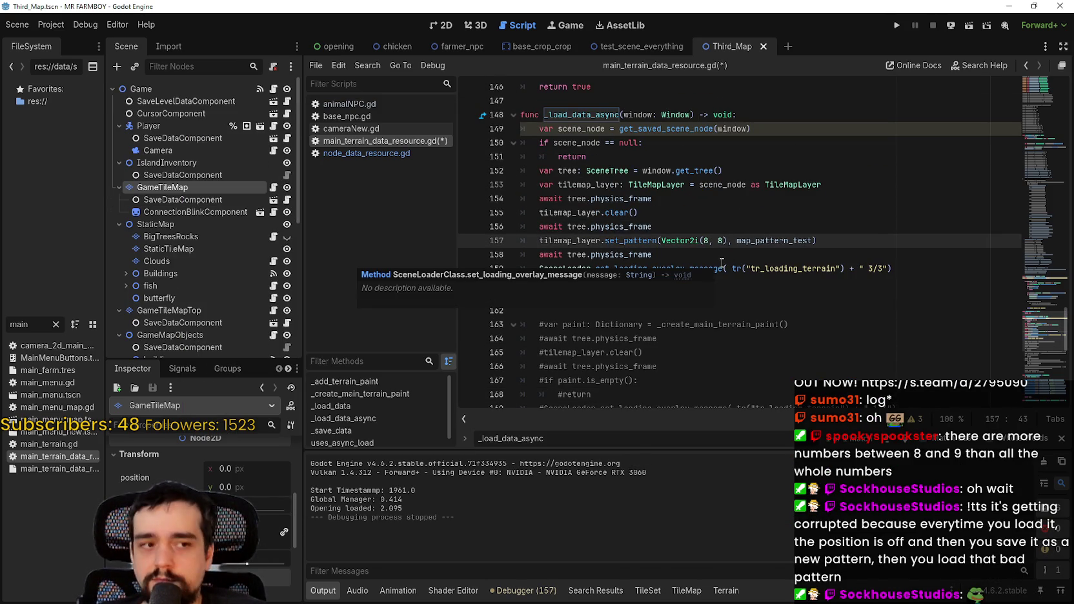
pyautogui.hotkey('ctrl', 's')
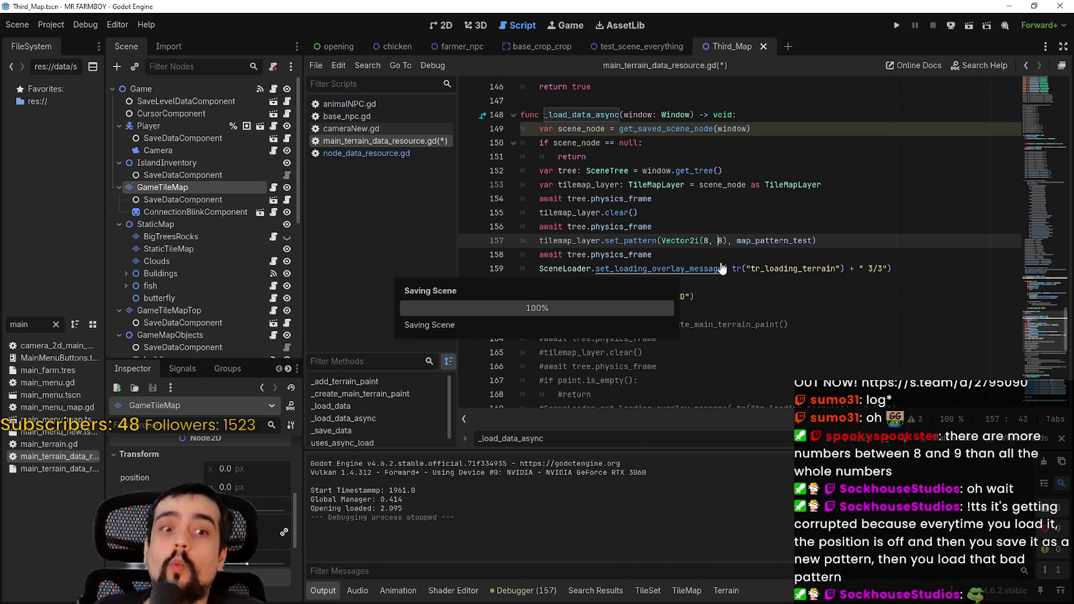
# - Comment out the set_pattern terrain loading block on lines 154–161
pyautogui.click(711, 255)
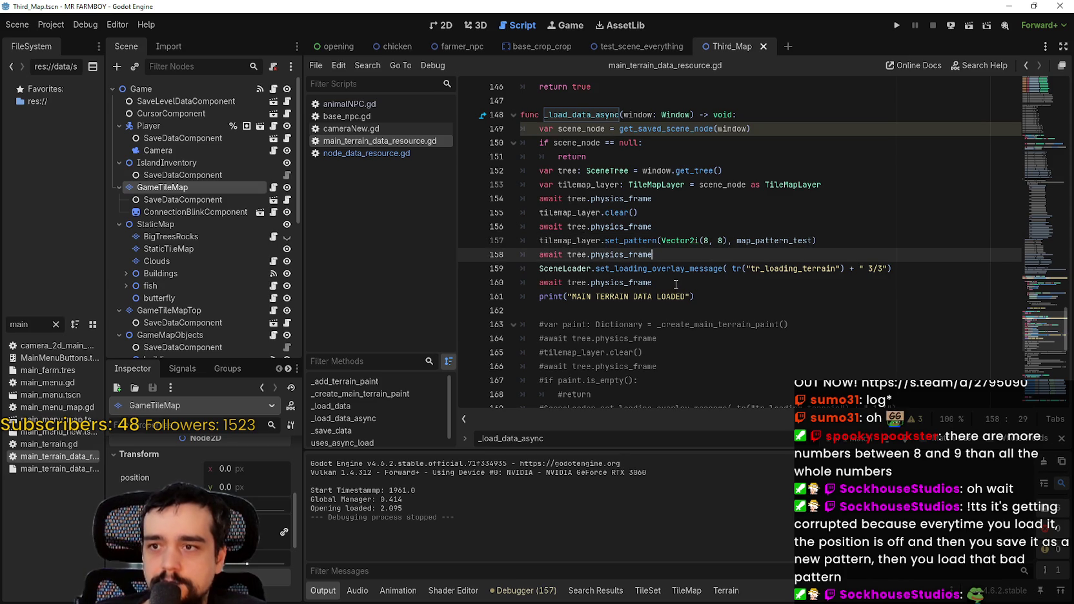
pyautogui.moveTo(676, 285); pyautogui.dragTo(505, 244)
pyautogui.moveTo(694, 296); pyautogui.dragTo(525, 203)
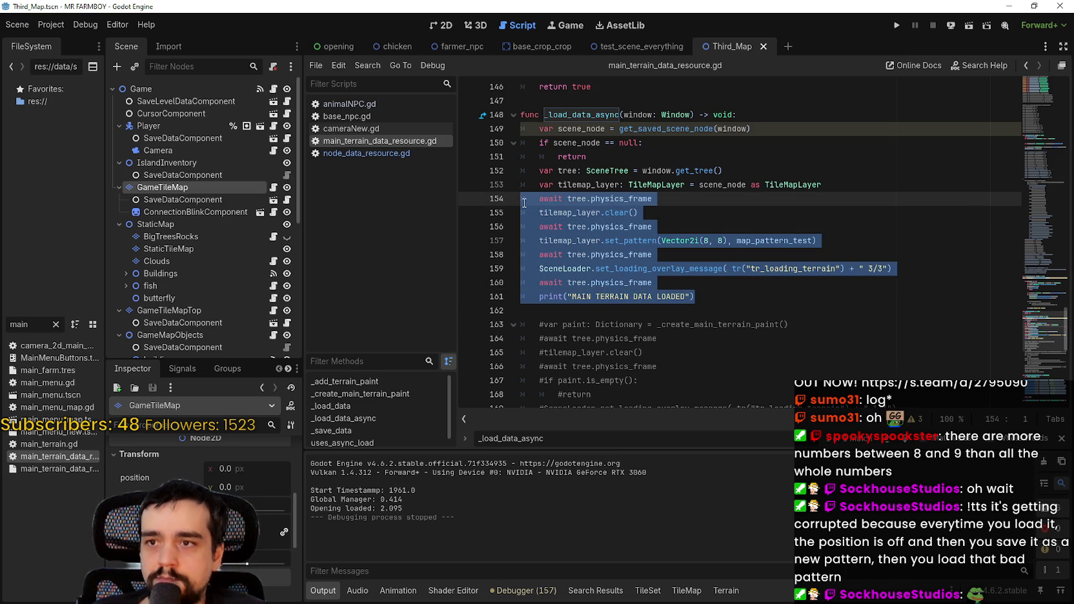
pyautogui.hotkey('ctrl', 'k')
# - Uncomment the older paint-based terrain loading code starting at line 163
pyautogui.scroll(-10, 656, 238)
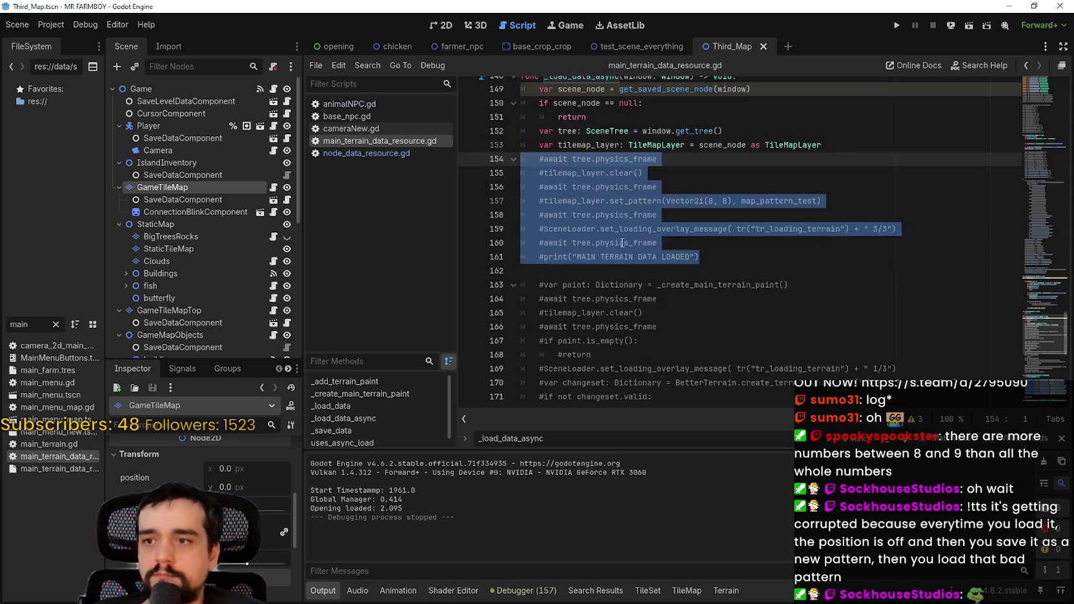
pyautogui.scroll(4, 656, 239)
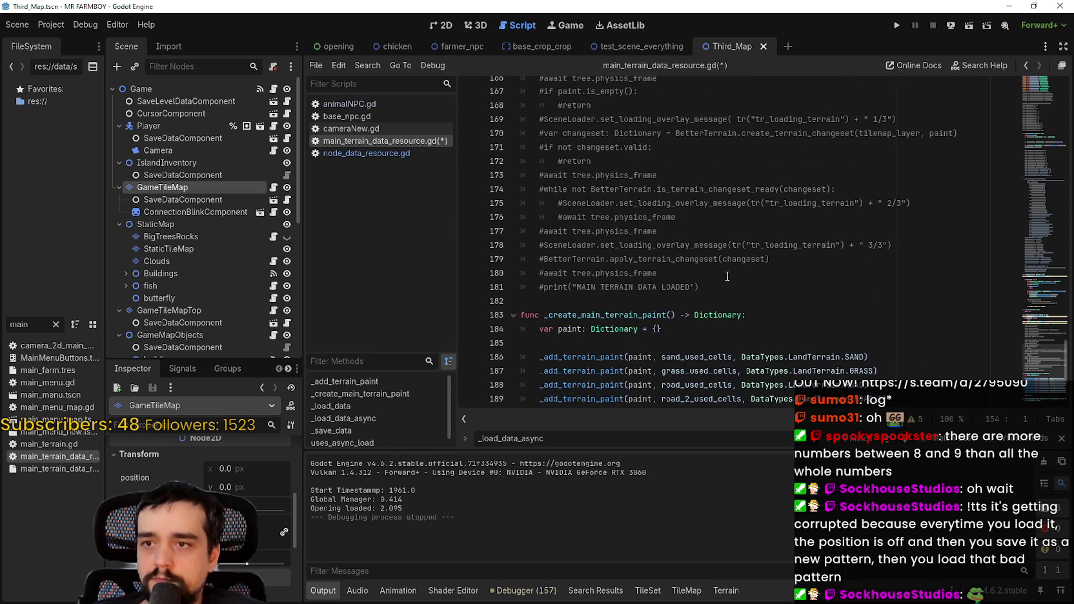
pyautogui.moveTo(700, 287); pyautogui.dragTo(666, 245)
pyautogui.moveTo(567, 191)
pyautogui.mouseDown()
pyautogui.moveTo(562, 81)
pyautogui.moveTo(623, 357)
pyautogui.mouseUp()
pyautogui.moveTo(563, 339); pyautogui.dragTo(516, 328)
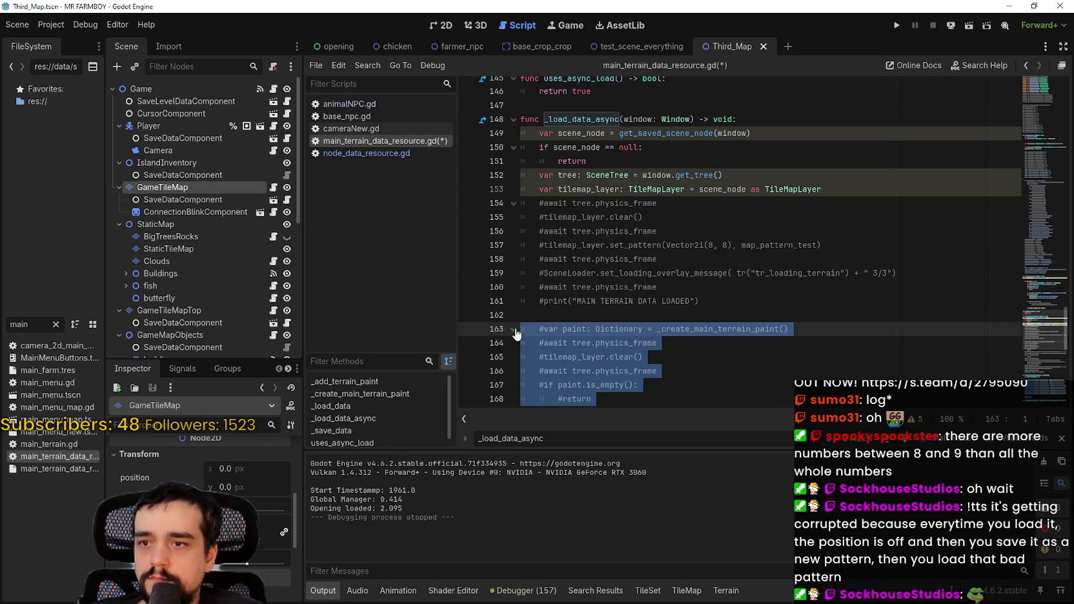
pyautogui.hotkey('ctrl', 'k')
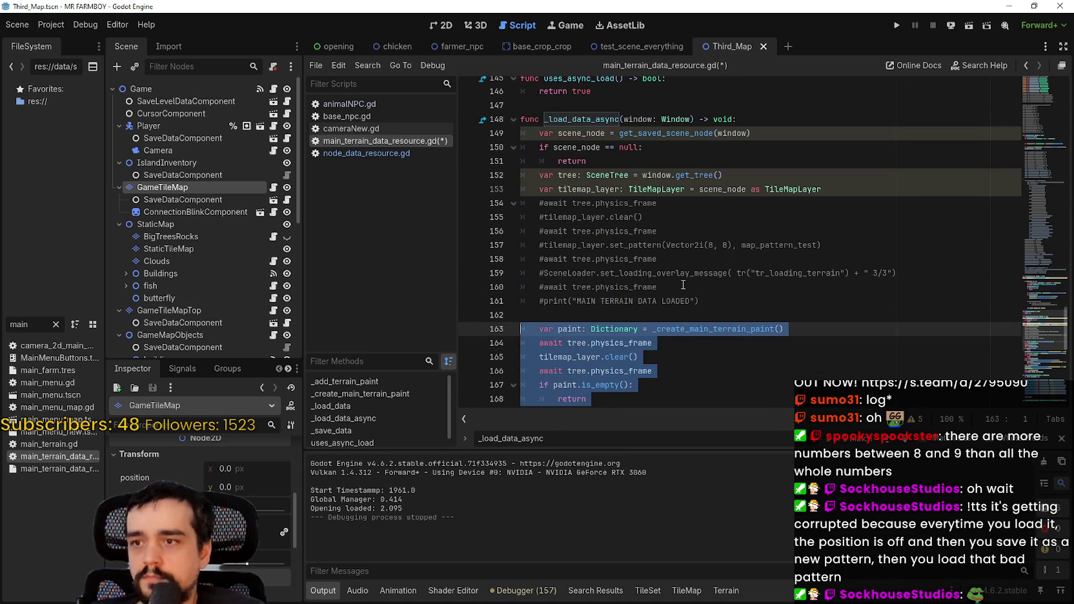
pyautogui.click(684, 317)
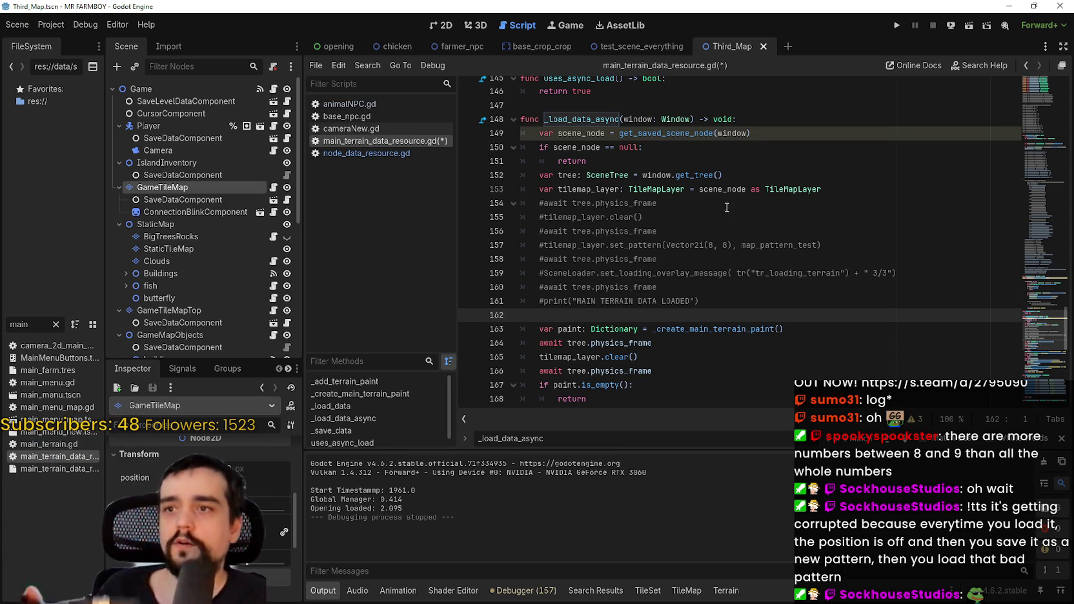
pyautogui.scroll(2, 747, 208)
pyautogui.scroll(12, 747, 208)
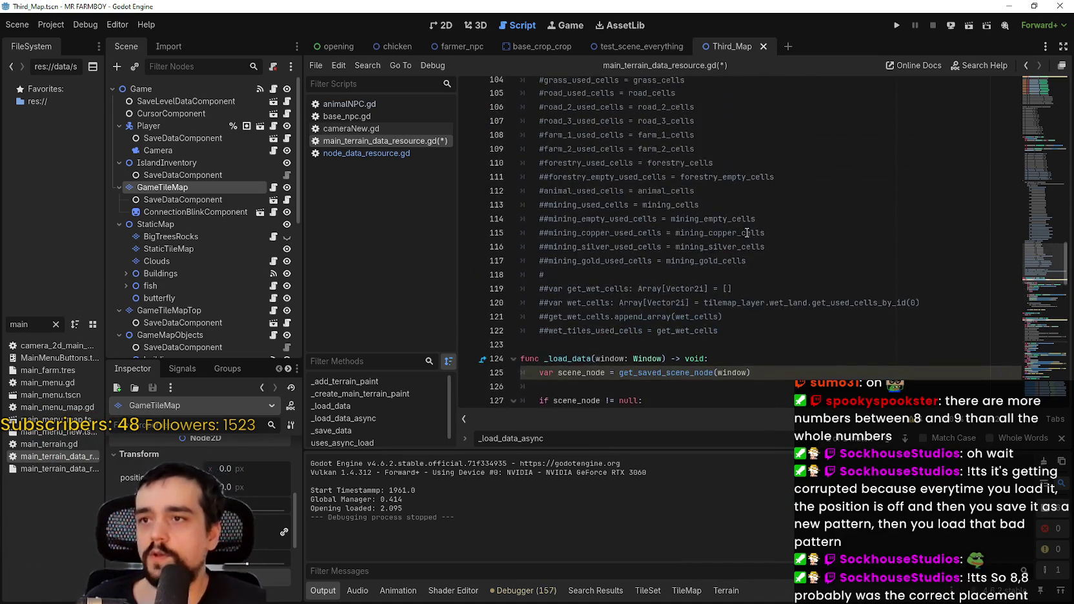
pyautogui.scroll(2, 721, 268)
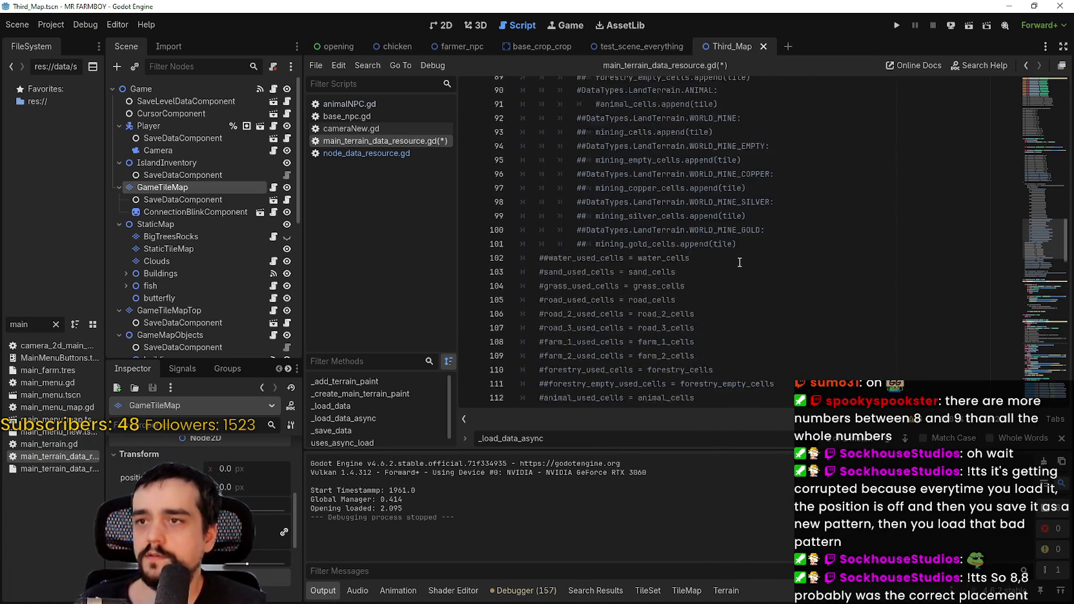
pyautogui.scroll(-10, 757, 231)
pyautogui.scroll(-10, 758, 231)
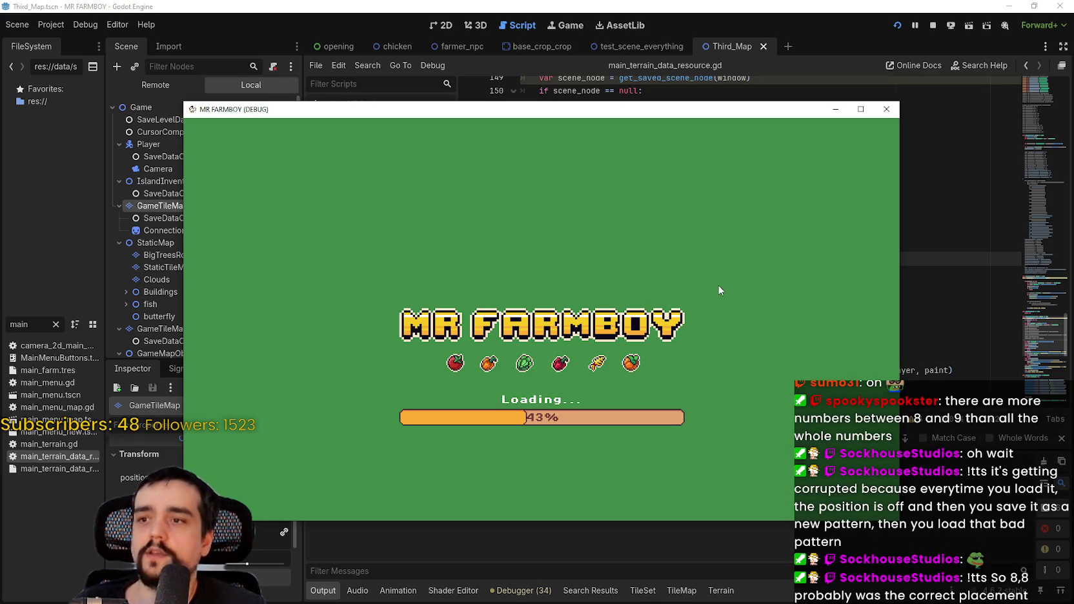
# - Move the relaunched game window aside while it loads to the main menu
pyautogui.moveTo(636, 114); pyautogui.dragTo(712, 66)
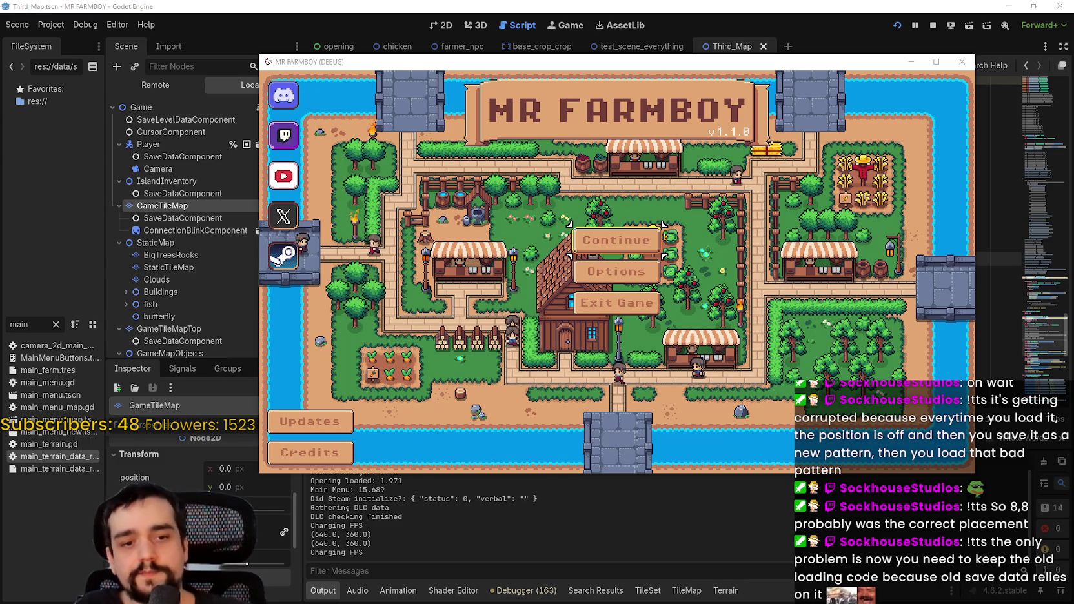
# - Maximise the game window and load Save 8 from the saved-games list
pyautogui.click(930, 65)
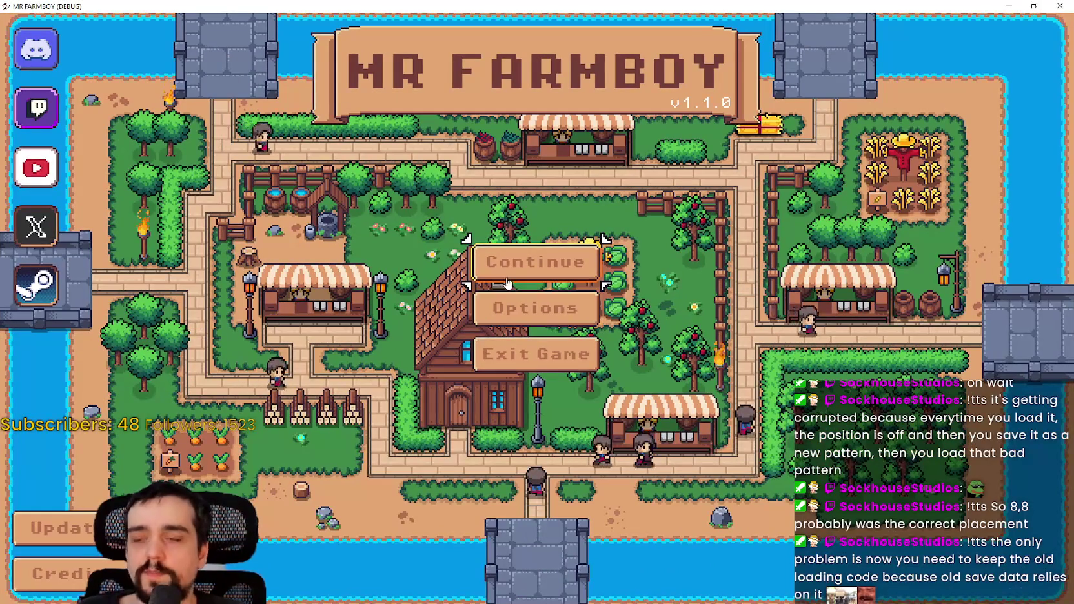
pyautogui.click(568, 265)
pyautogui.scroll(-3, 652, 291)
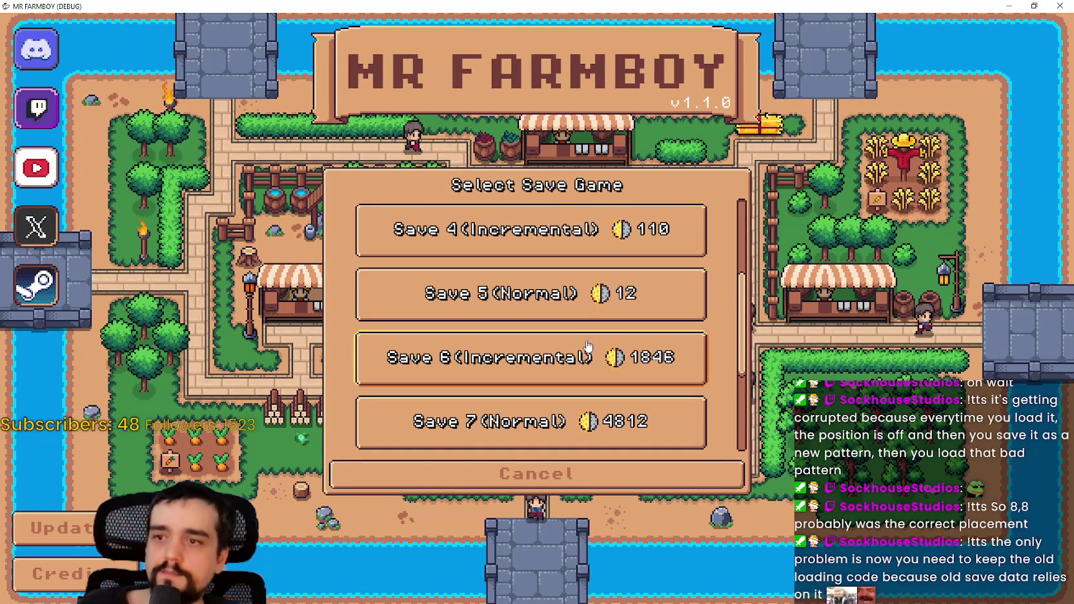
pyautogui.scroll(1, 639, 368)
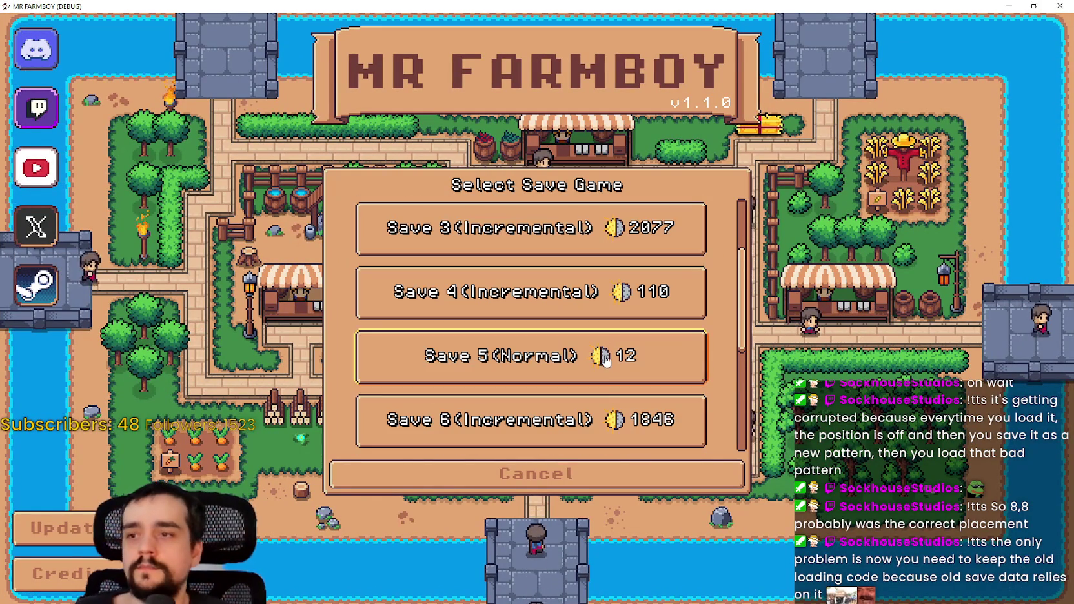
pyautogui.click(568, 422)
pyautogui.scroll(-2, 569, 387)
pyautogui.click(568, 381)
pyautogui.scroll(-1, 568, 381)
pyautogui.click(568, 362)
pyautogui.click(463, 372)
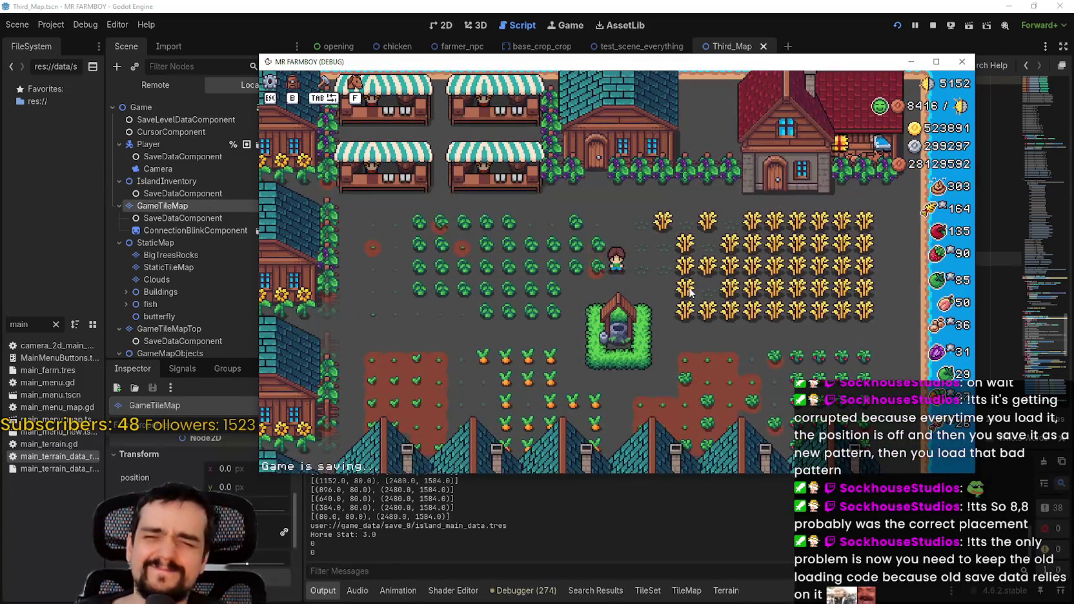
# - Zoom out over the paint-based terrain, enlarge the window, and stop the game
pyautogui.scroll(-10, 743, 247)
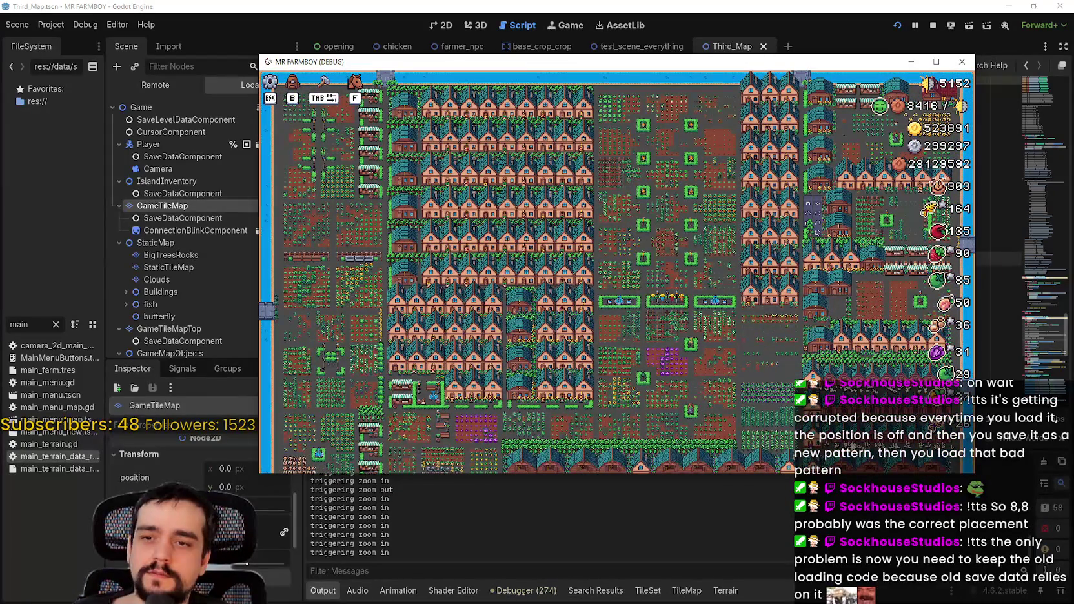
pyautogui.moveTo(837, 475); pyautogui.dragTo(837, 594)
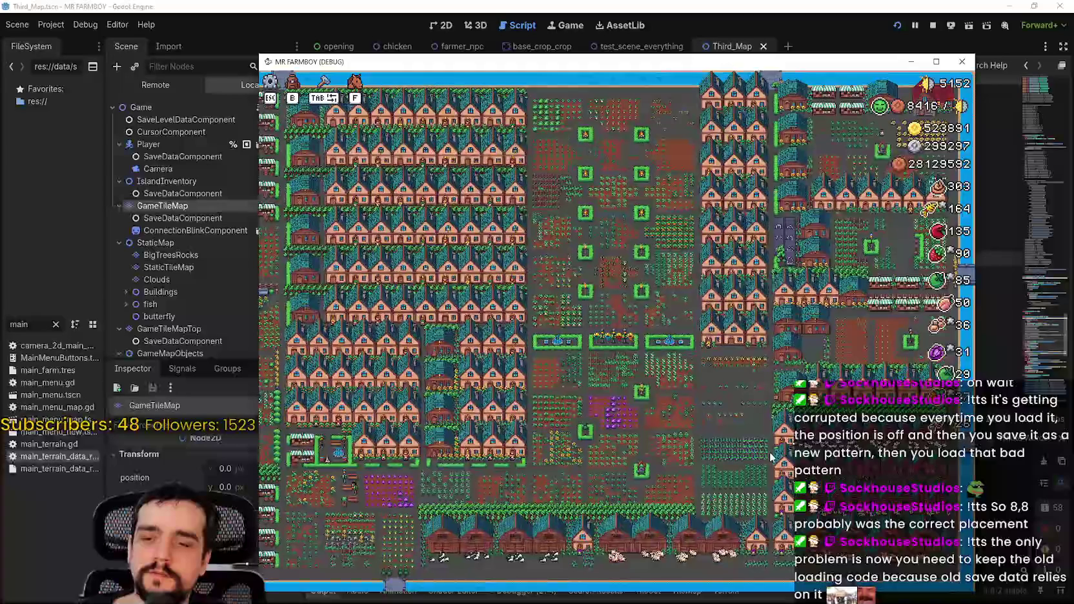
pyautogui.click(935, 25)
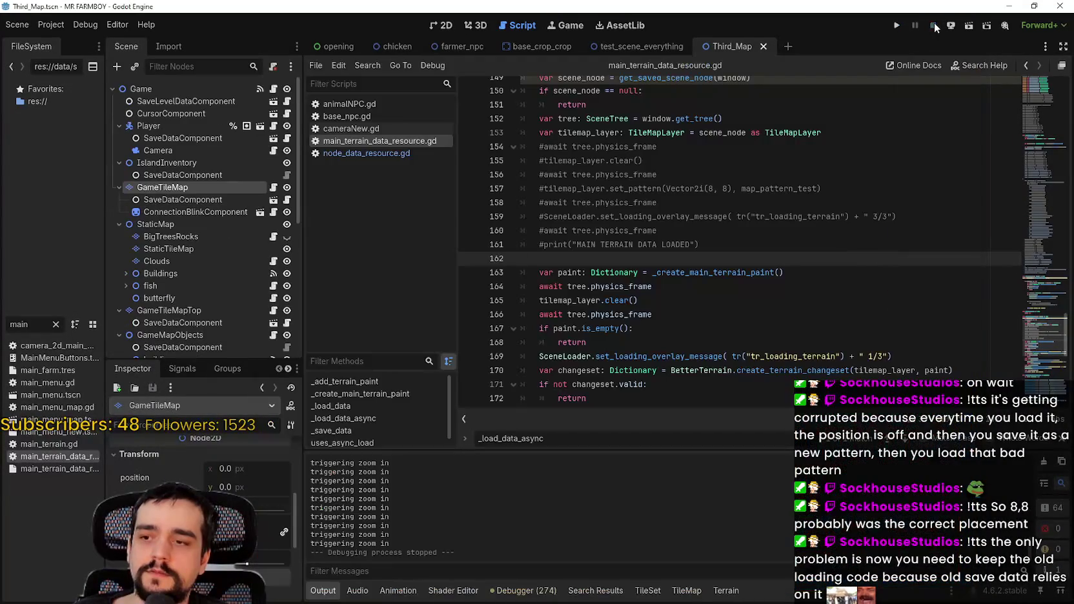
# - Scroll up to the _load_data function and read the start of its body
pyautogui.scroll(8, 688, 351)
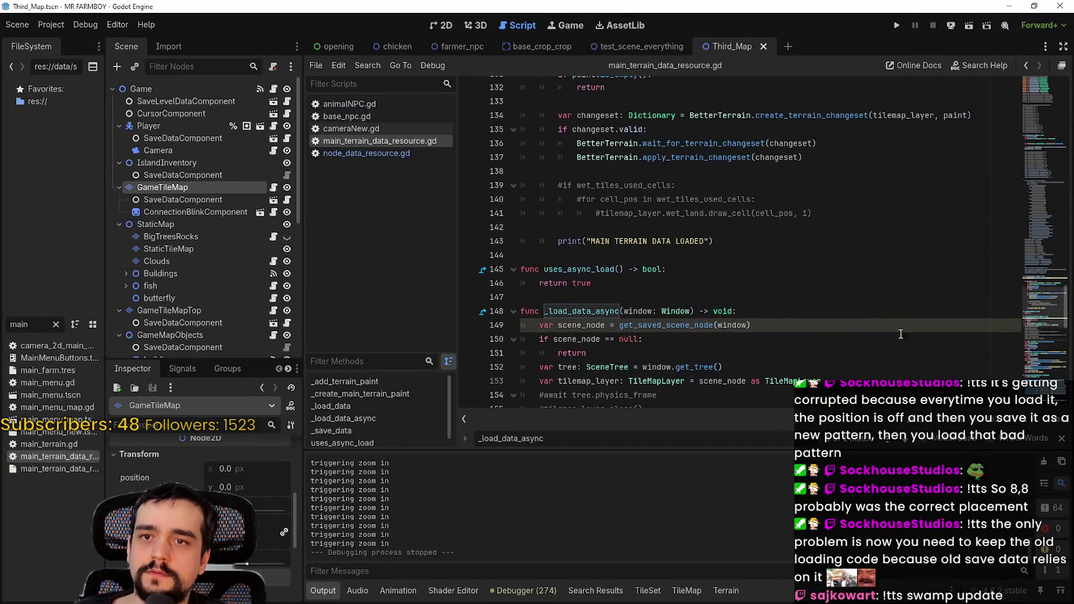
pyautogui.scroll(10, 1040, 272)
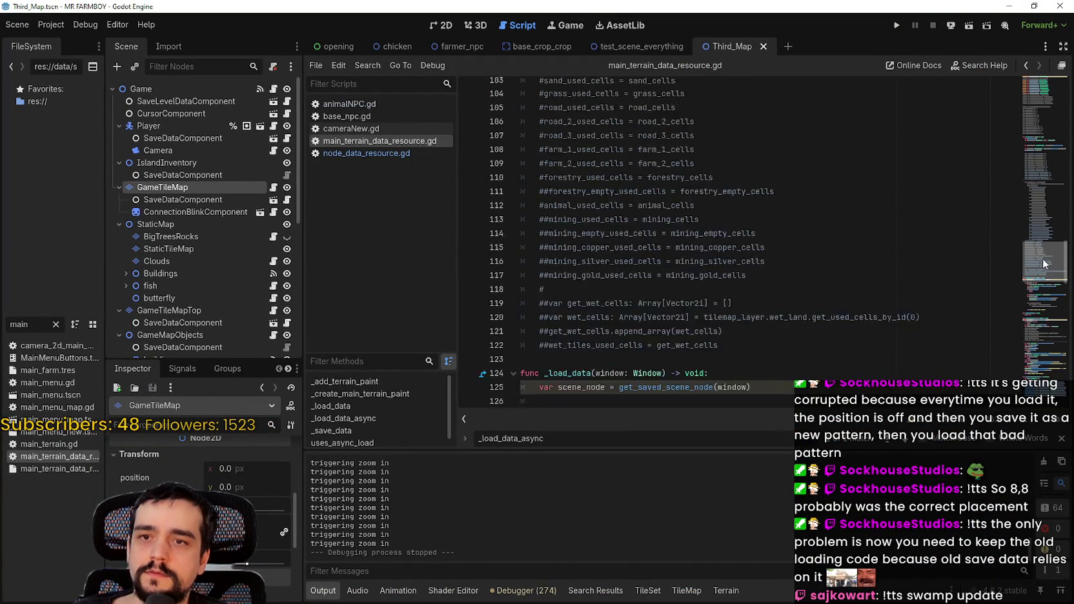
pyautogui.moveTo(1047, 198)
pyautogui.mouseDown()
pyautogui.moveTo(1047, 148)
pyautogui.moveTo(1032, 177)
pyautogui.moveTo(1044, 94)
pyautogui.moveTo(1020, 279)
pyautogui.mouseUp()
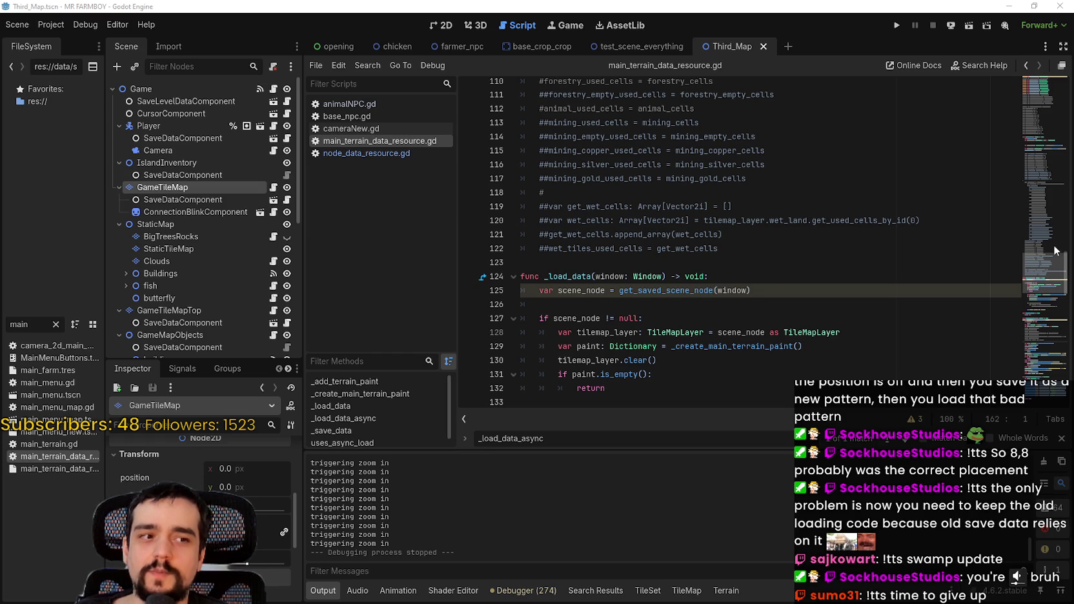
pyautogui.scroll(2, 778, 310)
pyautogui.click(786, 362)
pyautogui.click(744, 336)
pyautogui.scroll(-2, 726, 329)
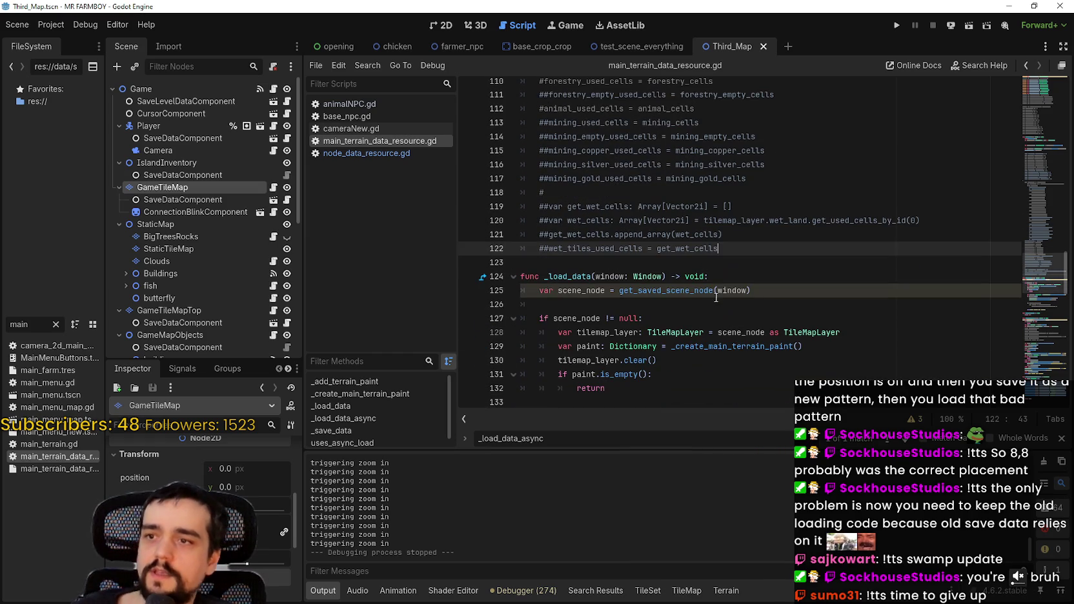
pyautogui.moveTo(723, 285); pyautogui.dragTo(710, 276)
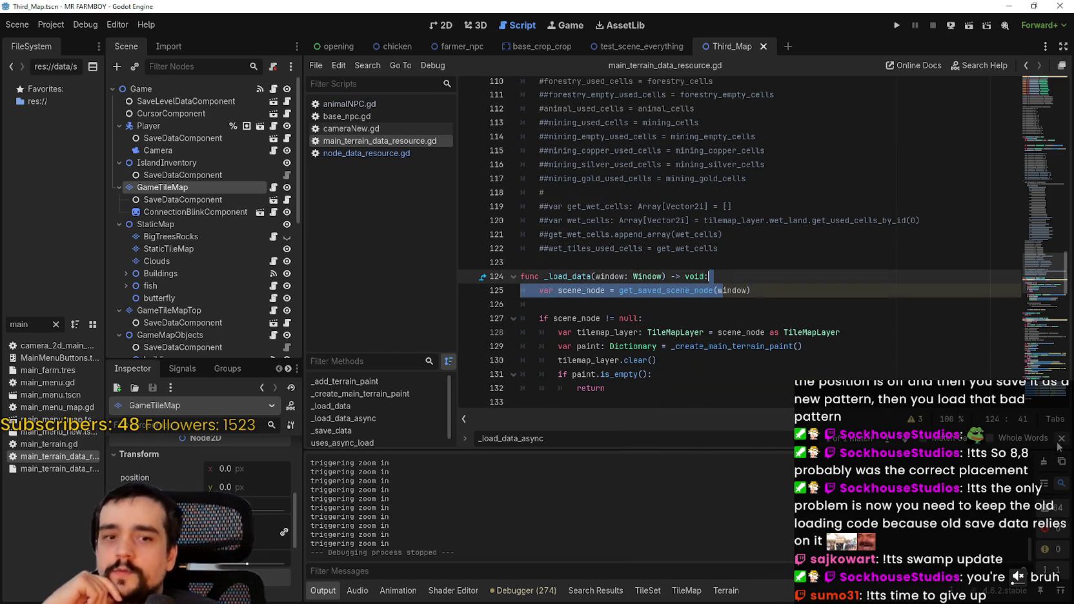
# - Close the search bar and read through the rest of _load_data and _save_data
pyautogui.click(1062, 439)
pyautogui.click(723, 375)
pyautogui.scroll(-1, 723, 355)
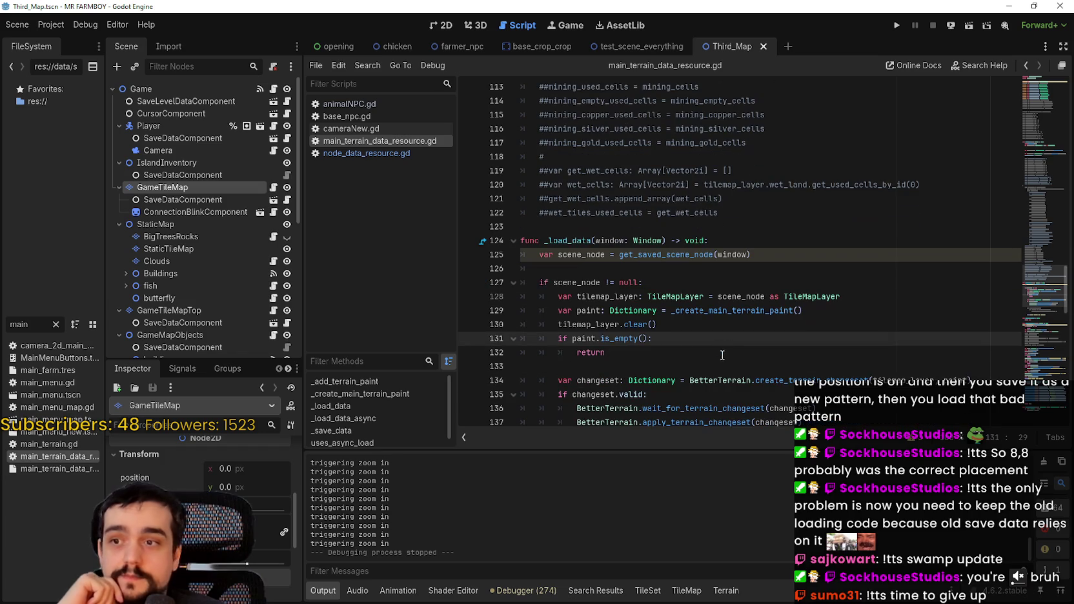
pyautogui.press('Down')
pyautogui.press('Down')
pyautogui.scroll(-3, 678, 358)
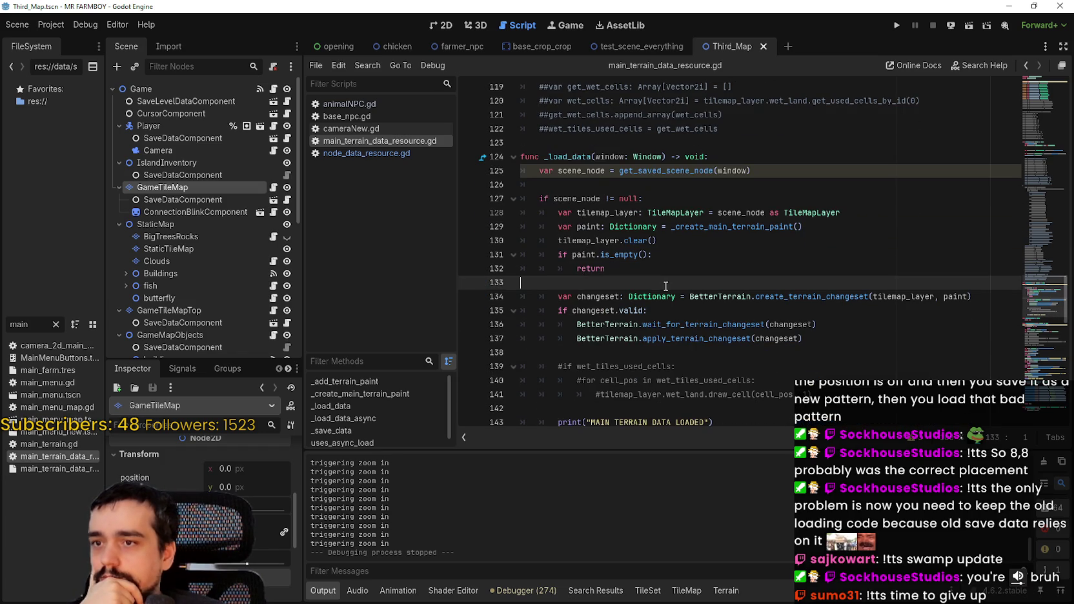
pyautogui.click(697, 347)
pyautogui.click(756, 367)
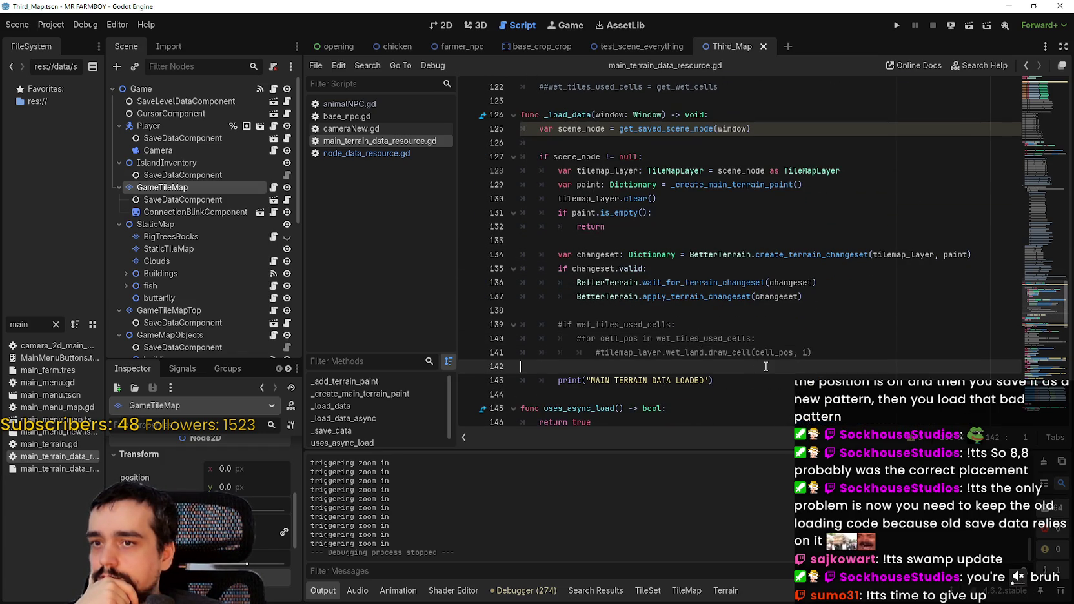
pyautogui.scroll(-2, 766, 366)
pyautogui.scroll(4, 767, 366)
pyautogui.scroll(-6, 767, 365)
pyautogui.scroll(-3, 766, 364)
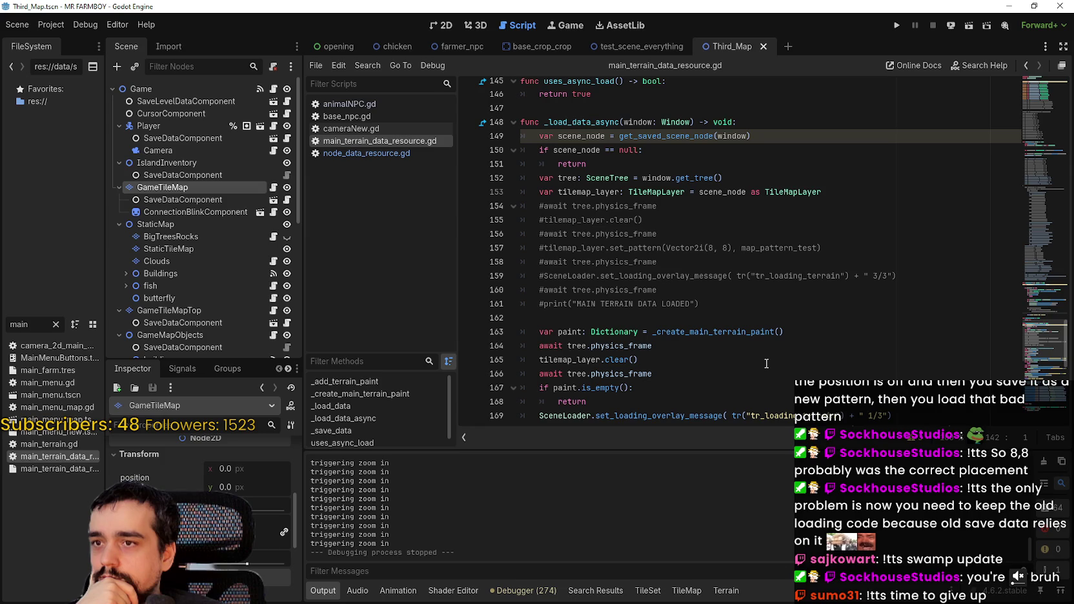
pyautogui.scroll(-6, 766, 364)
pyautogui.scroll(5, 766, 363)
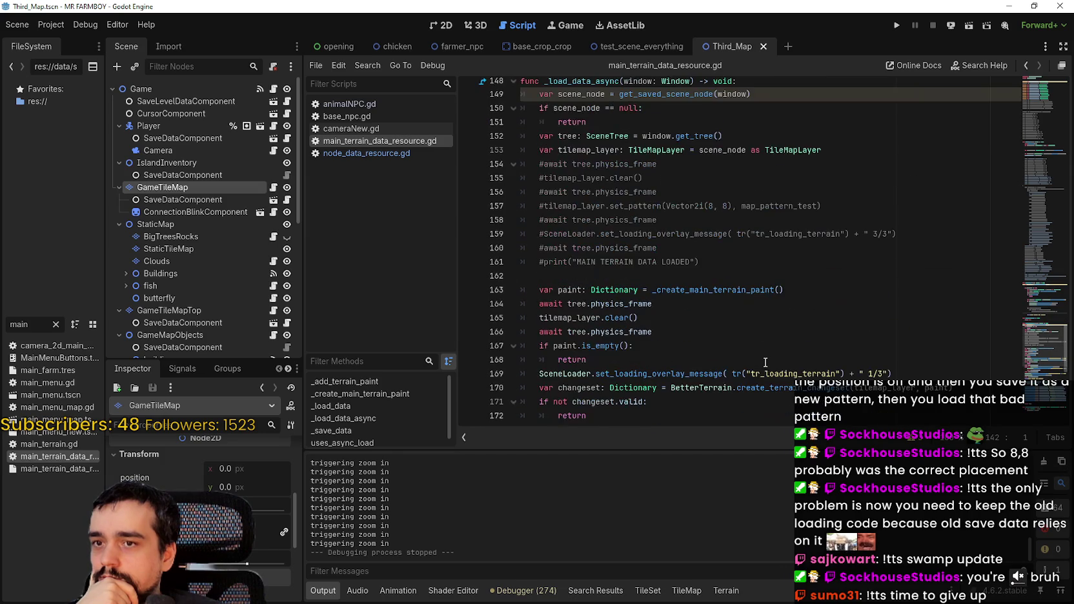
pyautogui.moveTo(1026, 378)
pyautogui.mouseDown()
pyautogui.moveTo(1027, 387)
pyautogui.moveTo(1031, 247)
pyautogui.moveTo(1020, 160)
pyautogui.moveTo(1031, 80)
pyautogui.moveTo(1010, 138)
pyautogui.mouseUp()
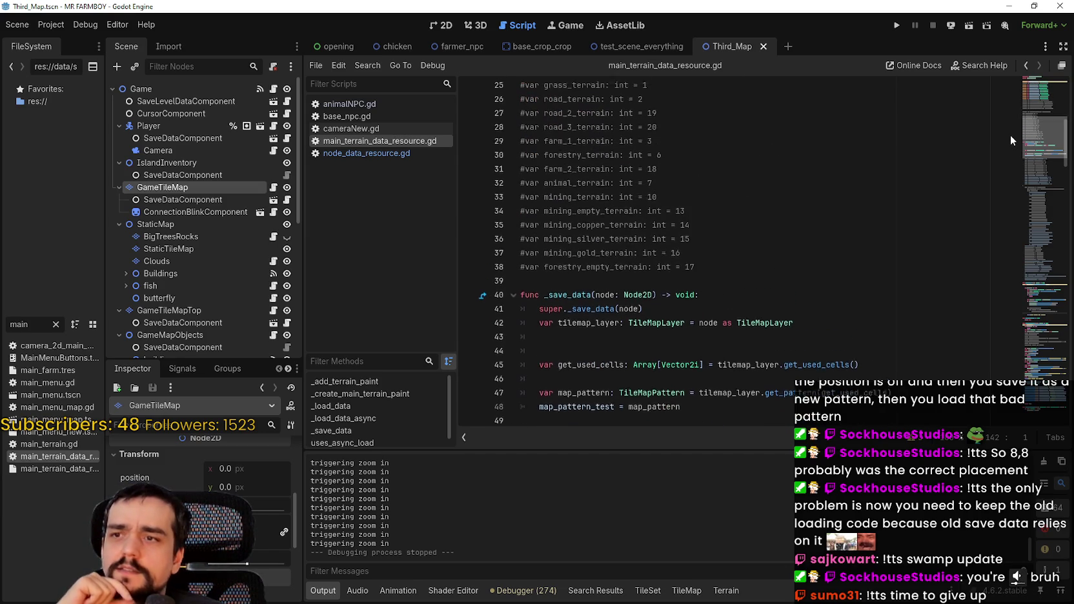
# - Check the code around line 49, then bring up the save_8 game-data folder
pyautogui.scroll(-3, 1011, 135)
pyautogui.click(744, 259)
pyautogui.scroll(-4, 743, 267)
pyautogui.scroll(-4, 743, 268)
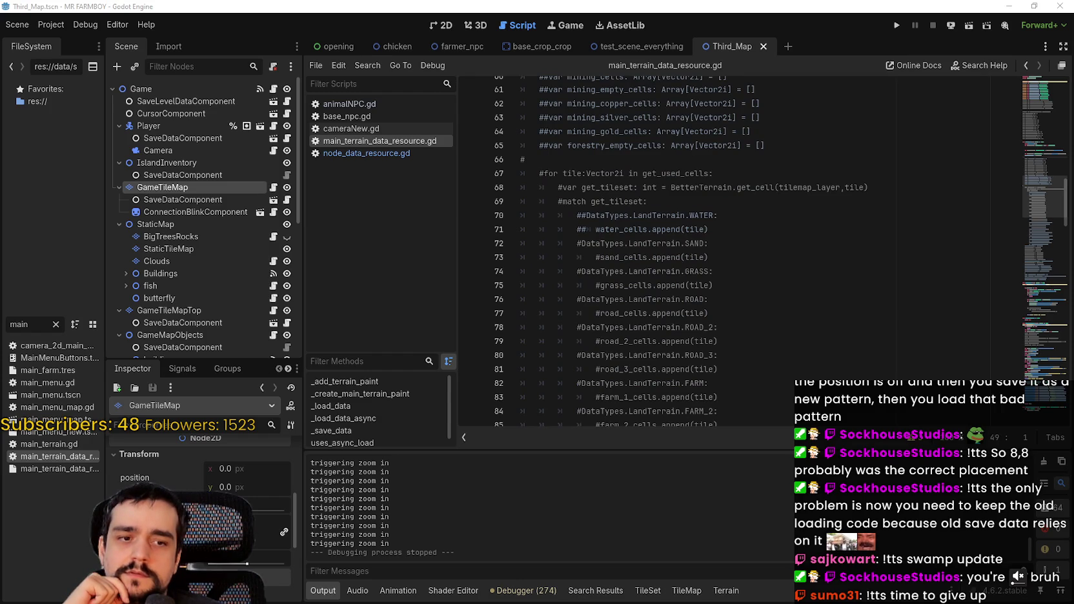
pyautogui.hotkey('alt', 'Tab')
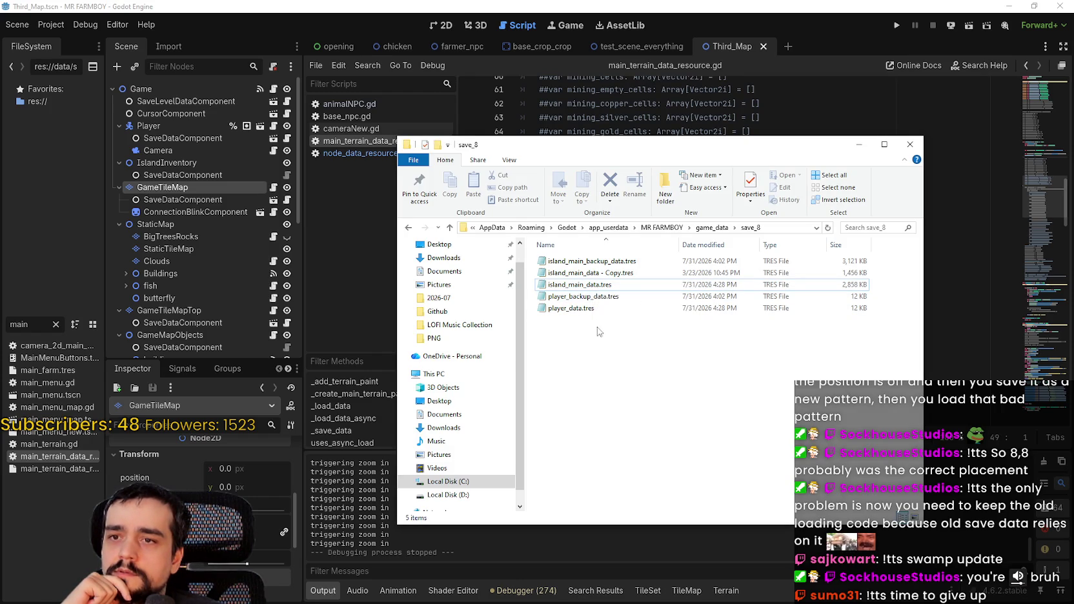
pyautogui.doubleClick(585, 289)
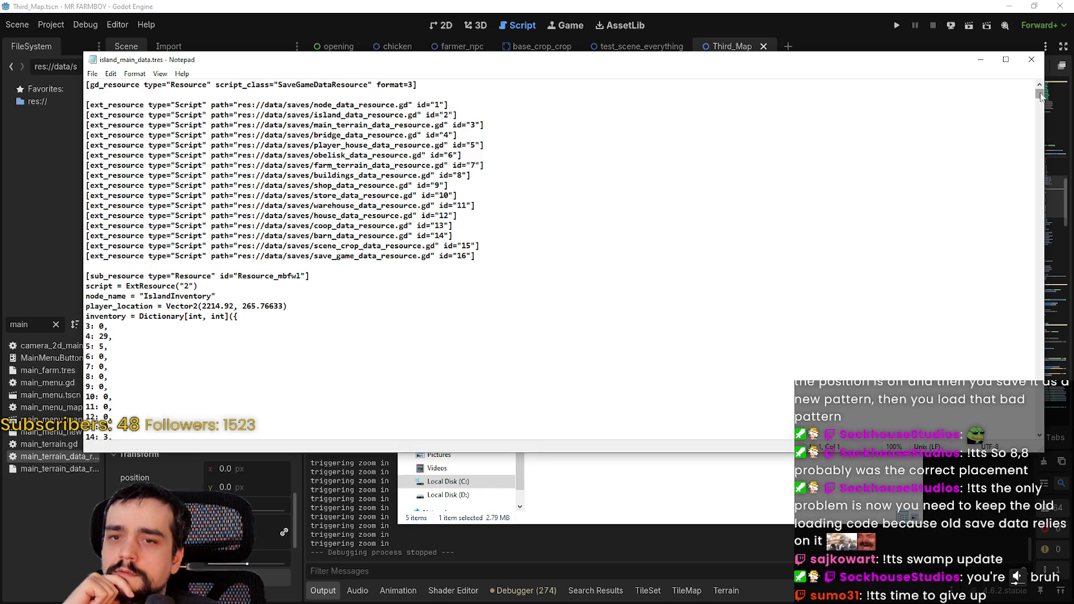
pyautogui.moveTo(1039, 97); pyautogui.dragTo(1044, 101)
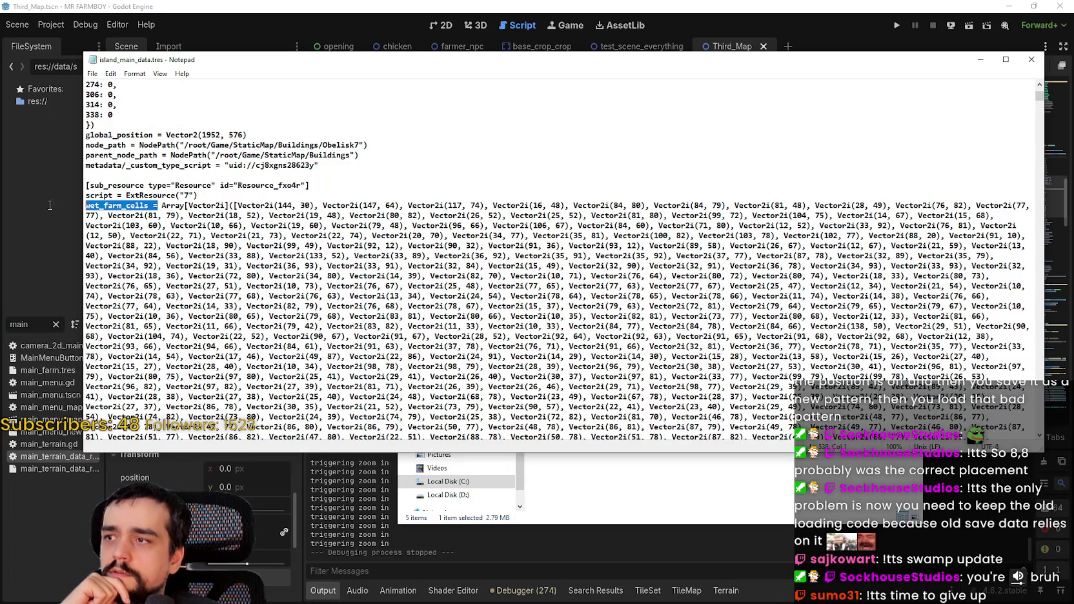
pyautogui.scroll(-15, 411, 284)
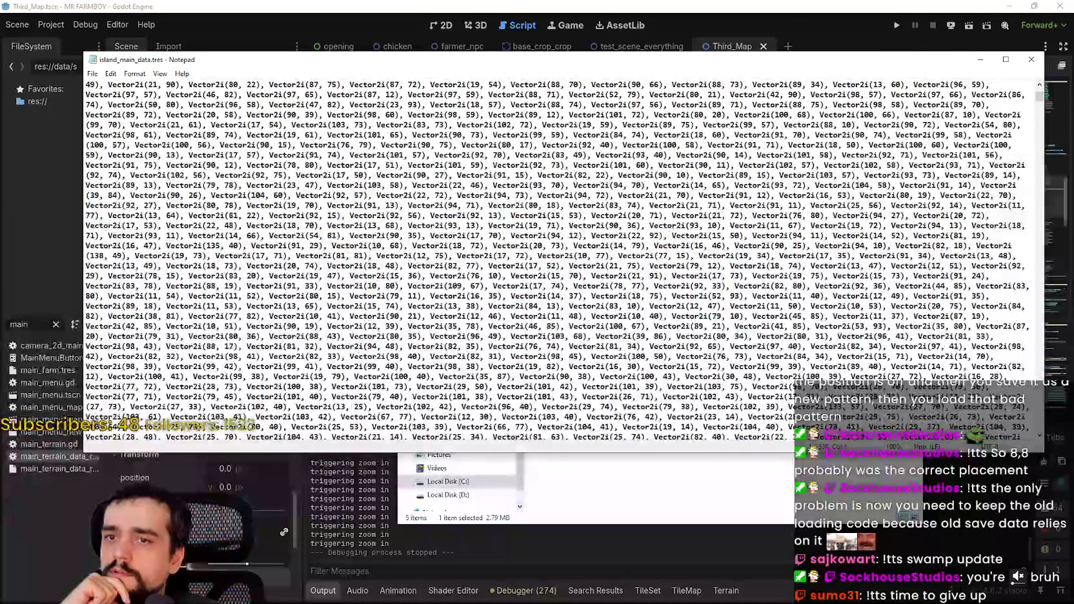
pyautogui.scroll(-8, 1040, 436)
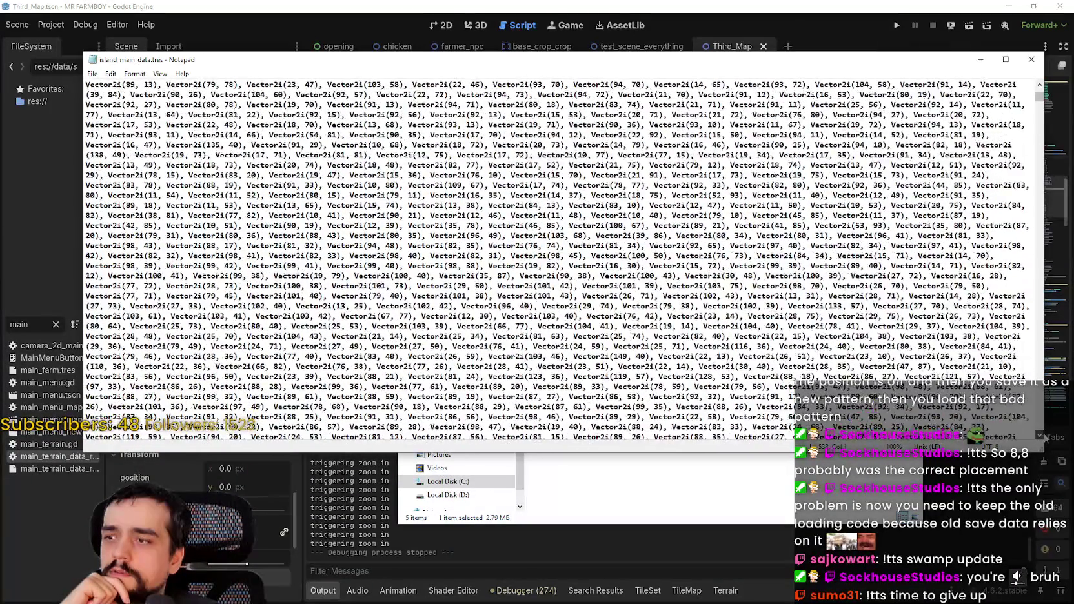
pyautogui.scroll(-11, 1040, 436)
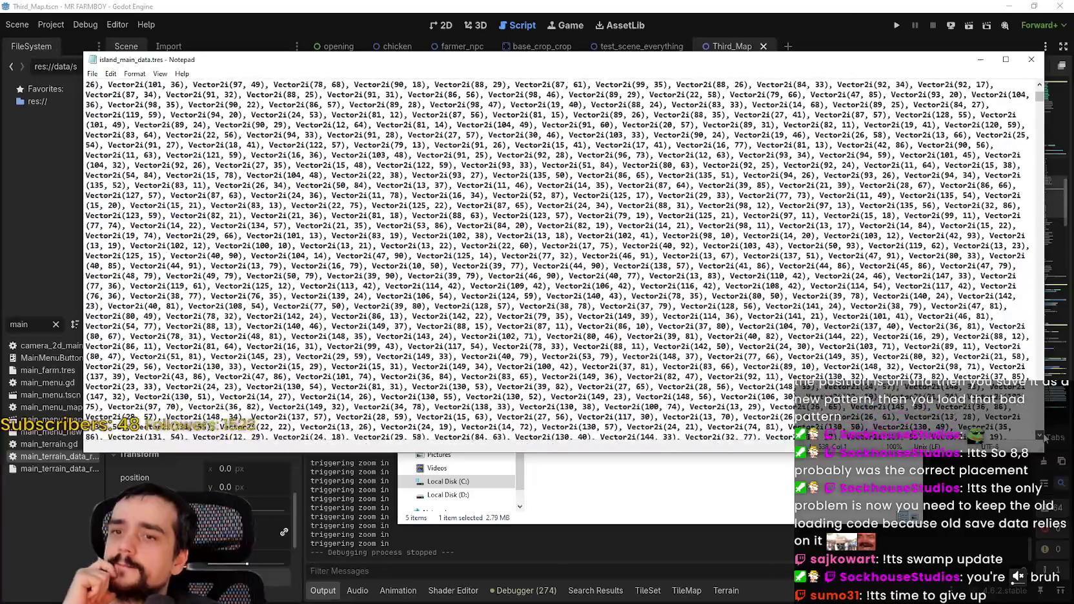
pyautogui.scroll(-2, 1040, 437)
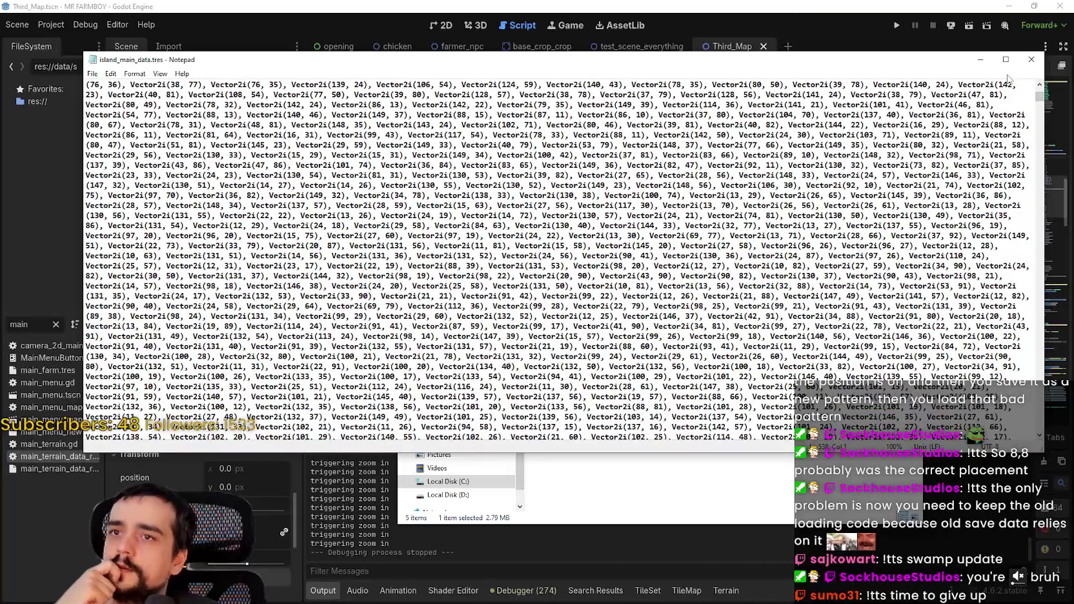
pyautogui.click(1031, 59)
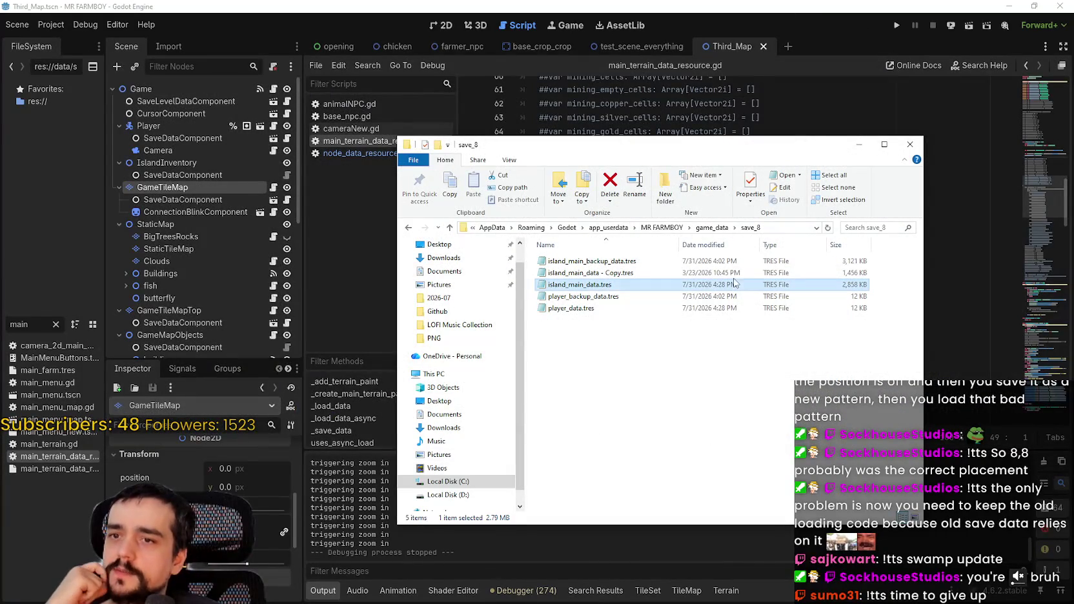
# - Return to Godot and scroll through the terrain loading code, highlighting is_empty on line 167
pyautogui.click(692, 20)
pyautogui.scroll(-4, 773, 339)
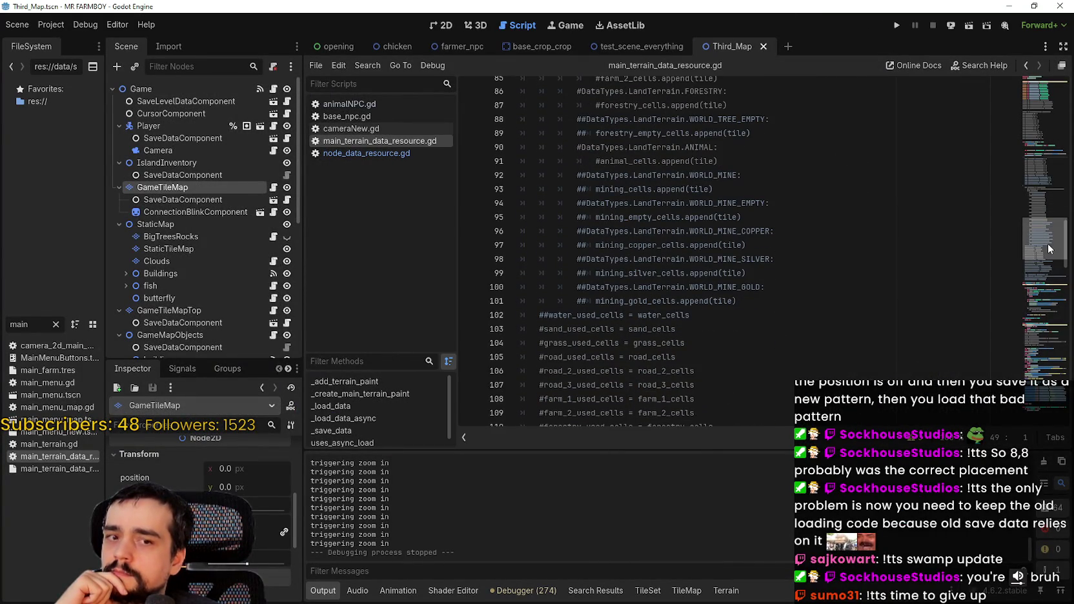
pyautogui.scroll(6, 1046, 349)
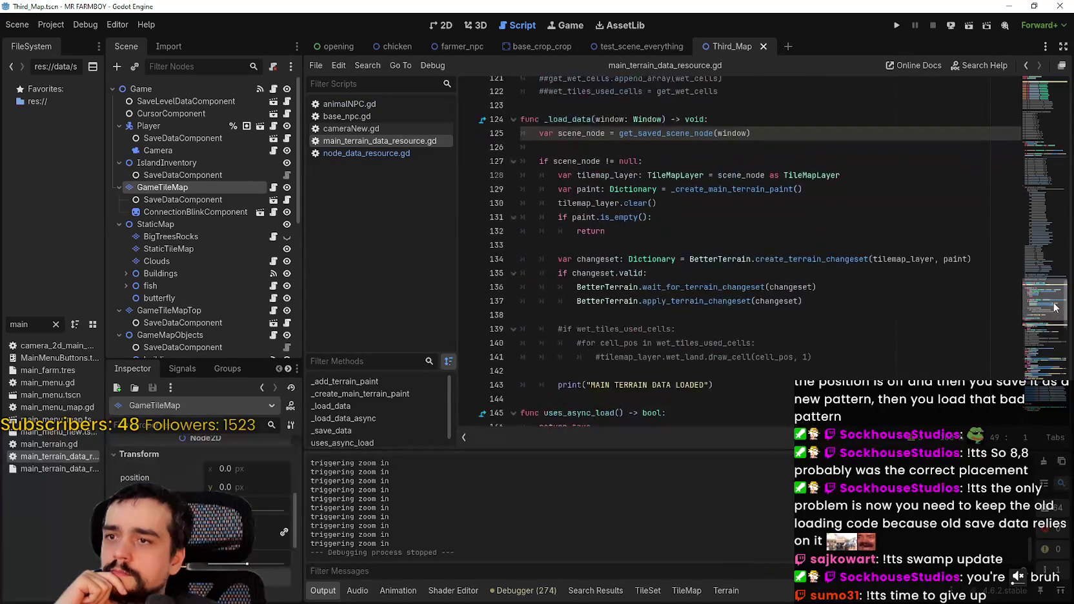
pyautogui.scroll(-6, 1044, 349)
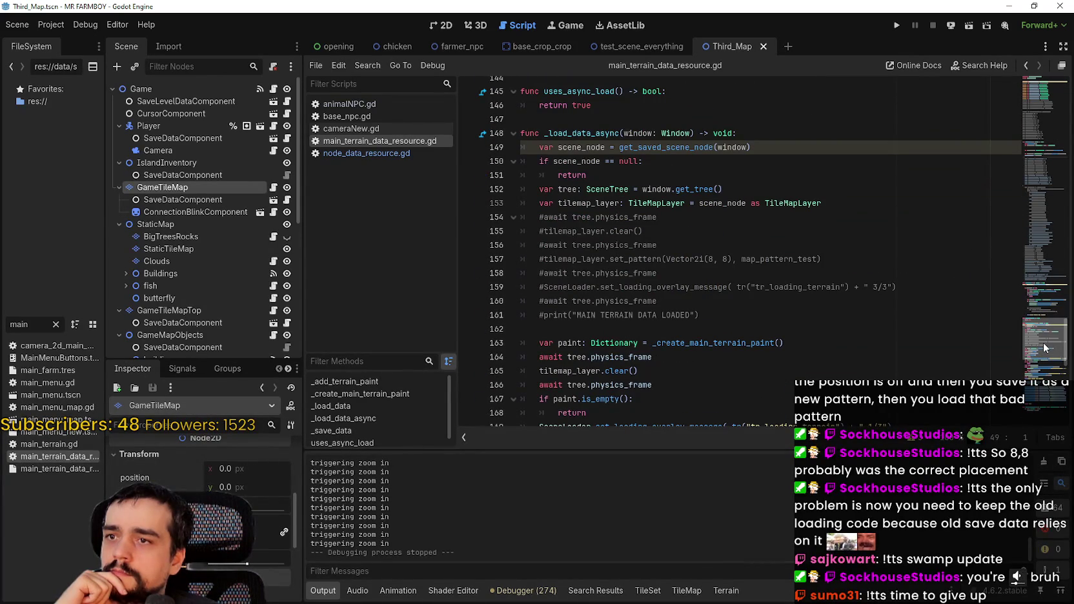
pyautogui.scroll(1, 1045, 349)
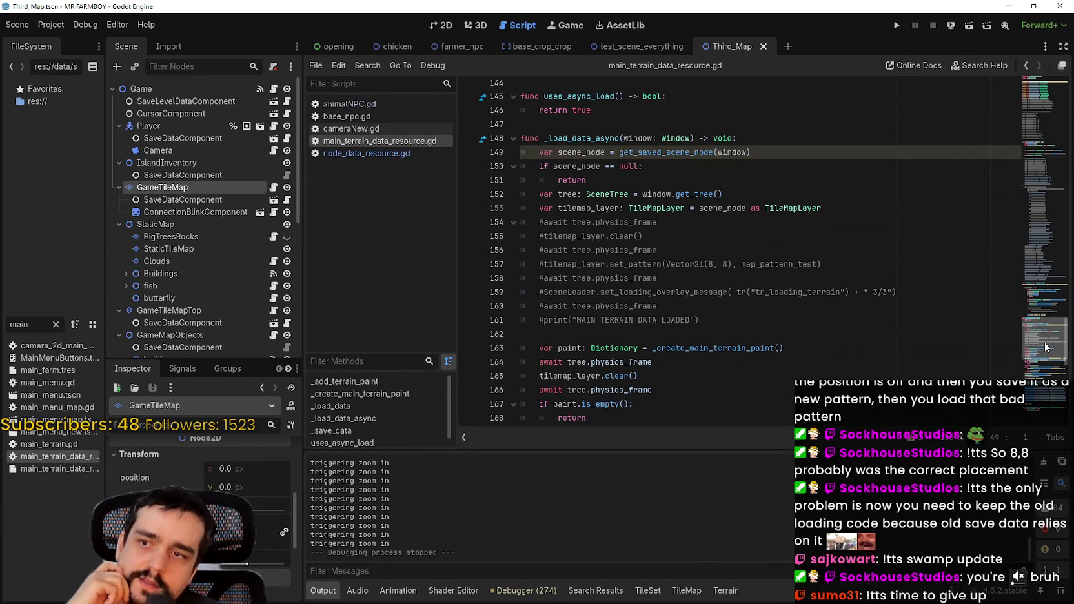
pyautogui.scroll(-3, 1045, 348)
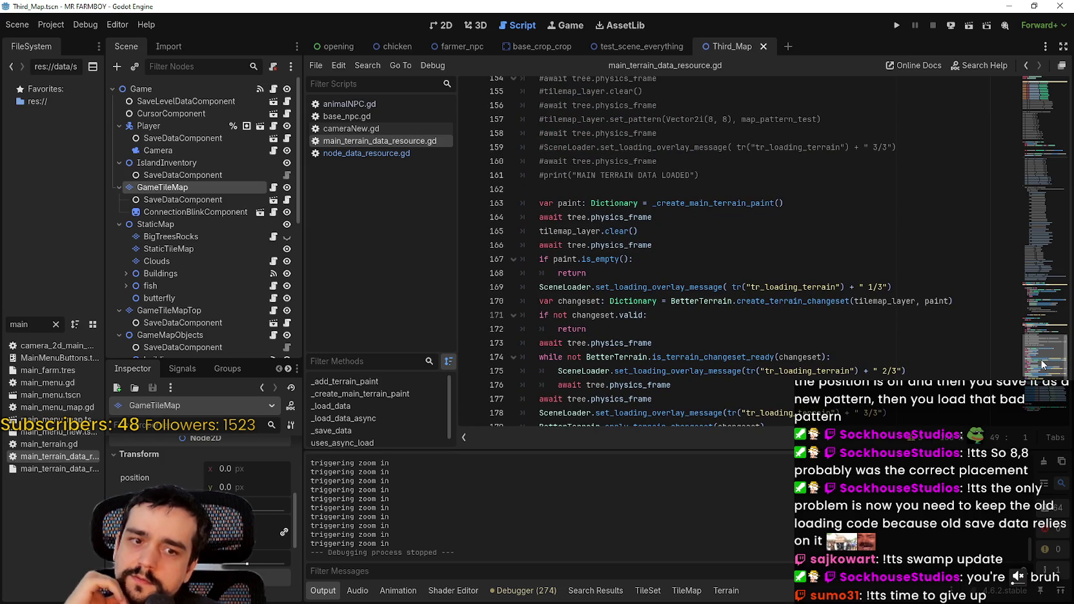
pyautogui.doubleClick(593, 259)
pyautogui.scroll(-3, 674, 303)
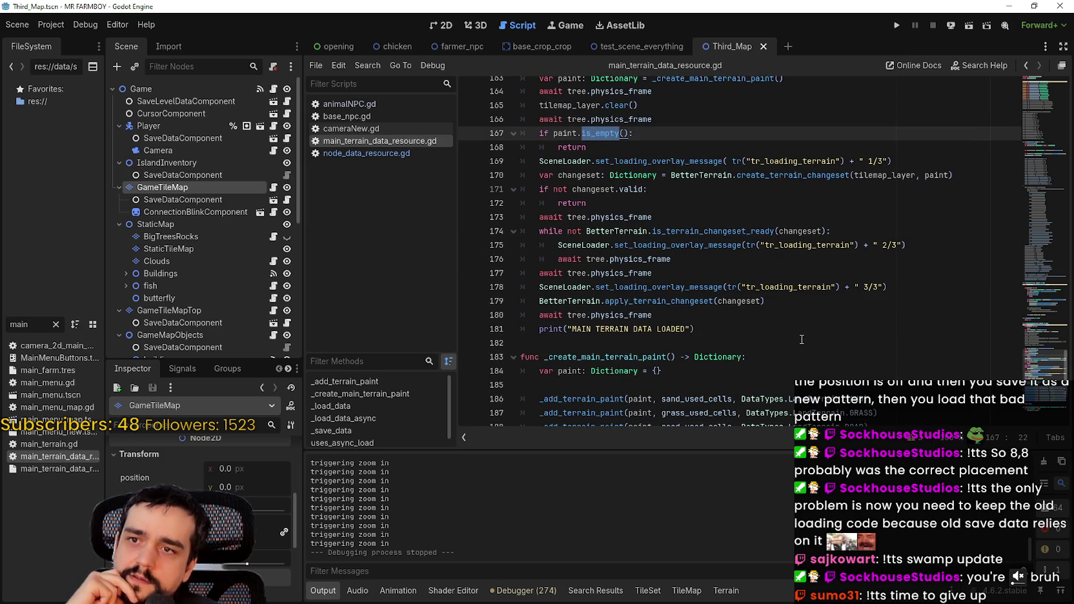
pyautogui.scroll(-5, 802, 340)
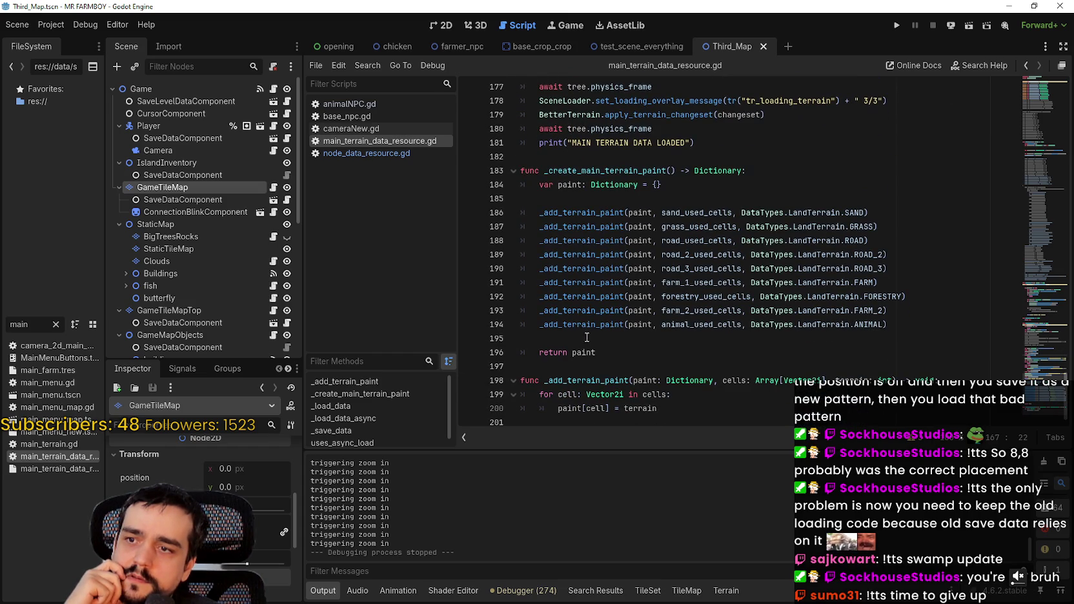
# - Inspect _create_main_terrain_paint and its call on line 163, then switch to the save_8 folder
pyautogui.doubleClick(603, 170)
pyautogui.scroll(9, 710, 288)
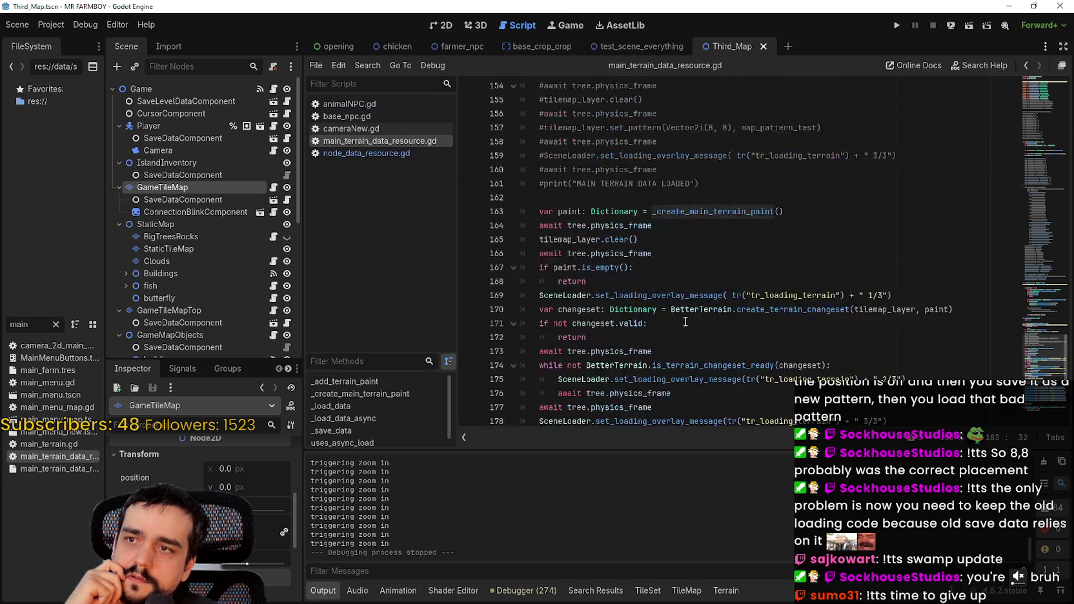
pyautogui.scroll(3, 710, 288)
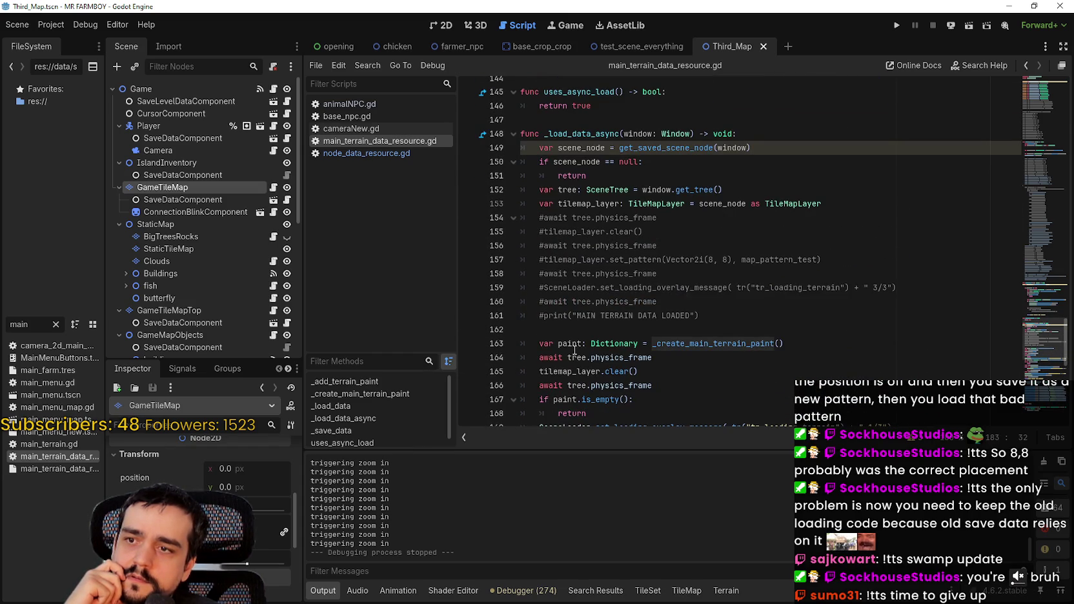
pyautogui.click(726, 344)
pyautogui.doubleClick(727, 344)
pyautogui.scroll(-5, 726, 343)
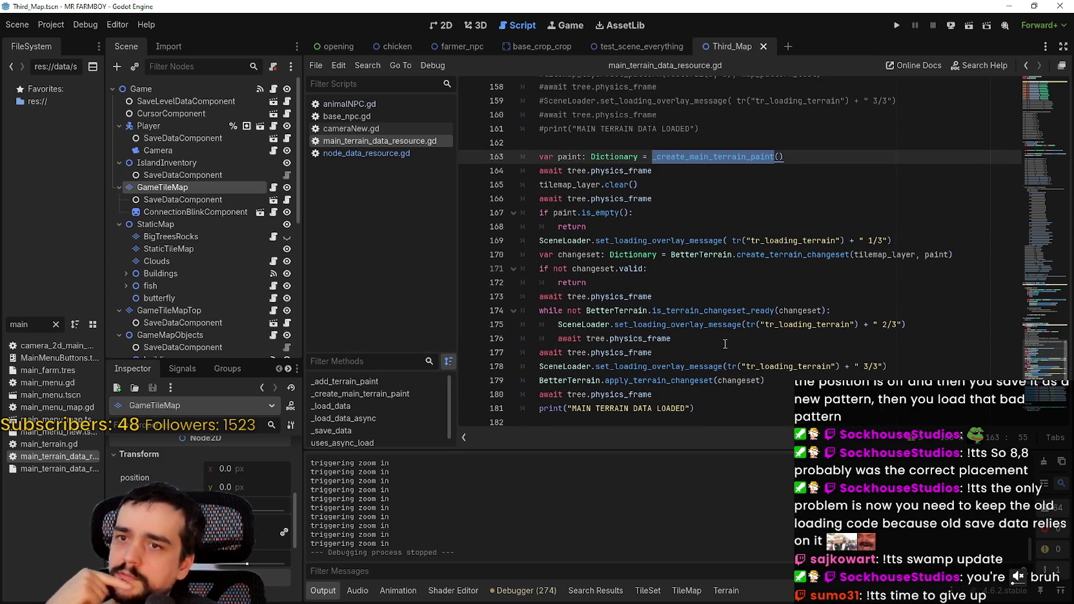
pyautogui.scroll(-6, 725, 344)
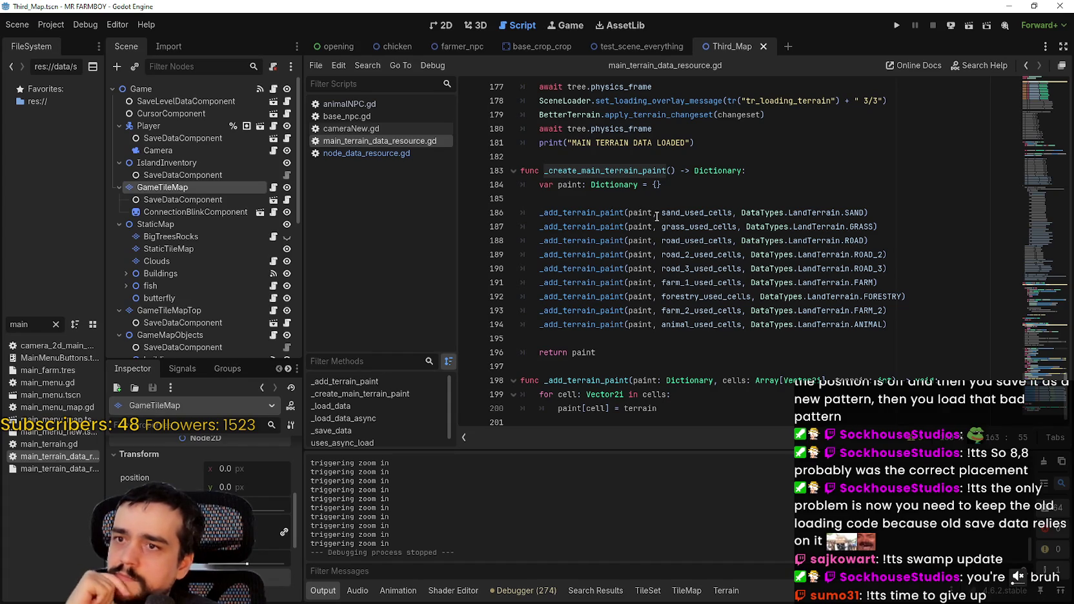
pyautogui.scroll(9, 732, 323)
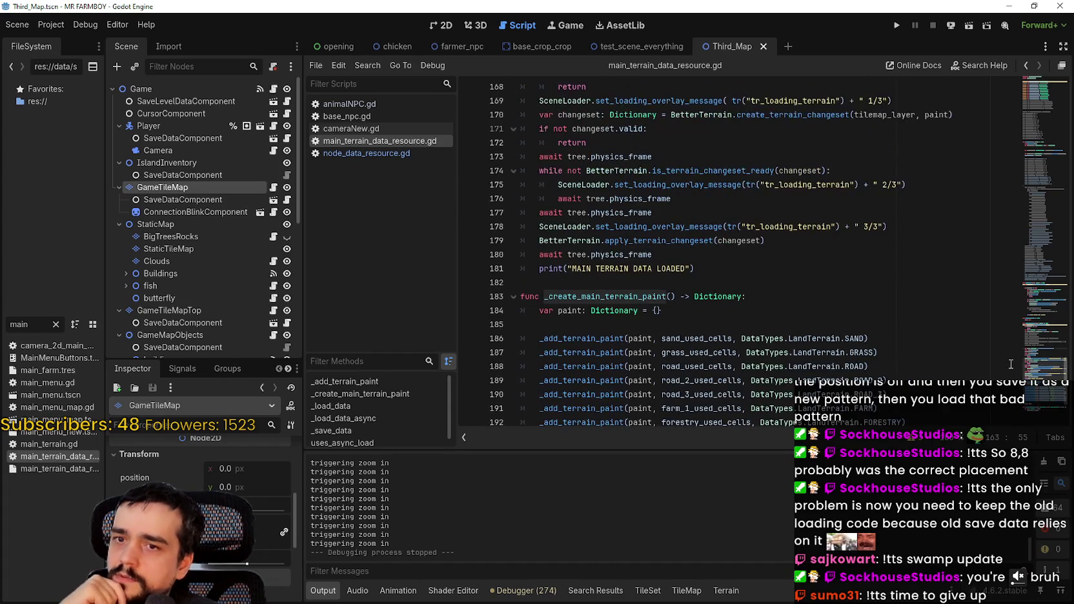
pyautogui.moveTo(1034, 290); pyautogui.dragTo(1029, 55)
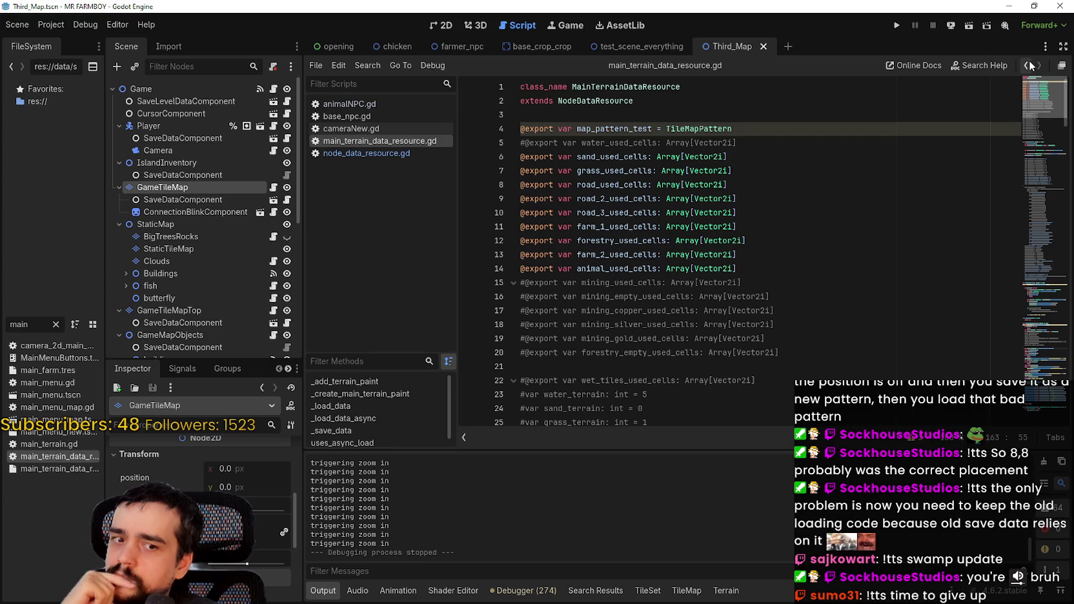
pyautogui.moveTo(1029, 61)
pyautogui.mouseDown()
pyautogui.moveTo(1011, 178)
pyautogui.moveTo(1012, 274)
pyautogui.mouseUp()
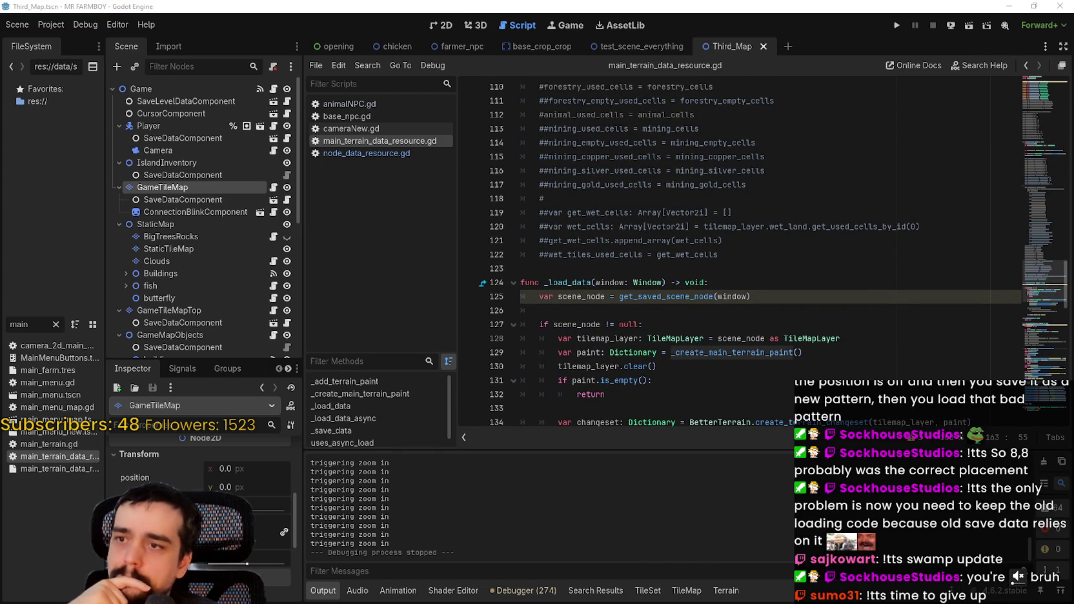
pyautogui.hotkey('alt', 'Tab')
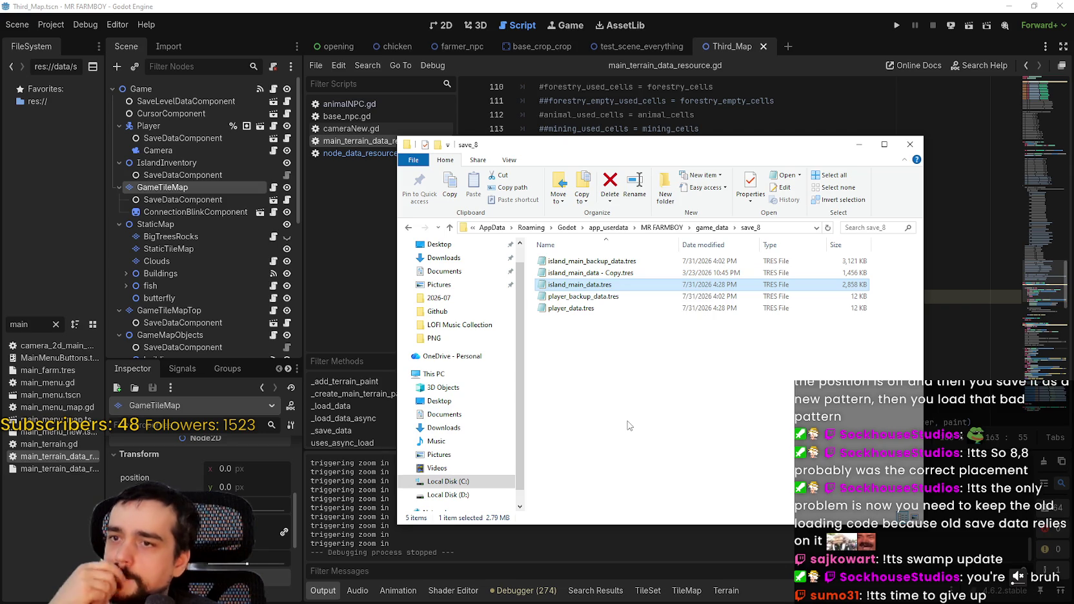
# - Open island_main_backup_data.tres in Notepad and scroll through its inventory and tile data
pyautogui.doubleClick(599, 264)
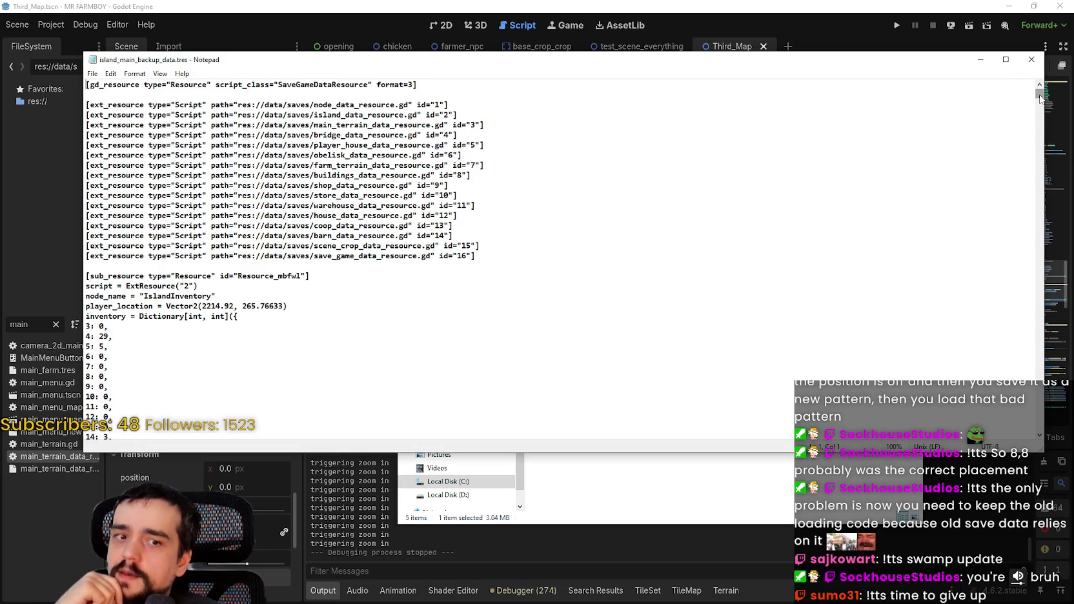
pyautogui.moveTo(1038, 91); pyautogui.dragTo(1036, 95)
pyautogui.scroll(-15, 609, 312)
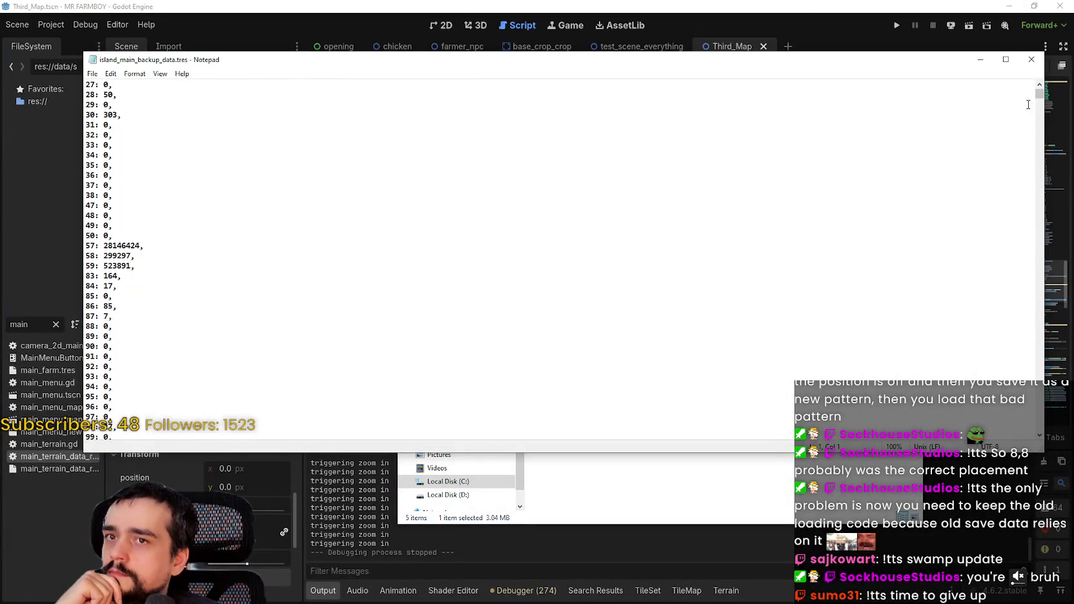
pyautogui.moveTo(1038, 94); pyautogui.dragTo(703, 188)
pyautogui.scroll(11, 703, 187)
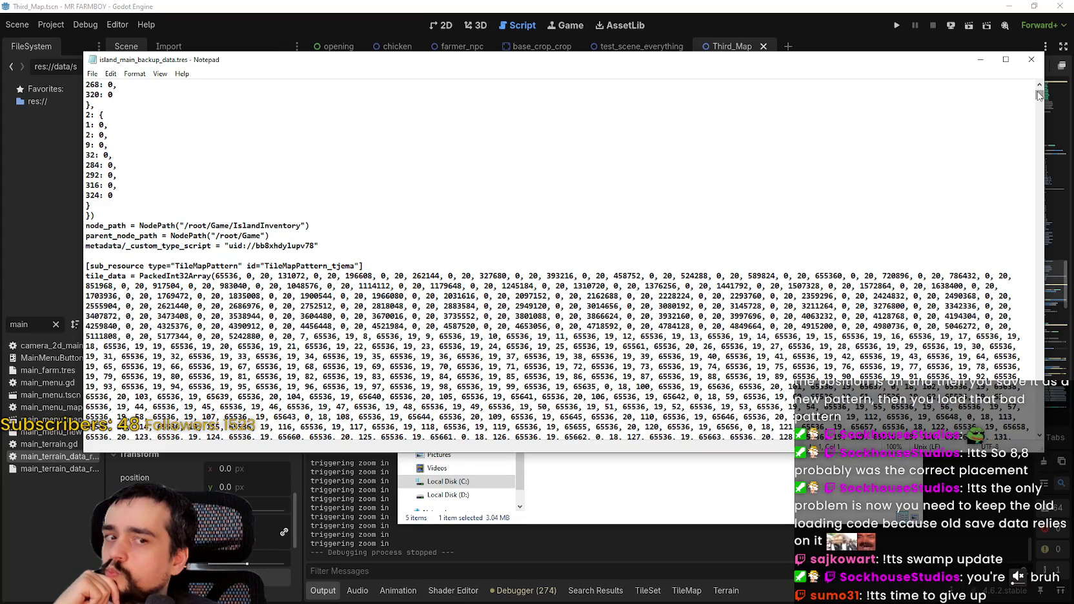
pyautogui.moveTo(1040, 97); pyautogui.dragTo(1043, 105)
pyautogui.scroll(-20, 534, 216)
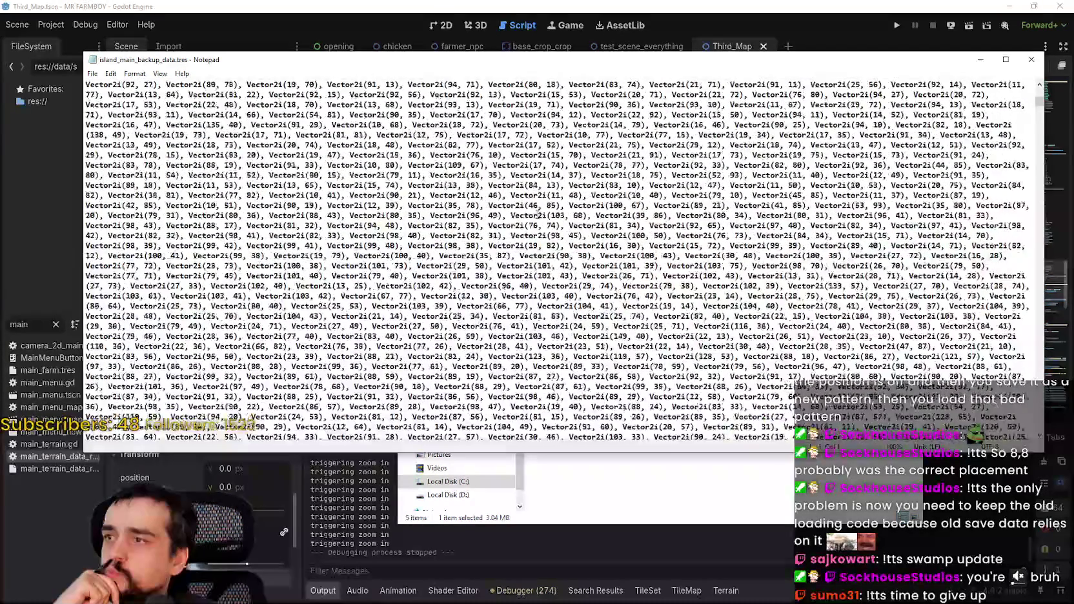
pyautogui.scroll(-10, 533, 217)
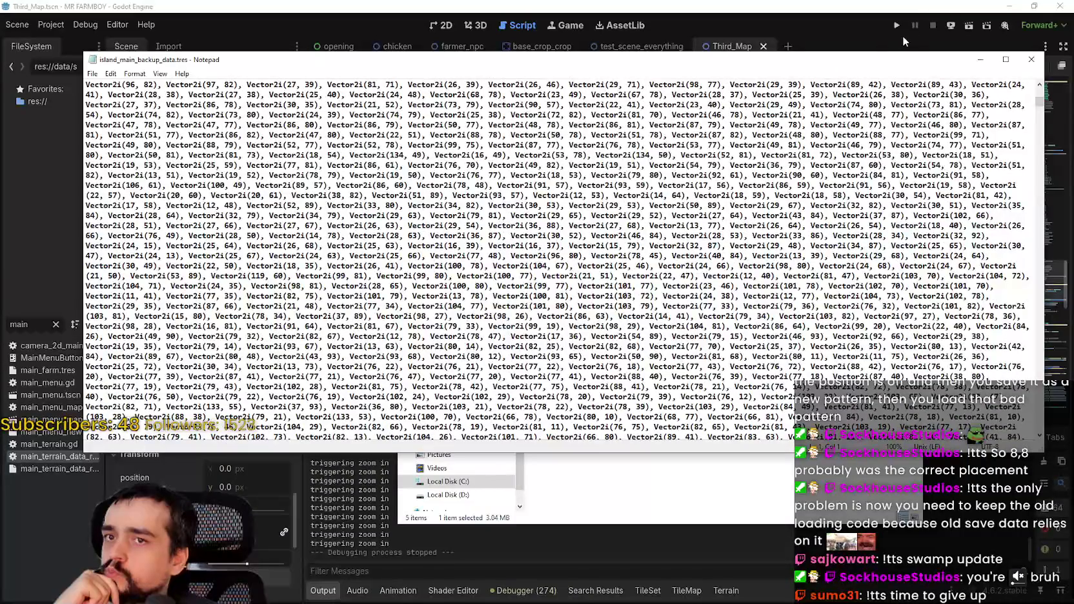
# - Take the road_used_cells variable name from the terrain script and search the backup file for it
pyautogui.click(910, 37)
pyautogui.scroll(20, 678, 138)
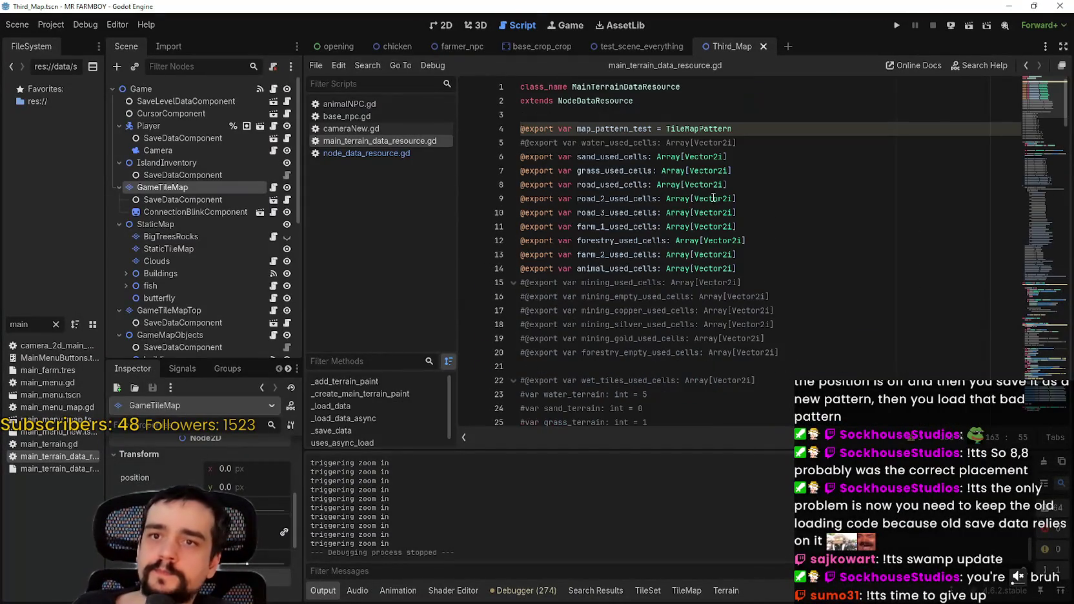
pyautogui.doubleClick(625, 184)
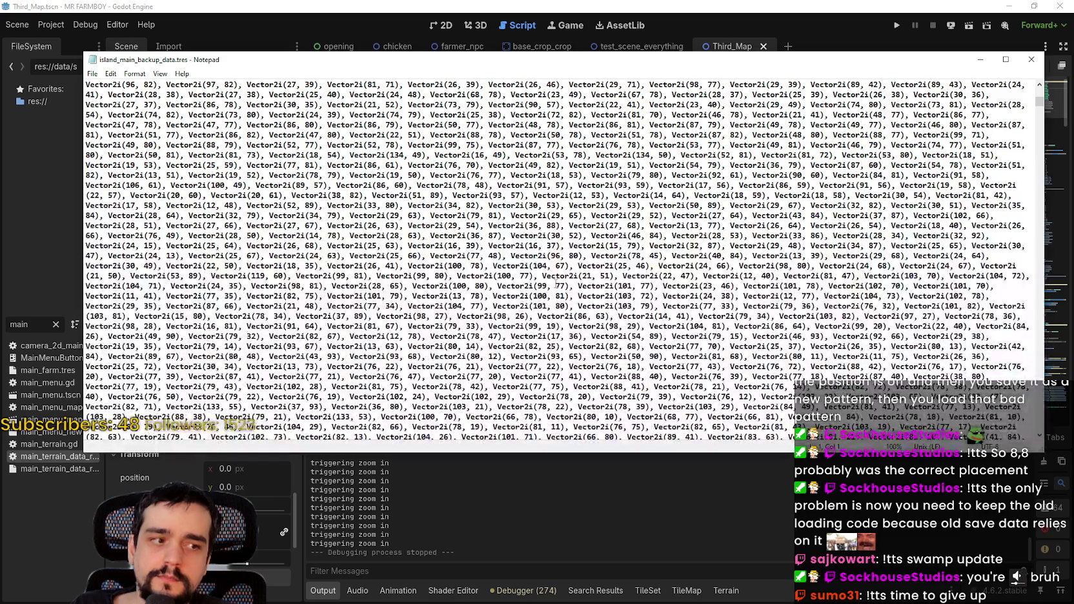
pyautogui.hotkey('ctrl', 'f')
pyautogui.write('road_used_cells')
# - Search the backup save for road_used_cells in both directions; no match is found
pyautogui.press('Return')
pyautogui.press('Return')
pyautogui.click(217, 204)
pyautogui.click(285, 174)
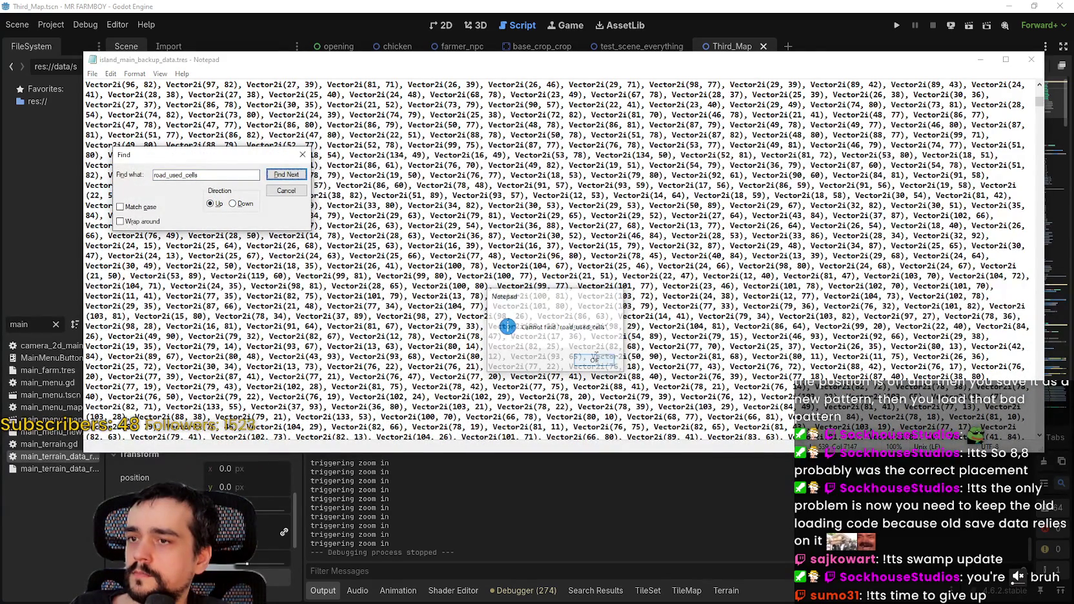
pyautogui.click(594, 361)
# - Take the grass_used_cells name from the terrain script and search the backup save both ways, finding nothing
pyautogui.click(600, 6)
pyautogui.click(626, 213)
pyautogui.press('Up')
pyautogui.press('Up')
pyautogui.press('Up')
pyautogui.hotkey('ctrl', 'd')
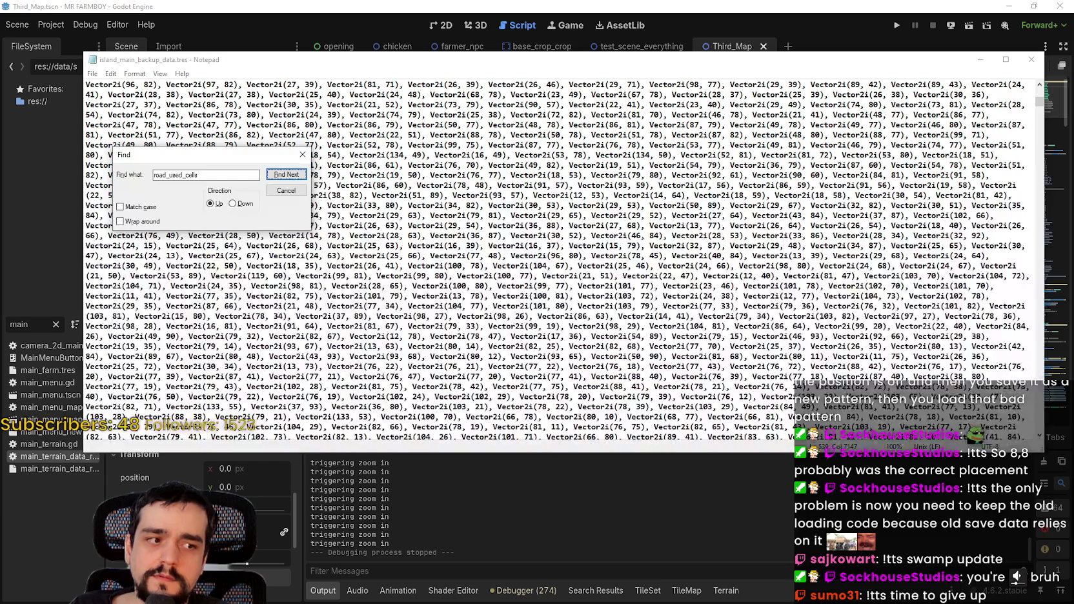
pyautogui.click(159, 176)
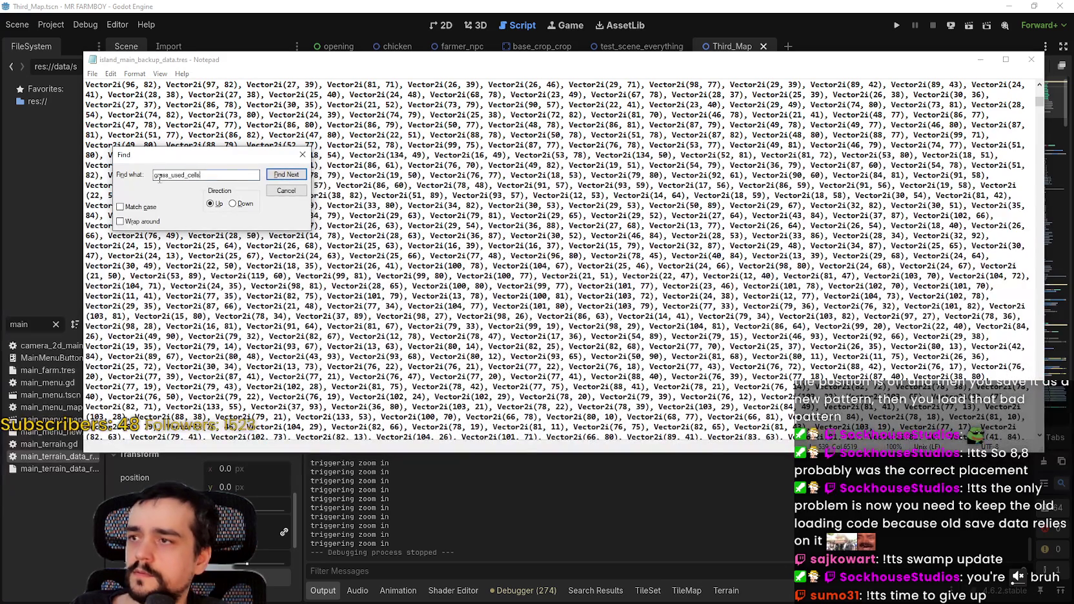
pyautogui.click(286, 175)
pyautogui.click(597, 365)
pyautogui.click(233, 203)
pyautogui.click(285, 175)
pyautogui.click(610, 362)
# - Close the search box and the backup save file, returning to the save_8 folder
pyautogui.click(302, 155)
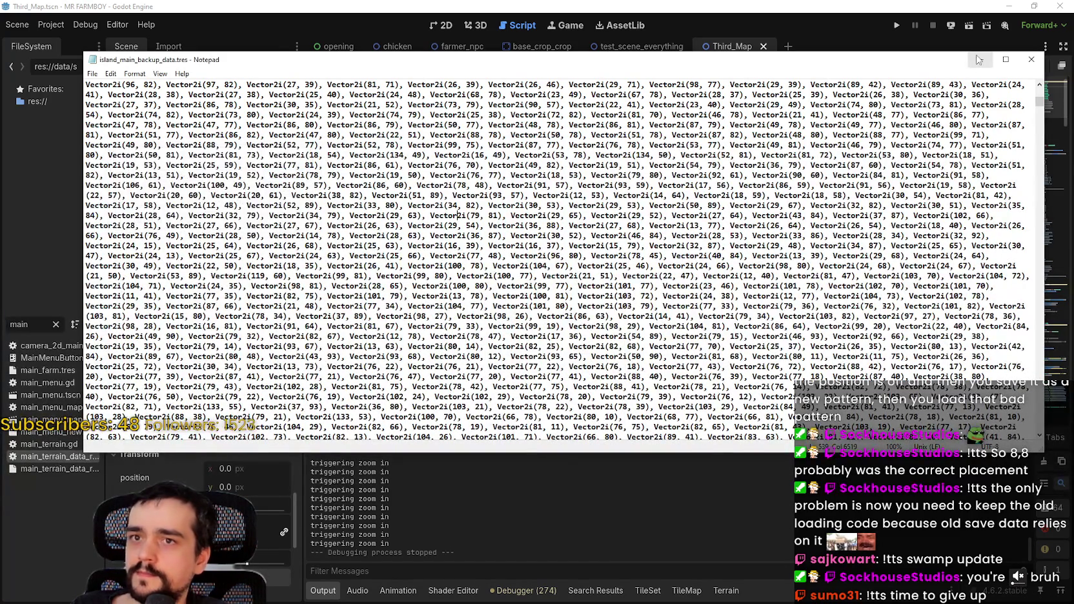
pyautogui.click(1031, 59)
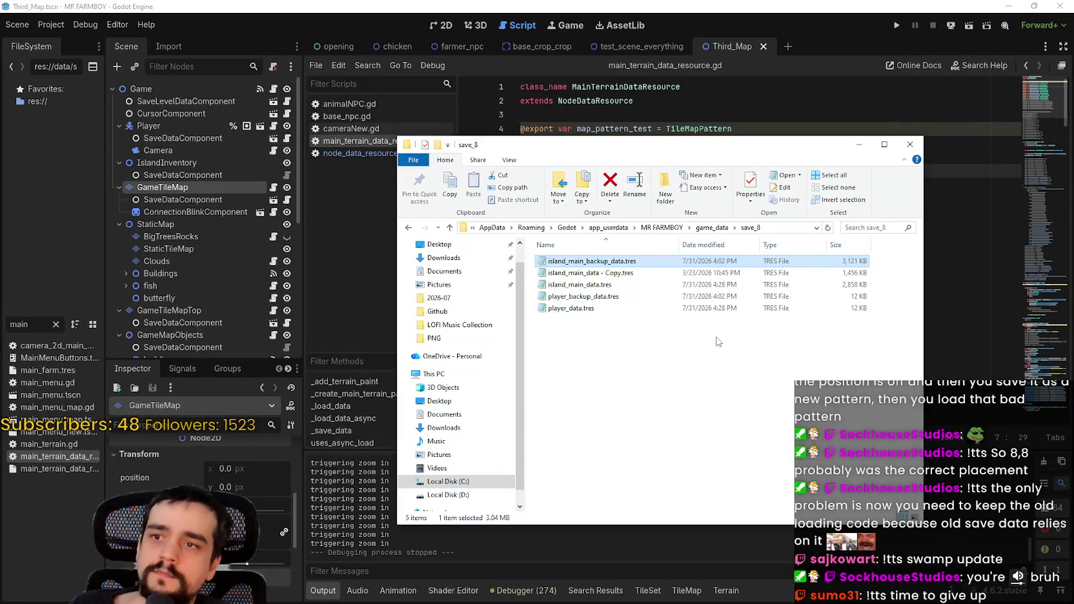
pyautogui.click(646, 285)
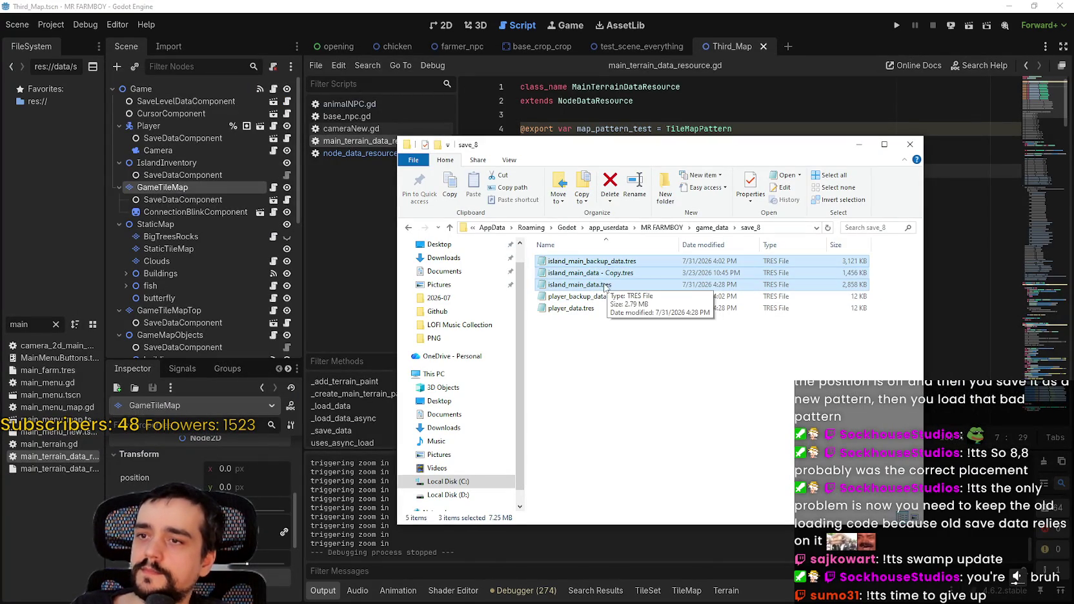
# - Delete island_main_data.tres and island_main_backup_data.tres from the save_8 folder
pyautogui.rightClick(606, 288)
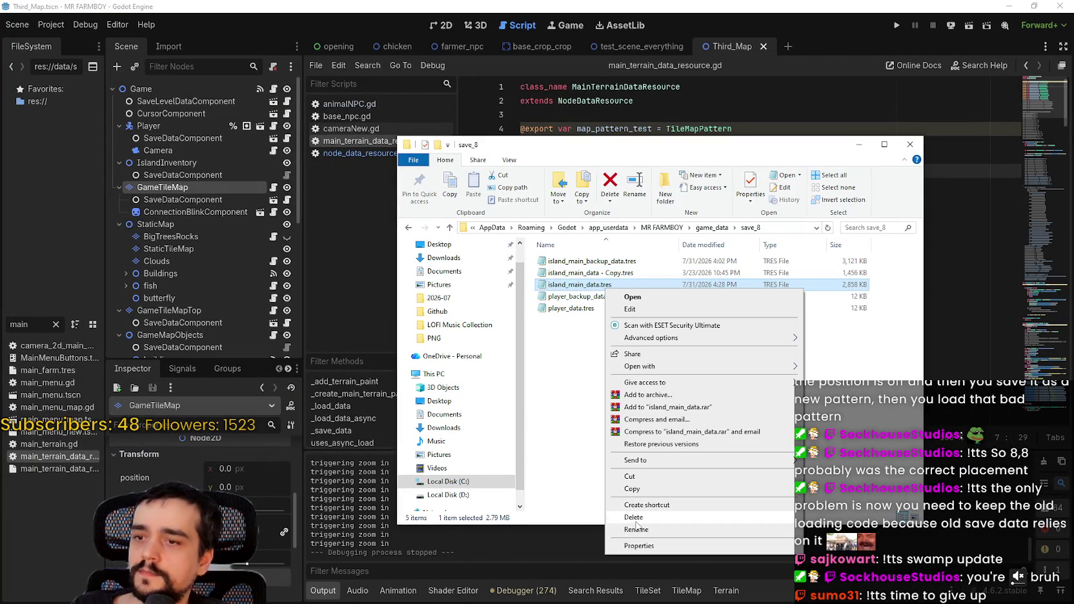
pyautogui.click(633, 517)
pyautogui.click(606, 264)
pyautogui.rightClick(607, 265)
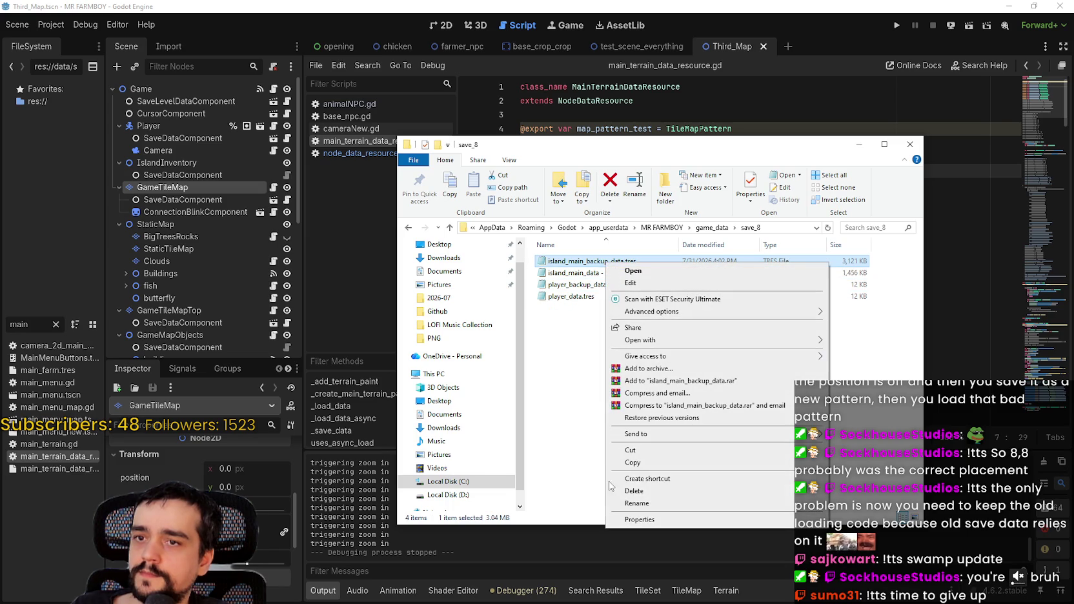
pyautogui.click(630, 492)
# - Rename the older island save copy to island_main_data.tres by removing its ' - Copy' suffix
pyautogui.click(619, 261)
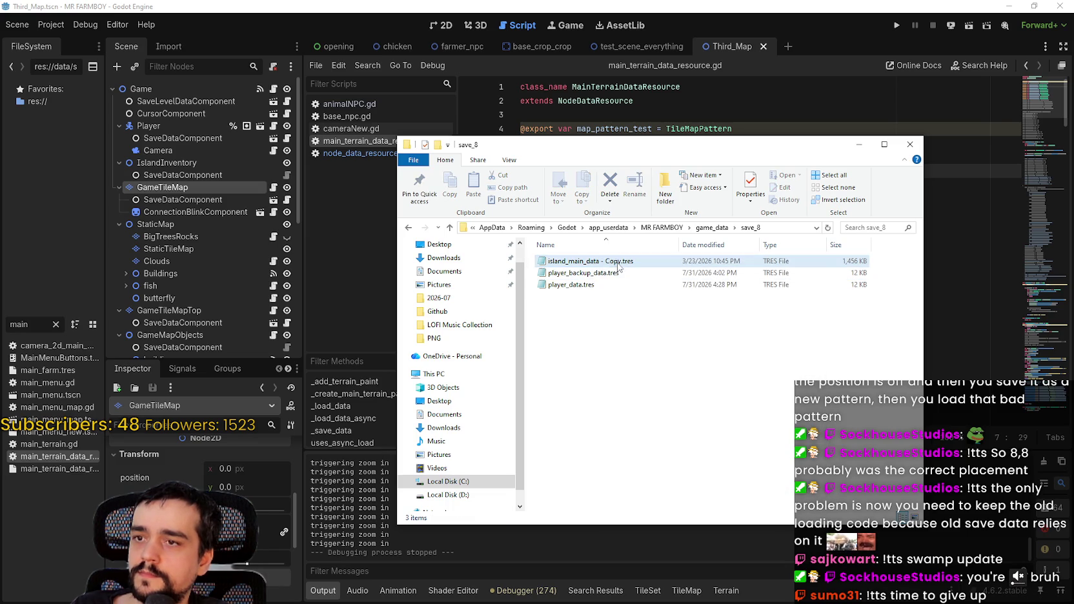
pyautogui.click(620, 261)
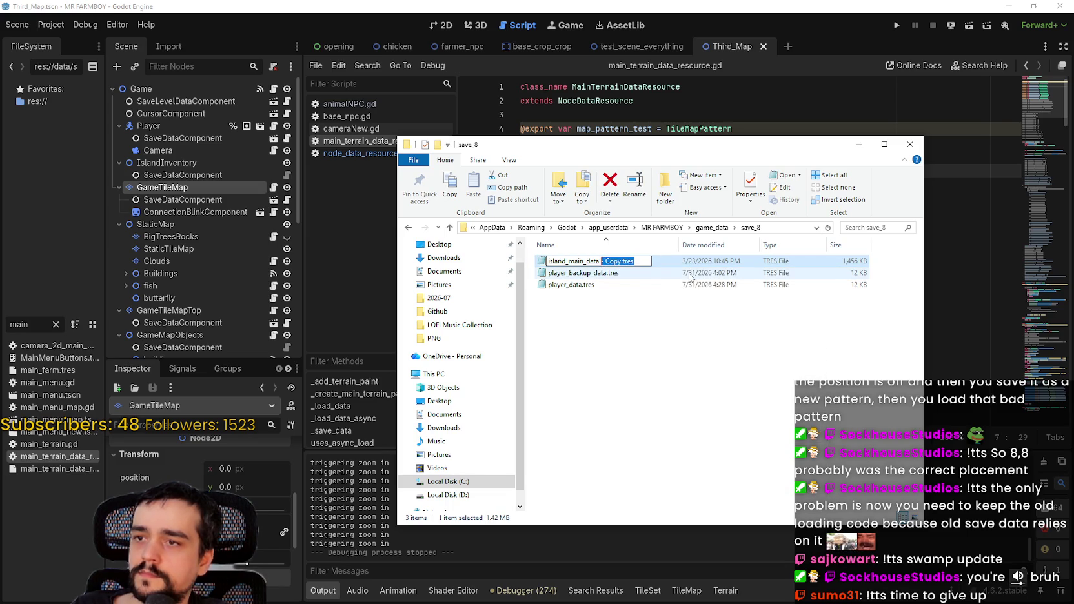
pyautogui.press('Return')
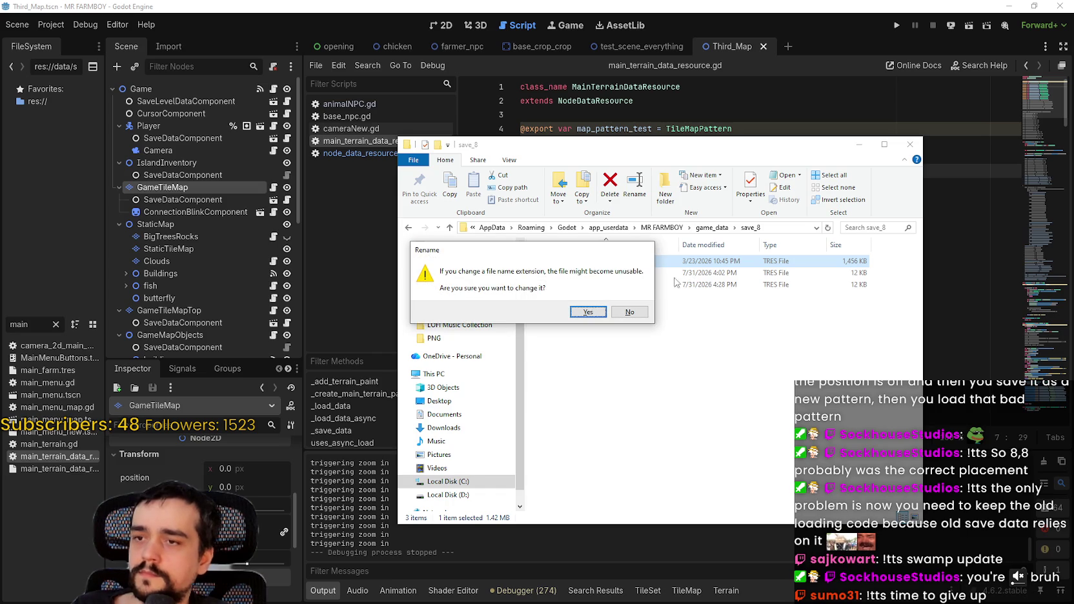
pyautogui.click(631, 312)
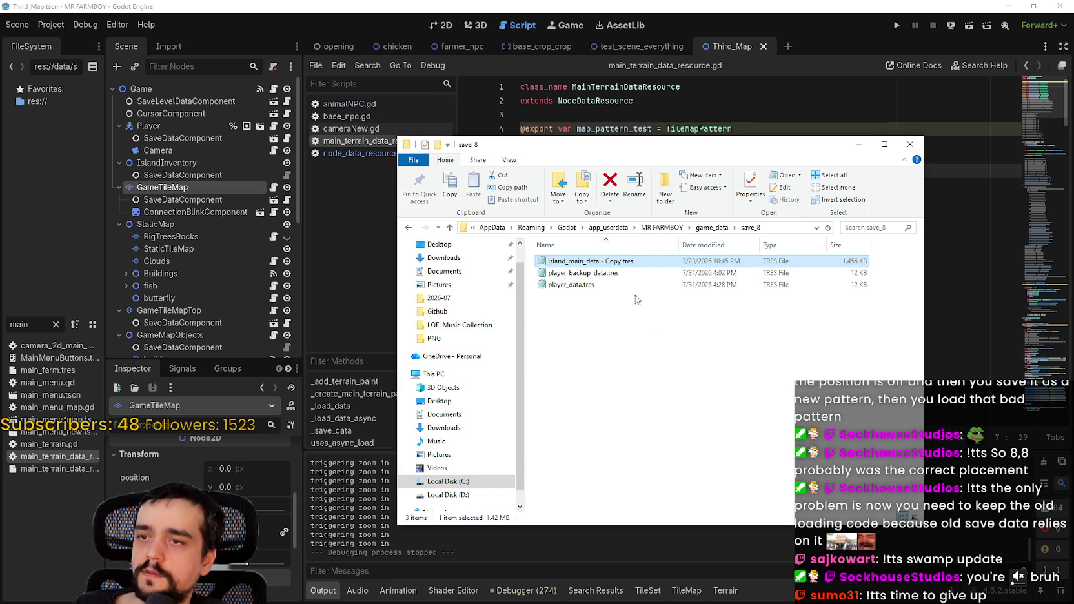
pyautogui.click(615, 261)
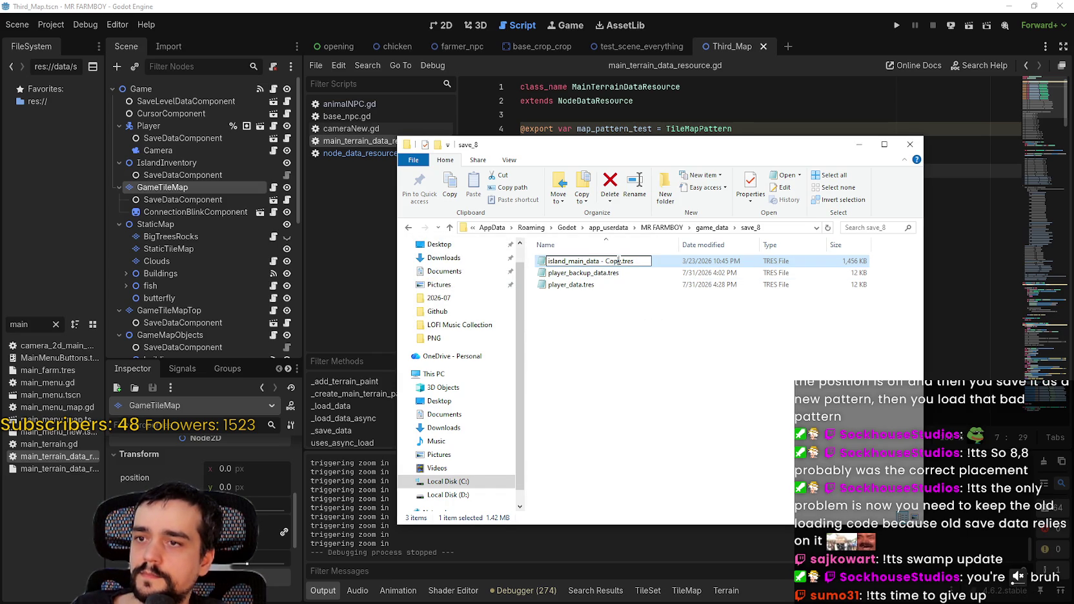
pyautogui.press('BackSpace')
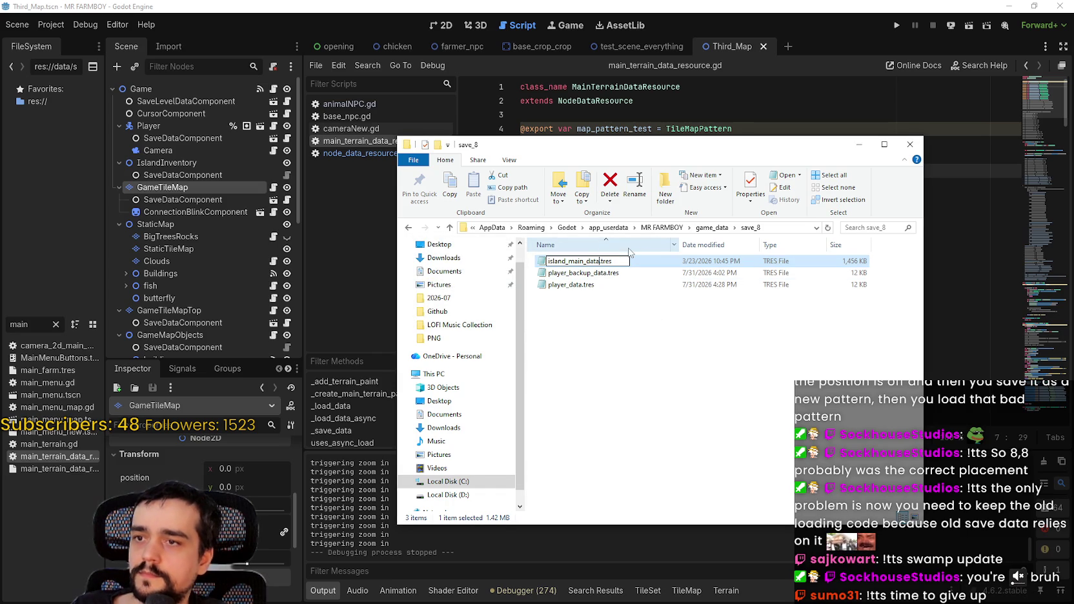
pyautogui.press('Return')
# - Restore island_main_data.tres after deleting it, and paste a duplicate of it into save_8
pyautogui.press('Delete')
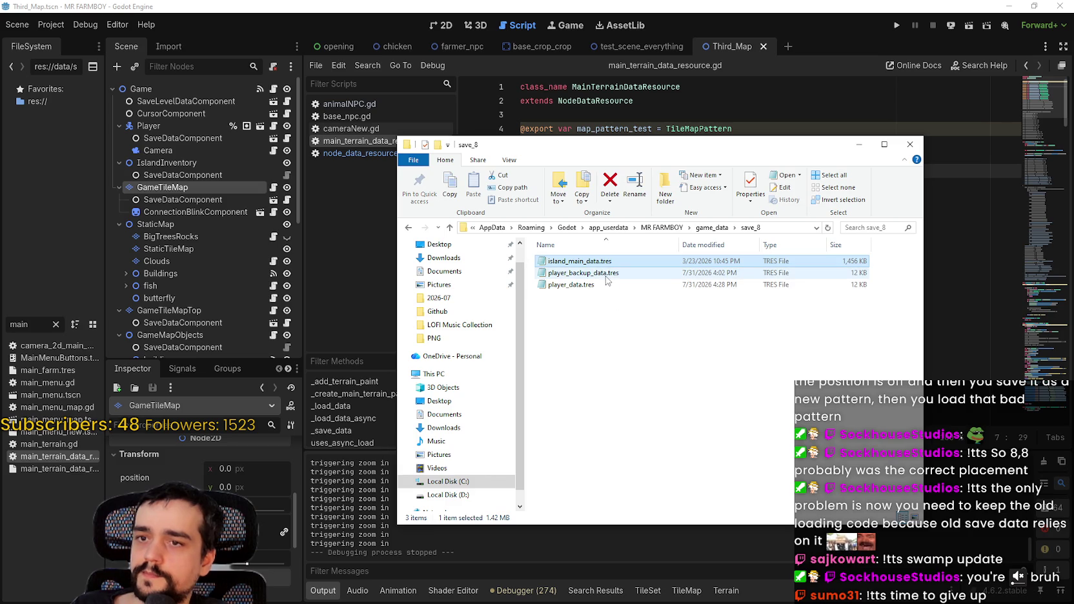
pyautogui.hotkey('ctrl', 'z')
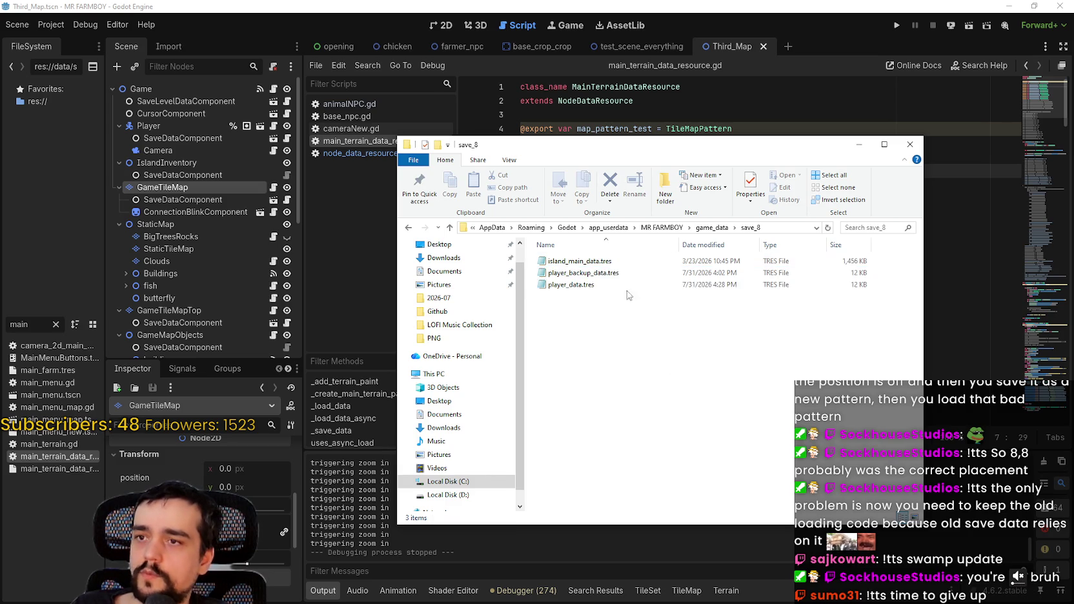
pyautogui.rightClick(599, 262)
pyautogui.click(624, 451)
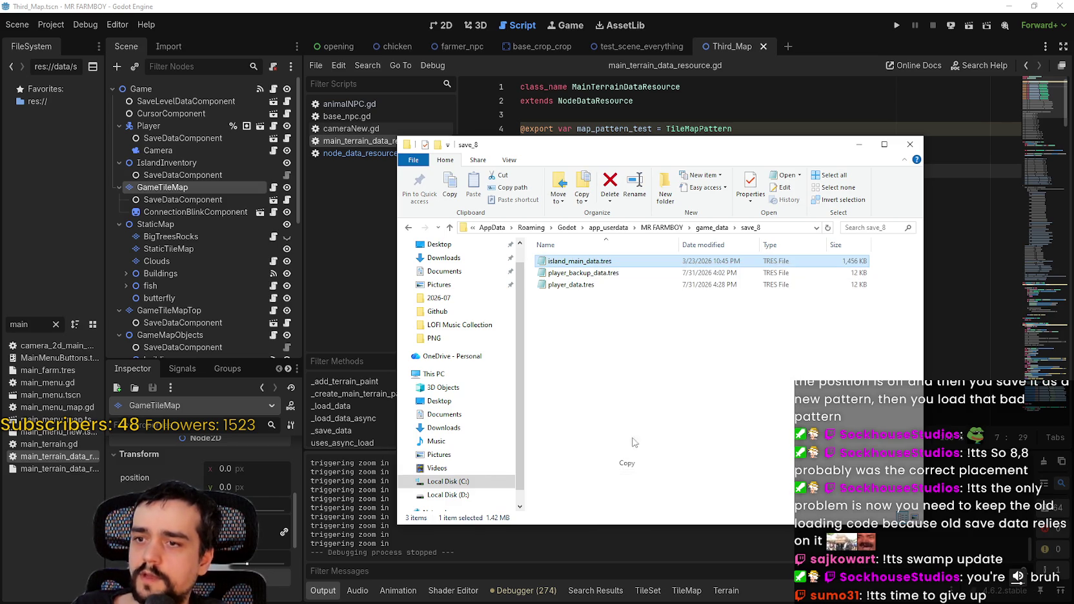
pyautogui.rightClick(647, 354)
pyautogui.click(674, 431)
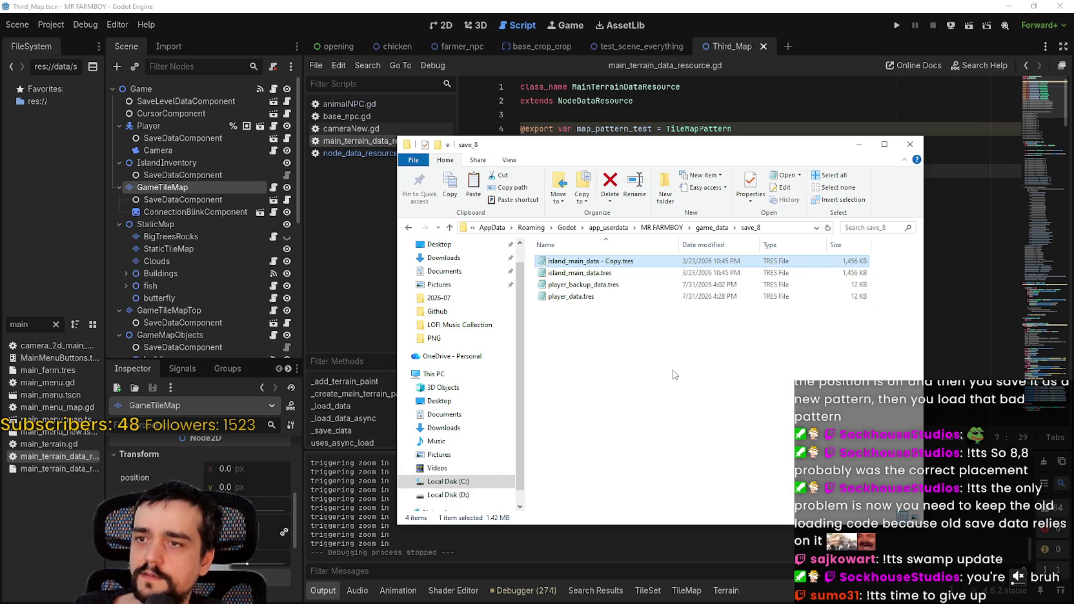
pyautogui.click(859, 144)
pyautogui.scroll(-14, 795, 201)
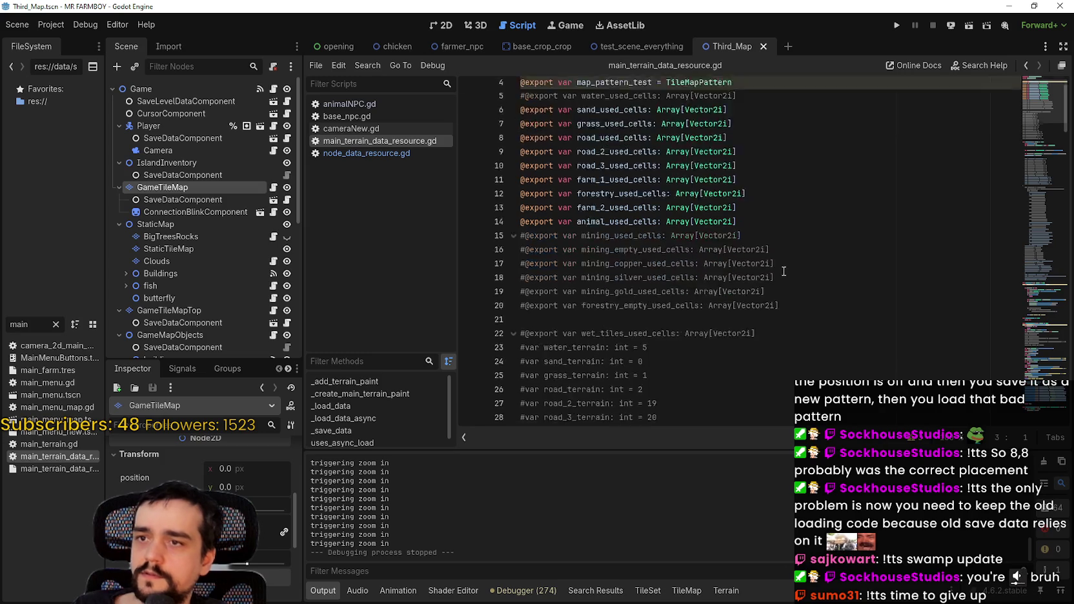
# - Scroll to the _load_data_async code, put the caret on line 162, and run the project
pyautogui.moveTo(1038, 185)
pyautogui.mouseDown()
pyautogui.moveTo(1052, 321)
pyautogui.moveTo(1059, 171)
pyautogui.moveTo(1064, 368)
pyautogui.mouseUp()
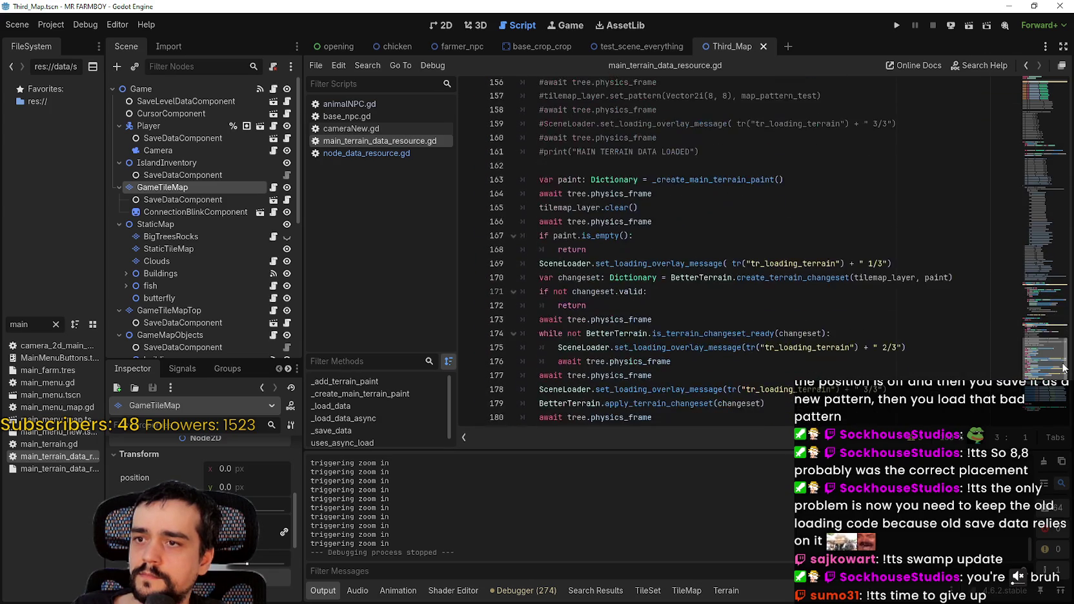
pyautogui.click(761, 168)
pyautogui.scroll(-7, 752, 201)
pyautogui.click(900, 24)
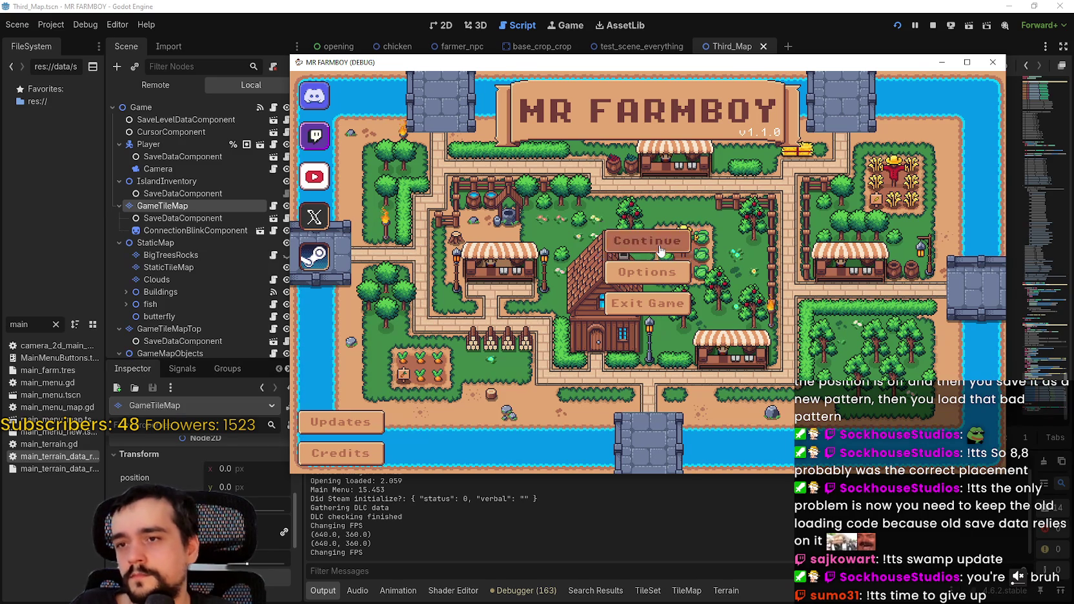
# - Choose Continue and load Save 8, which freezes at 'Loading terrain... 2/3'
pyautogui.click(648, 242)
pyautogui.scroll(-2, 649, 292)
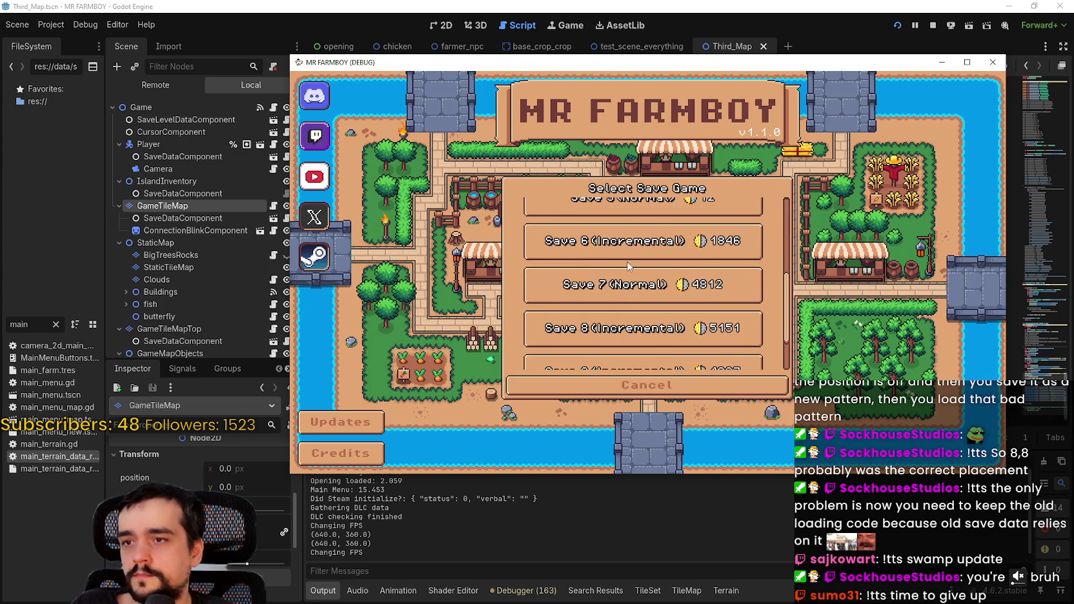
pyautogui.click(600, 307)
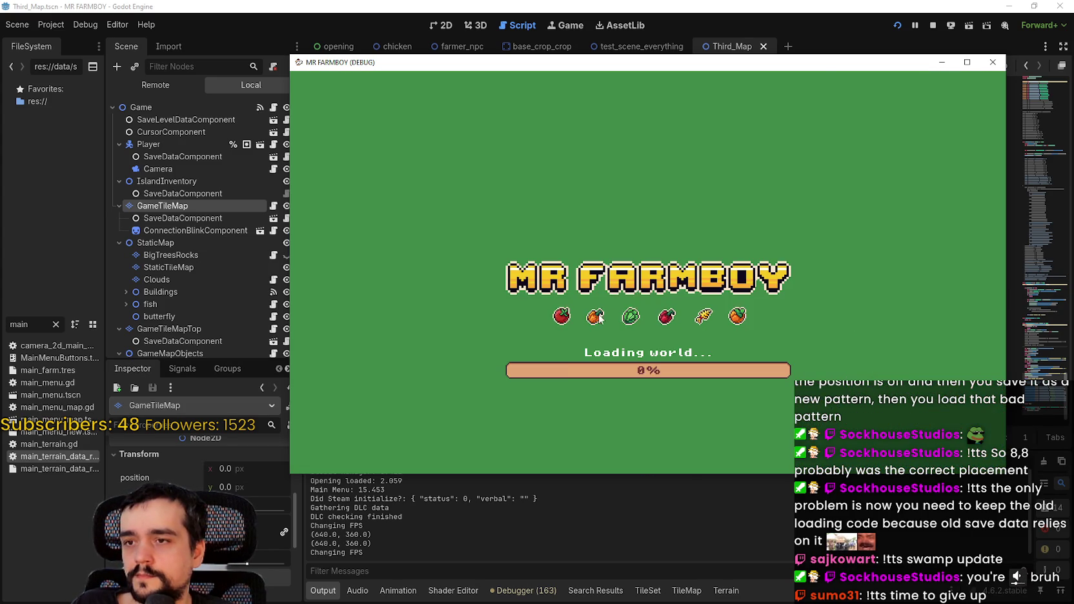
pyautogui.click(597, 316)
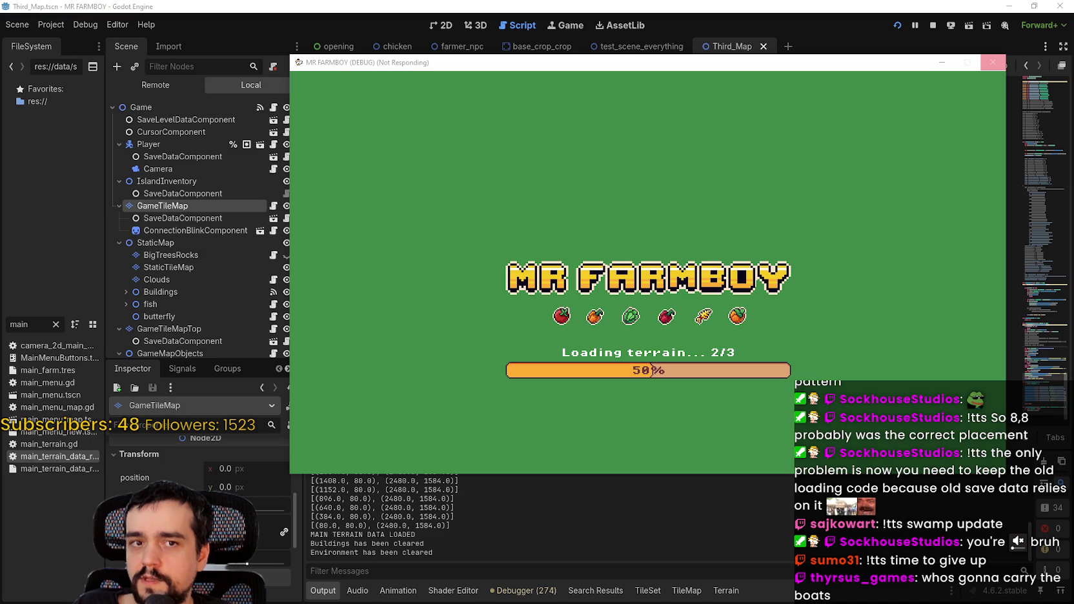
# - End the frozen MR FARMBOY (DEBUG) process in Task Manager
pyautogui.hotkey('ctrl', 'shift', 'Escape')
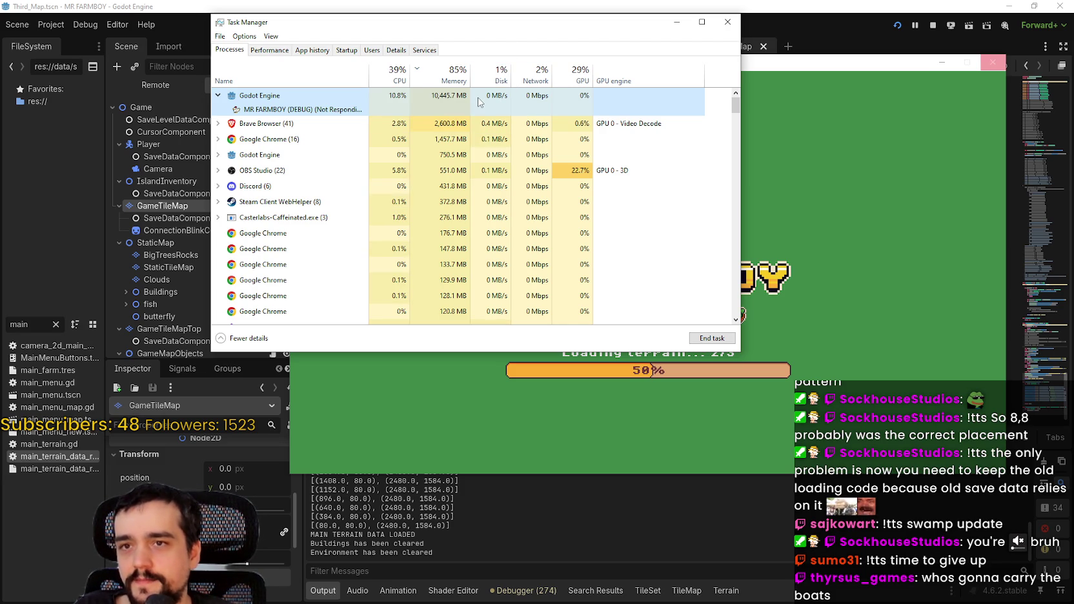
pyautogui.click(934, 27)
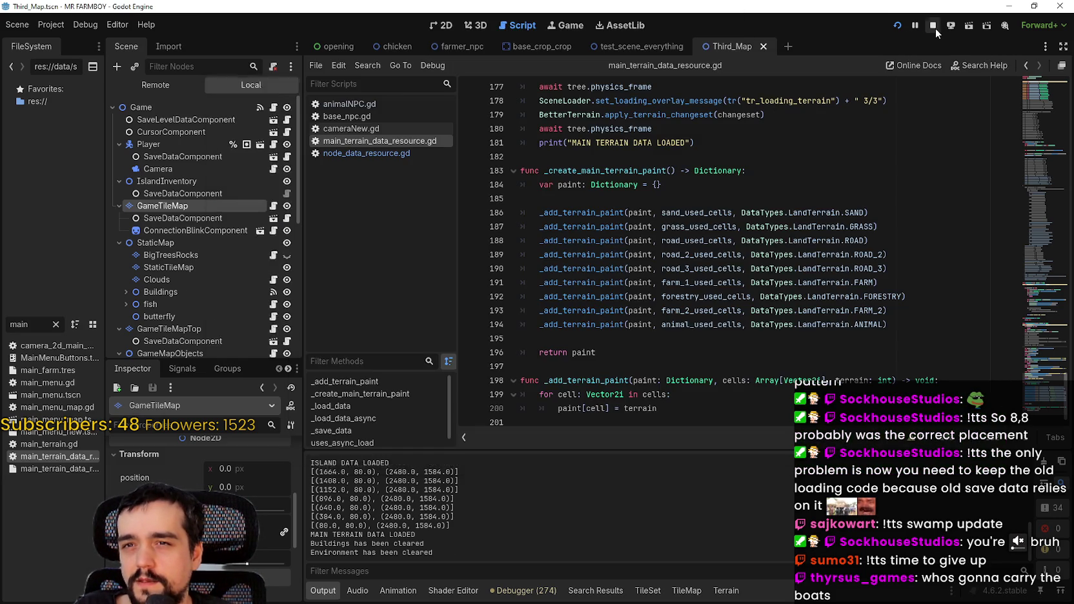
pyautogui.click(713, 218)
pyautogui.click(709, 187)
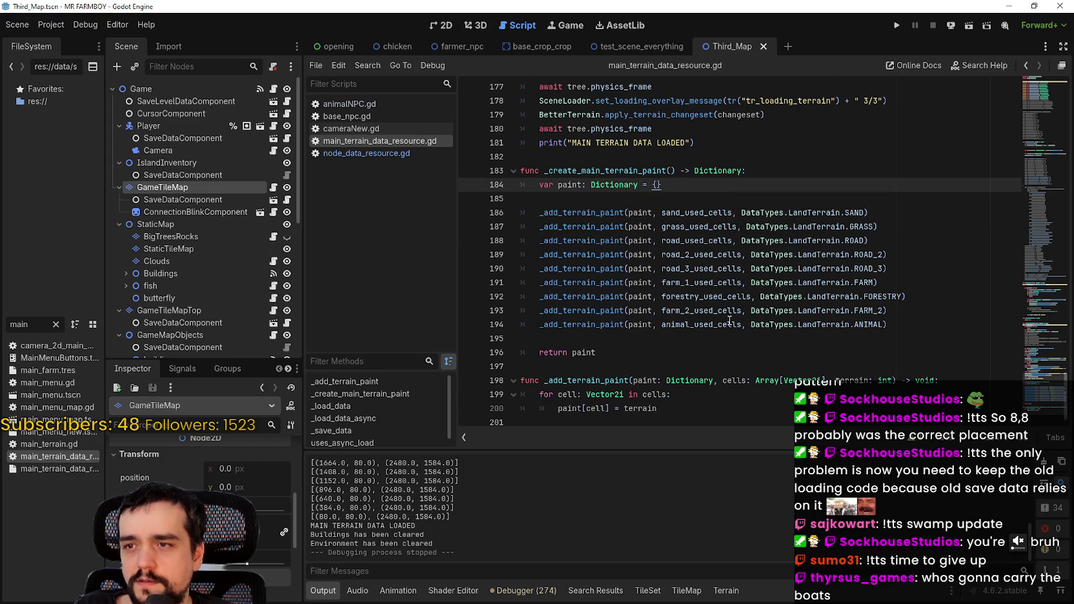
pyautogui.press('Up')
pyautogui.press('Up')
pyautogui.press('Up')
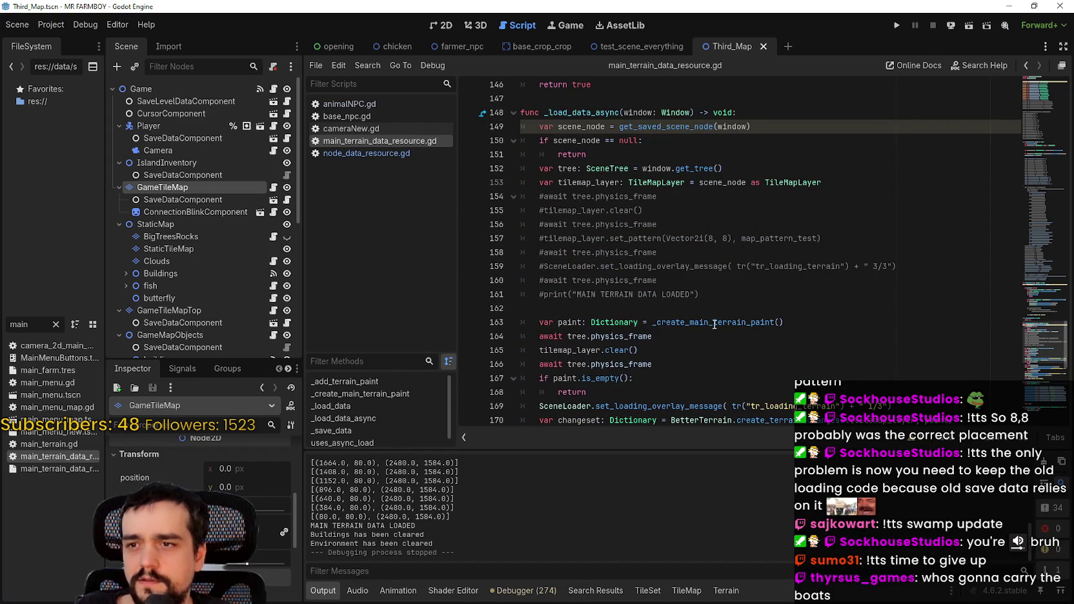
pyautogui.doubleClick(710, 322)
pyautogui.click(595, 310)
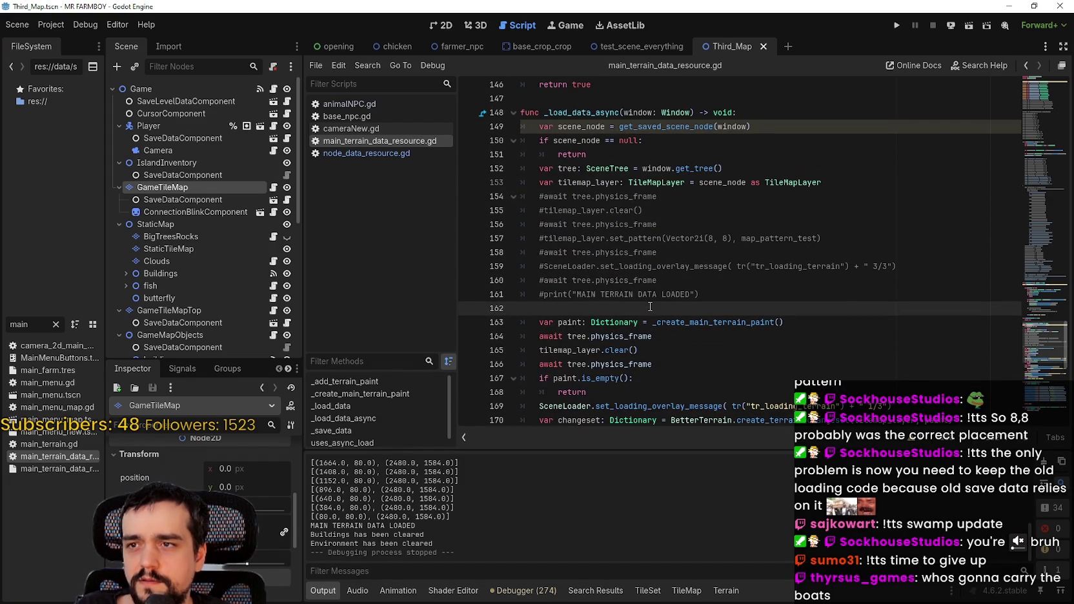
pyautogui.scroll(2, 651, 304)
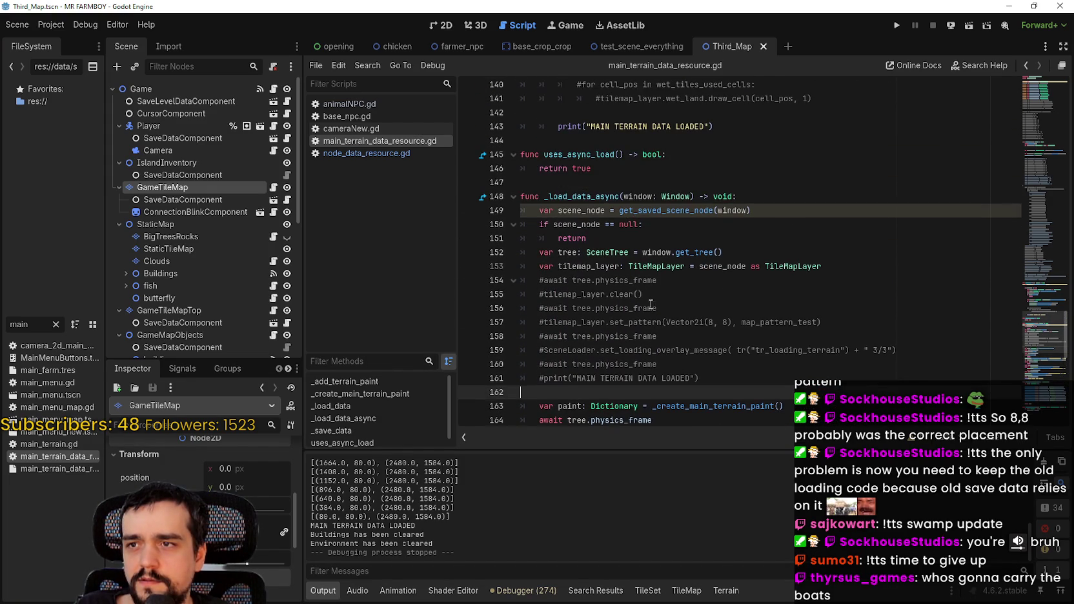
pyautogui.doubleClick(673, 210)
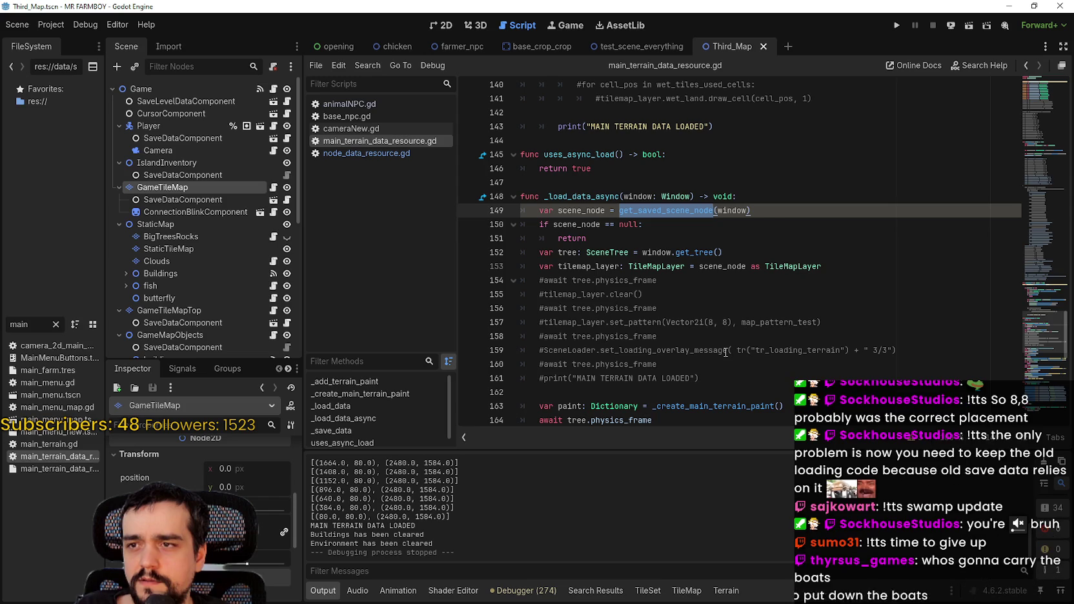
pyautogui.click(718, 294)
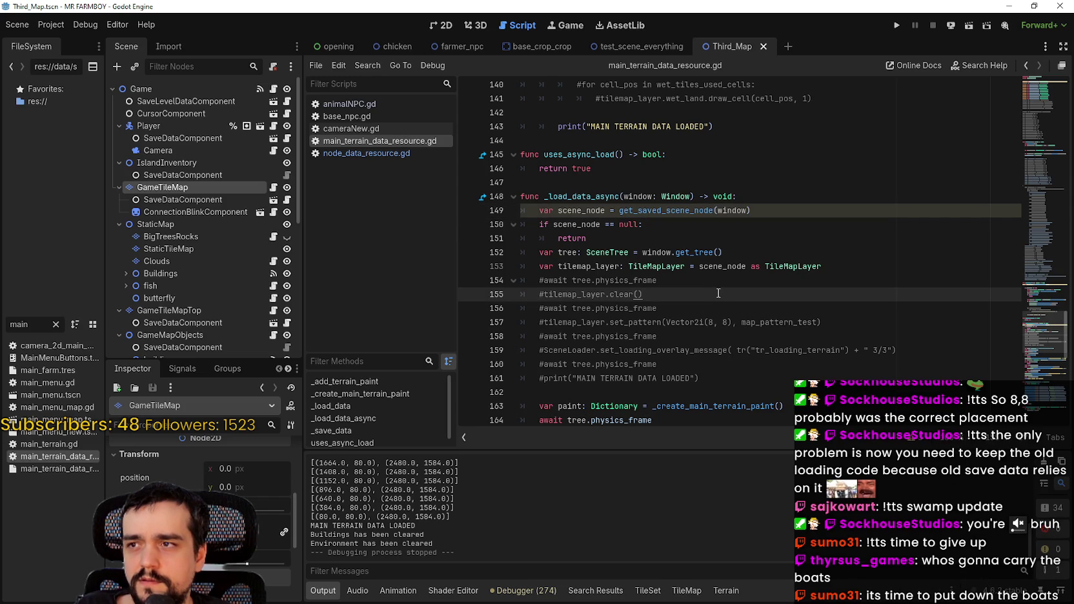
pyautogui.click(180, 199)
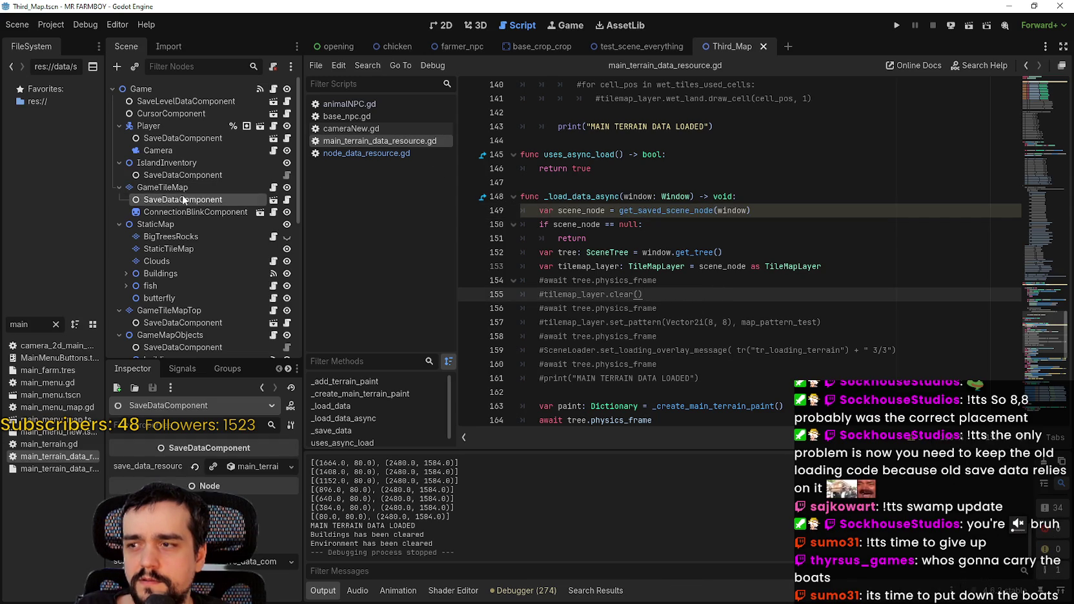
pyautogui.click(683, 282)
pyautogui.scroll(-3, 683, 282)
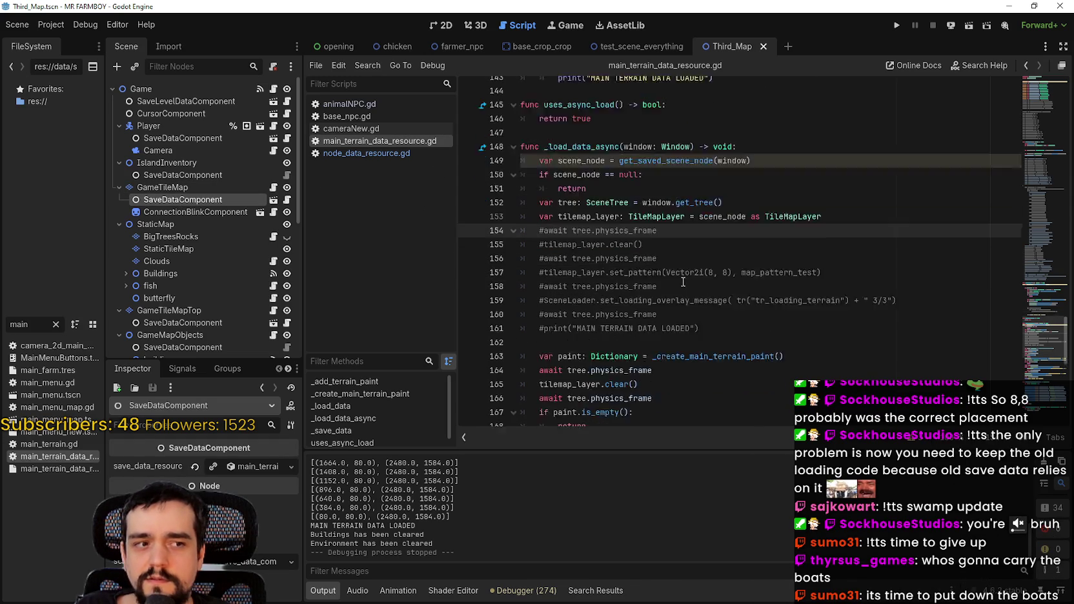
pyautogui.scroll(-1, 680, 276)
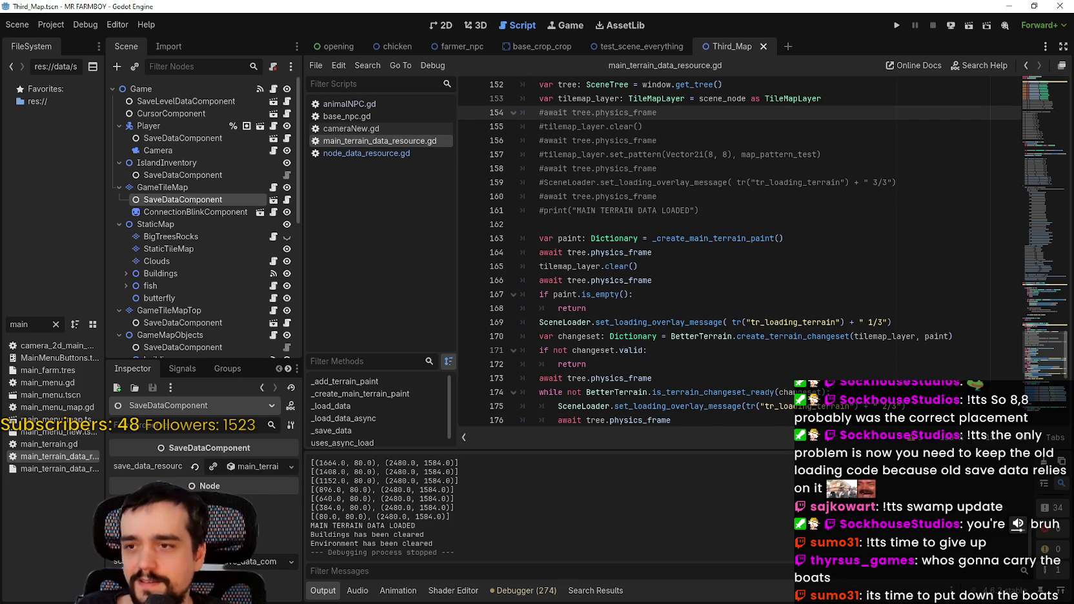
pyautogui.hotkey('ctrl', 'shift', 'Escape')
pyautogui.hotkey('alt', 'Tab')
pyautogui.click(741, 238)
pyautogui.click(791, 292)
pyautogui.scroll(-1, 790, 292)
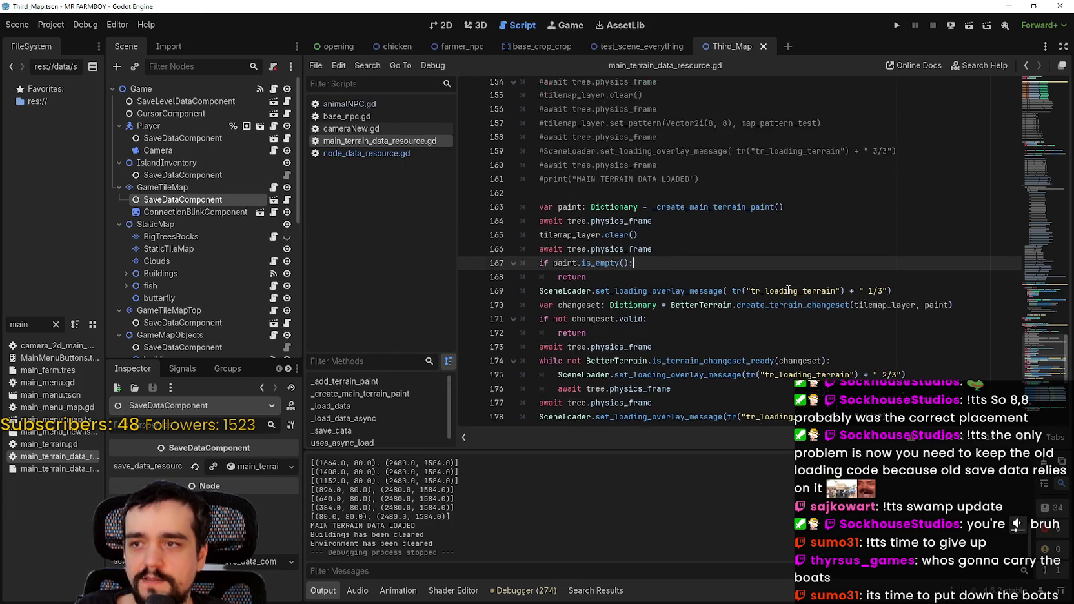
pyautogui.scroll(-2, 640, 263)
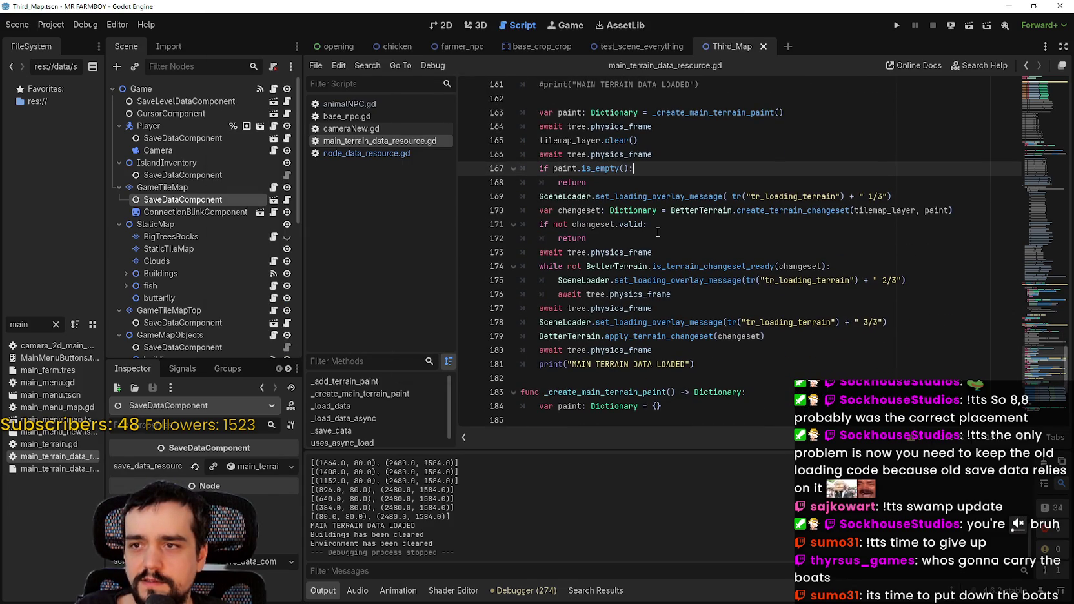
pyautogui.click(658, 236)
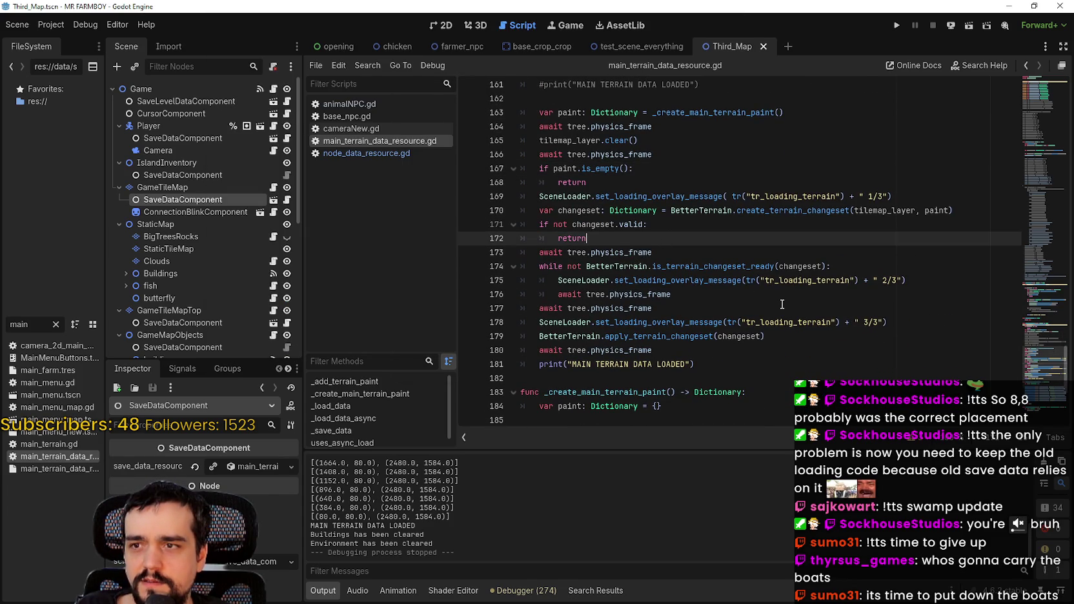
pyautogui.scroll(-3, 782, 304)
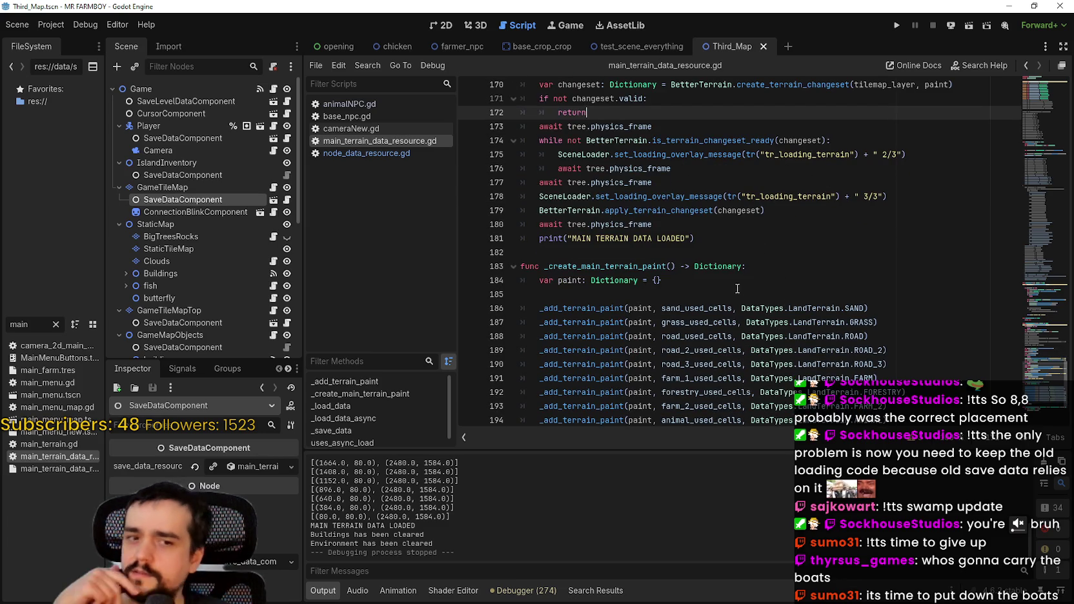
pyautogui.scroll(-2, 752, 291)
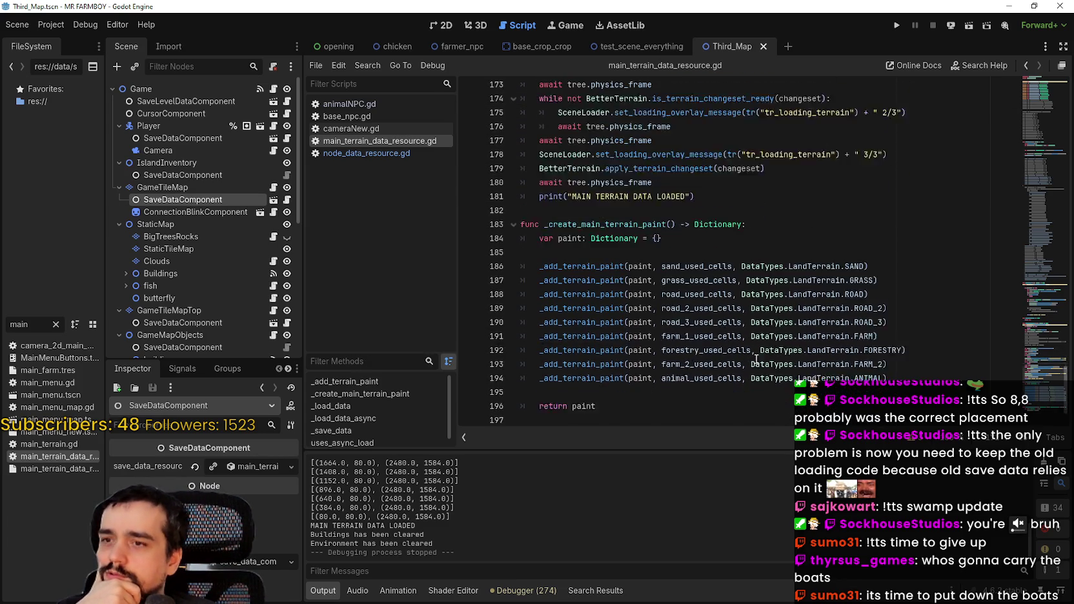
pyautogui.click(752, 353)
pyautogui.click(657, 366)
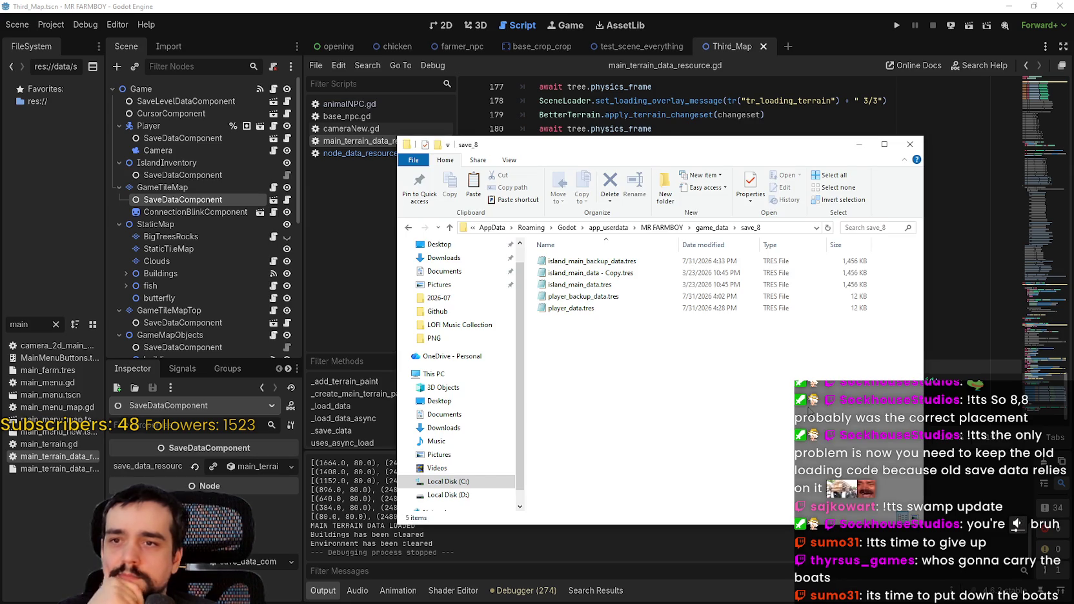
pyautogui.click(678, 272)
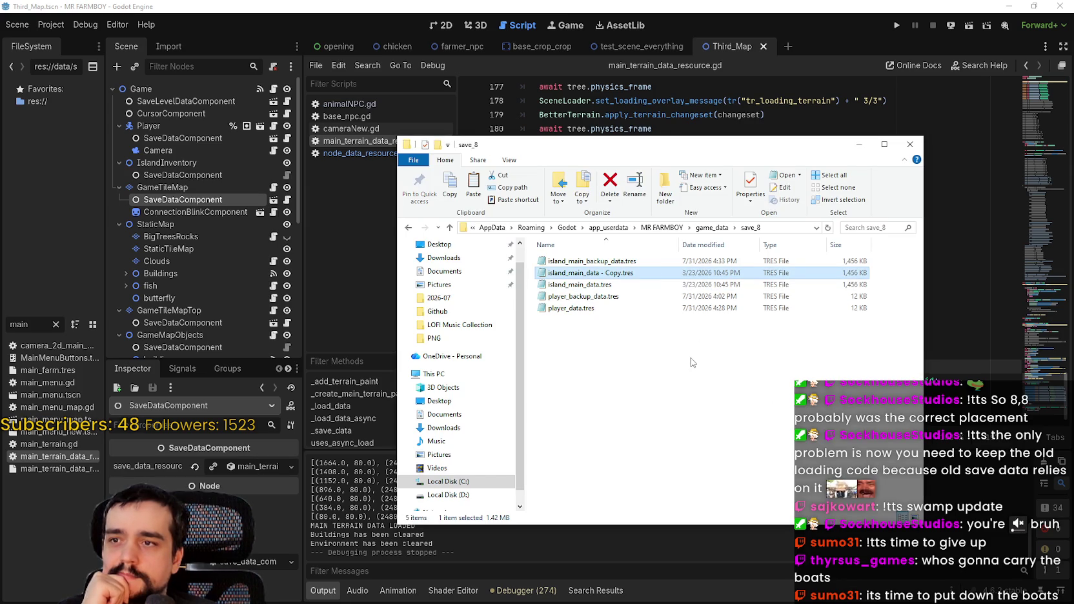
pyautogui.hotkey('alt', 'Tab')
pyautogui.scroll(2, 723, 316)
pyautogui.scroll(7, 1038, 365)
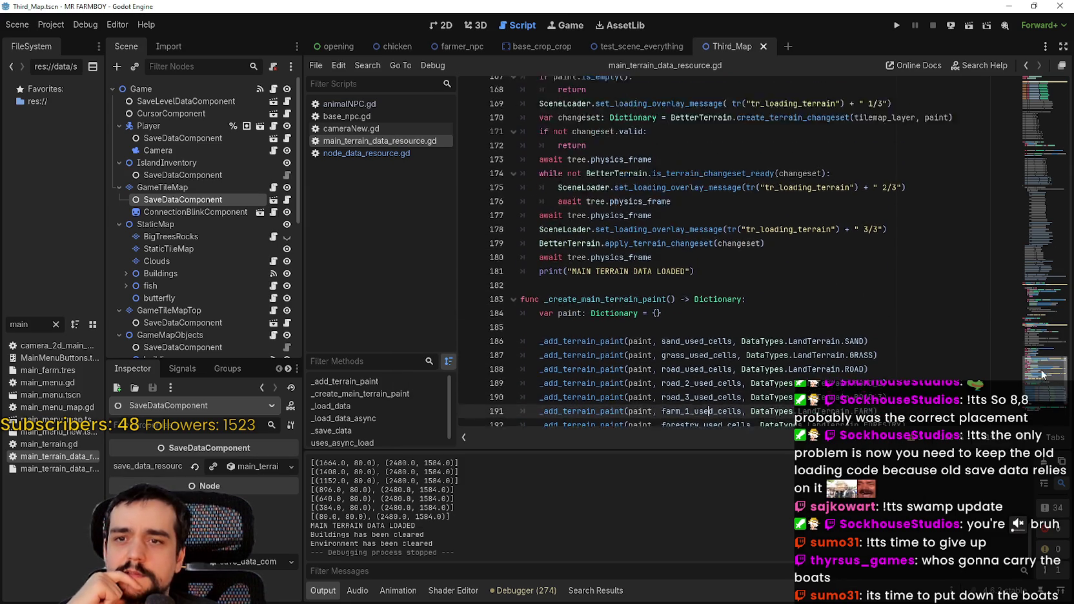
# - Move the map_pattern_test export declaration below the animal cells export line and save
pyautogui.scroll(5, 1029, 330)
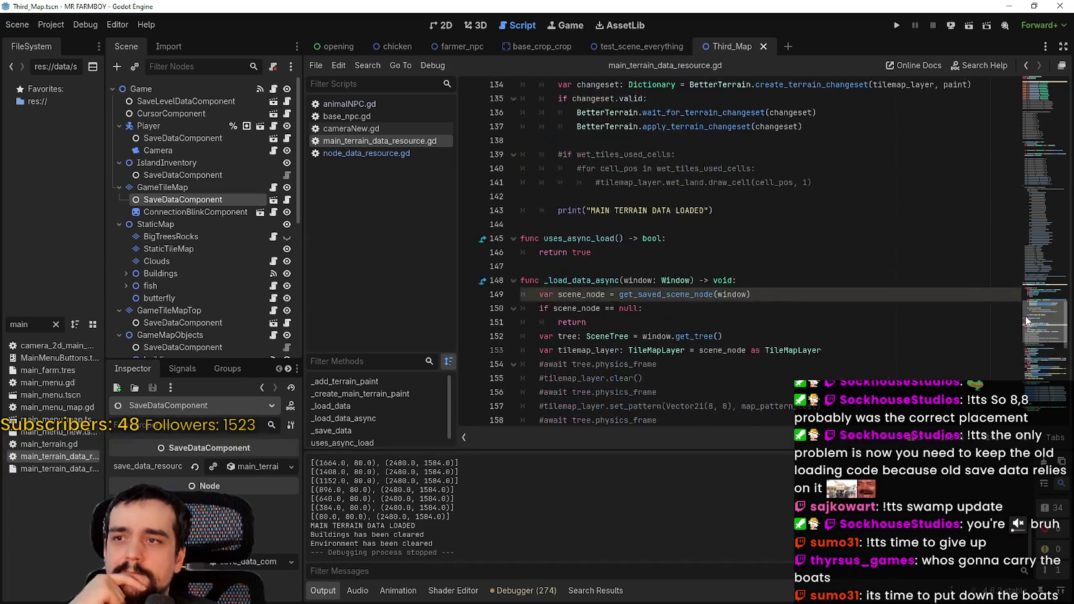
pyautogui.moveTo(1025, 315); pyautogui.dragTo(1021, 333)
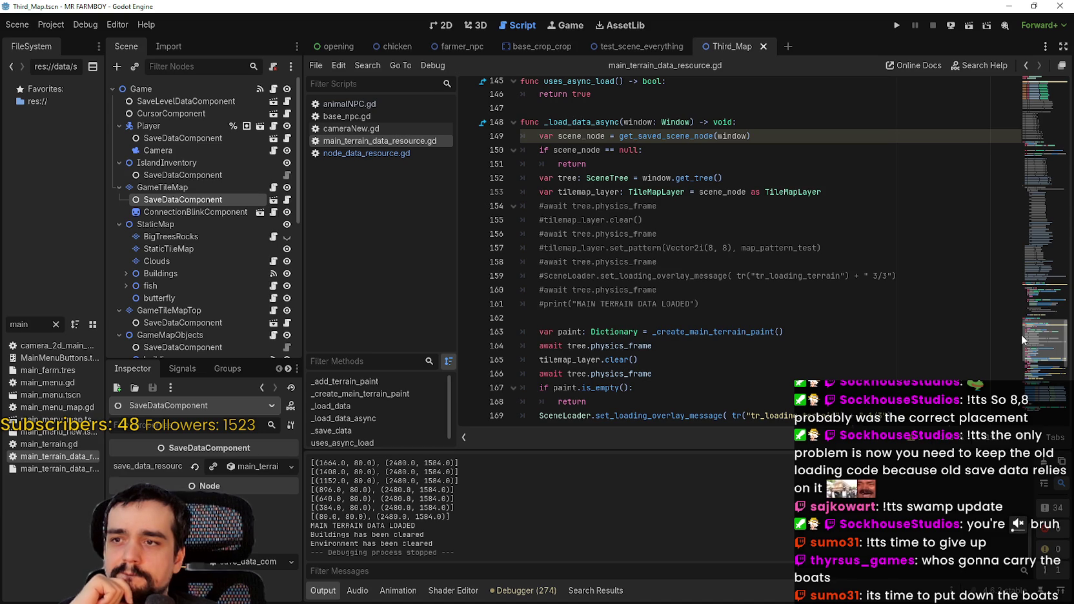
pyautogui.moveTo(1022, 334)
pyautogui.mouseDown()
pyautogui.moveTo(1011, 369)
pyautogui.moveTo(1020, 136)
pyautogui.moveTo(1011, 88)
pyautogui.mouseUp()
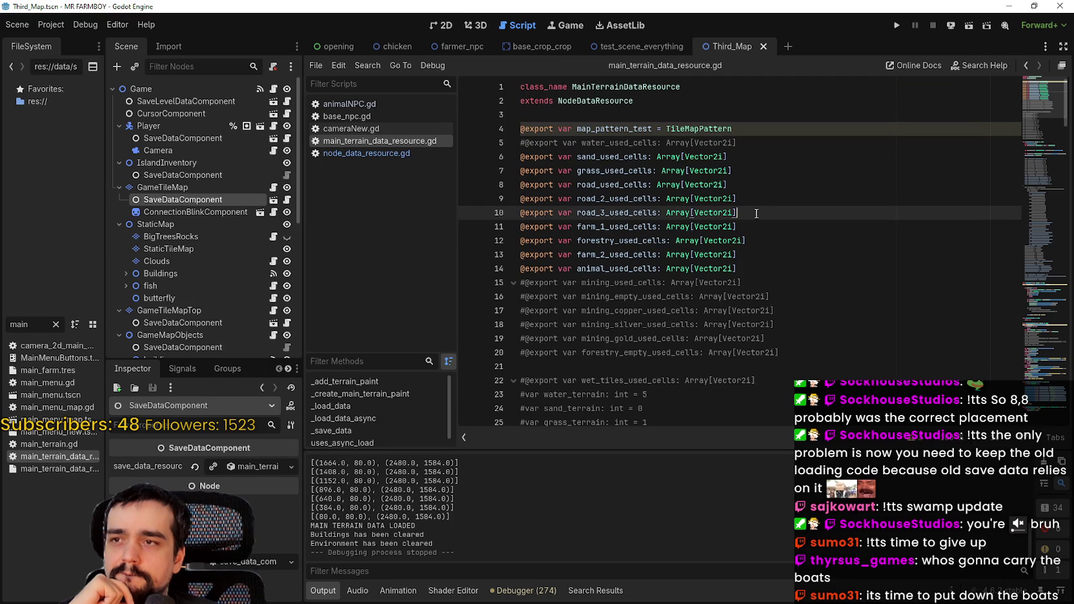
pyautogui.moveTo(767, 129); pyautogui.dragTo(462, 128)
pyautogui.hotkey('ctrl', 'c')
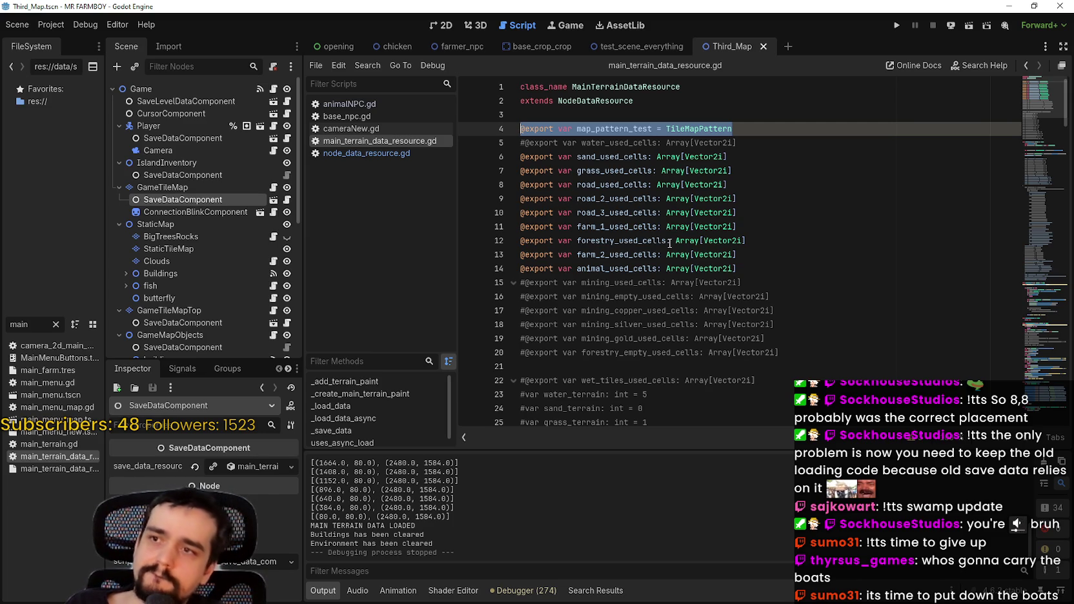
pyautogui.press('BackSpace')
pyautogui.press('BackSpace')
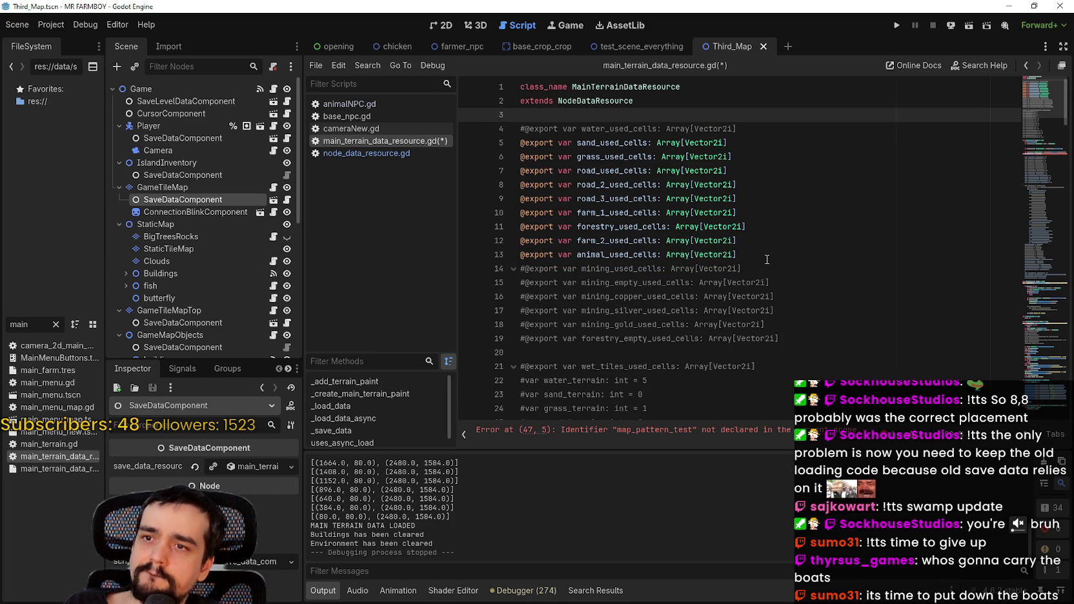
pyautogui.click(767, 259)
pyautogui.press('Return')
pyautogui.press('Return')
pyautogui.hotkey('ctrl', 'v')
pyautogui.hotkey('ctrl', 's')
# - Review the map_pattern_test uses, including the line 49 assignment, and the script's warnings
pyautogui.scroll(-4, 595, 106)
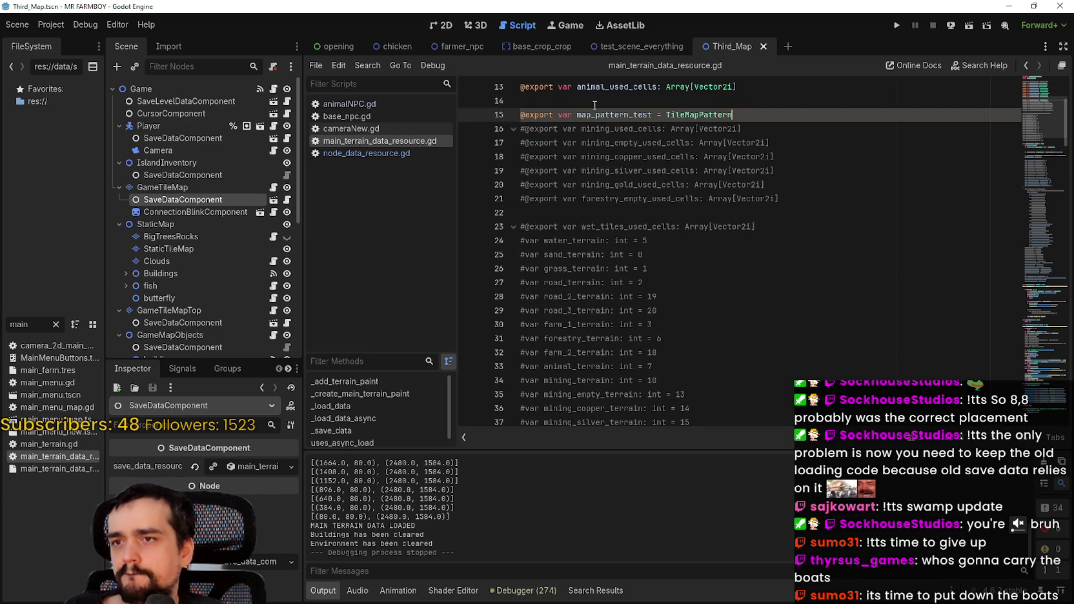
pyautogui.doubleClick(597, 115)
pyautogui.scroll(-10, 740, 274)
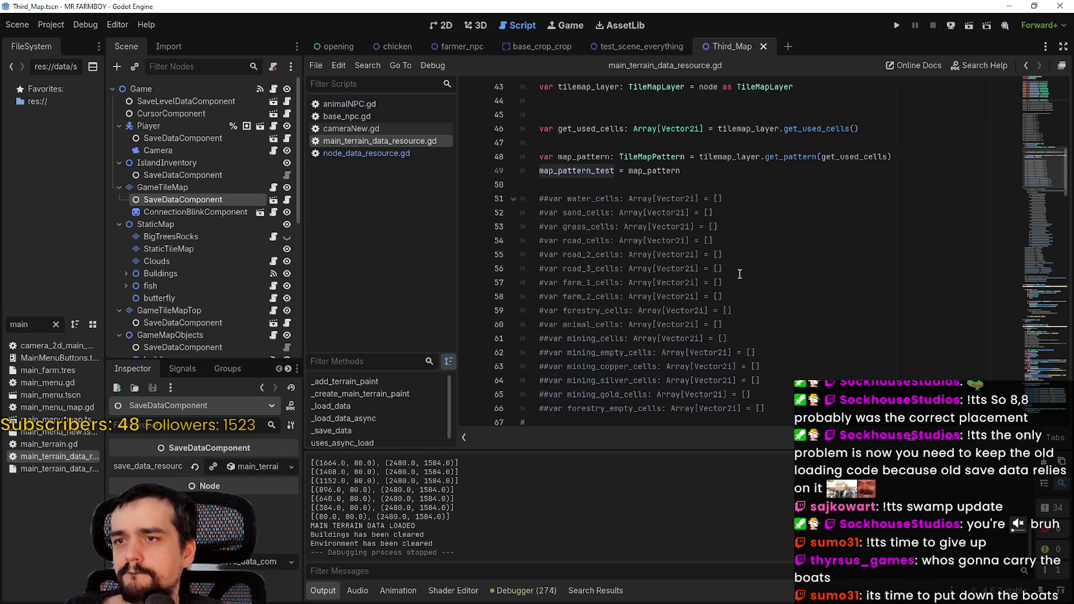
pyautogui.doubleClick(593, 173)
pyautogui.scroll(7, 757, 211)
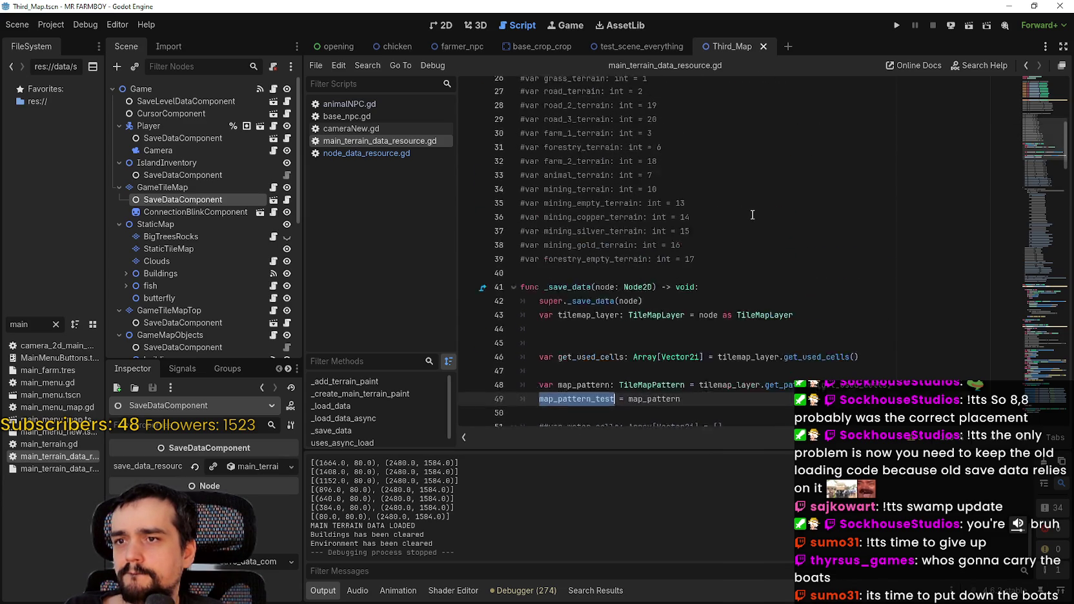
pyautogui.click(918, 439)
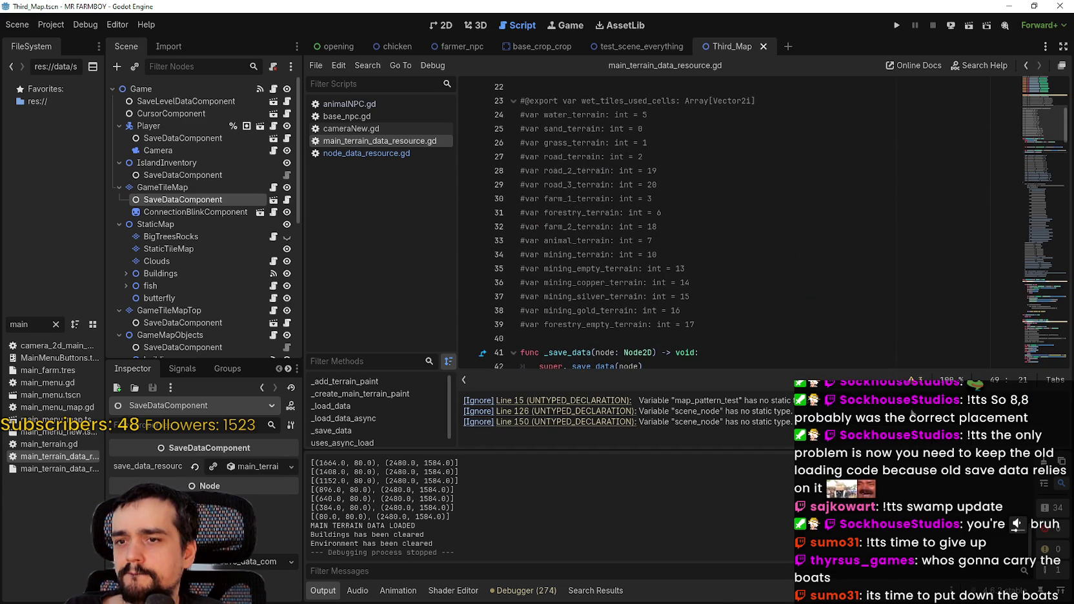
pyautogui.scroll(6, 929, 262)
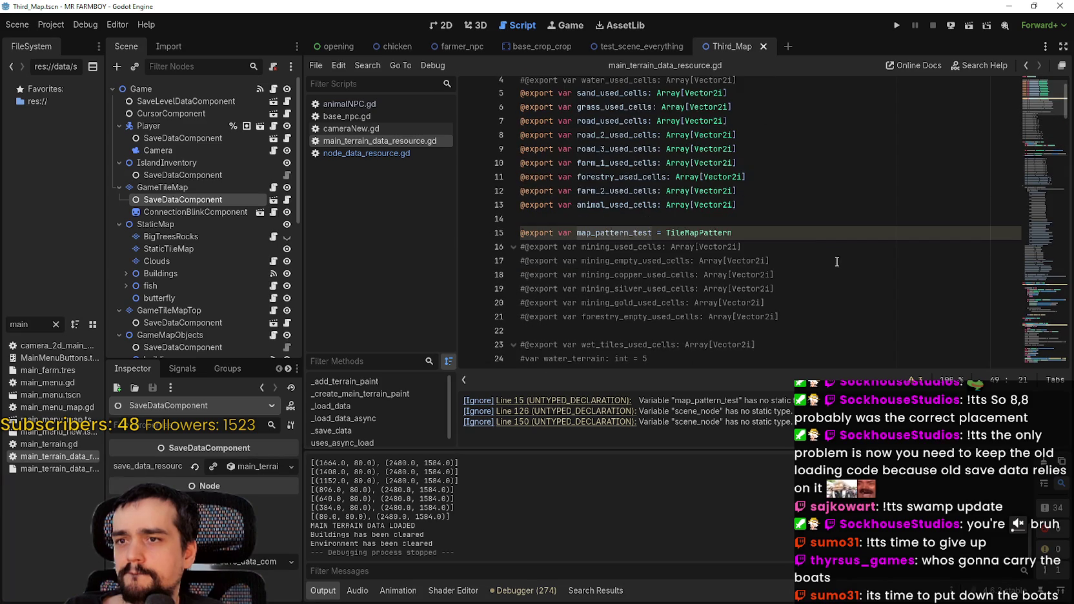
pyautogui.doubleClick(694, 233)
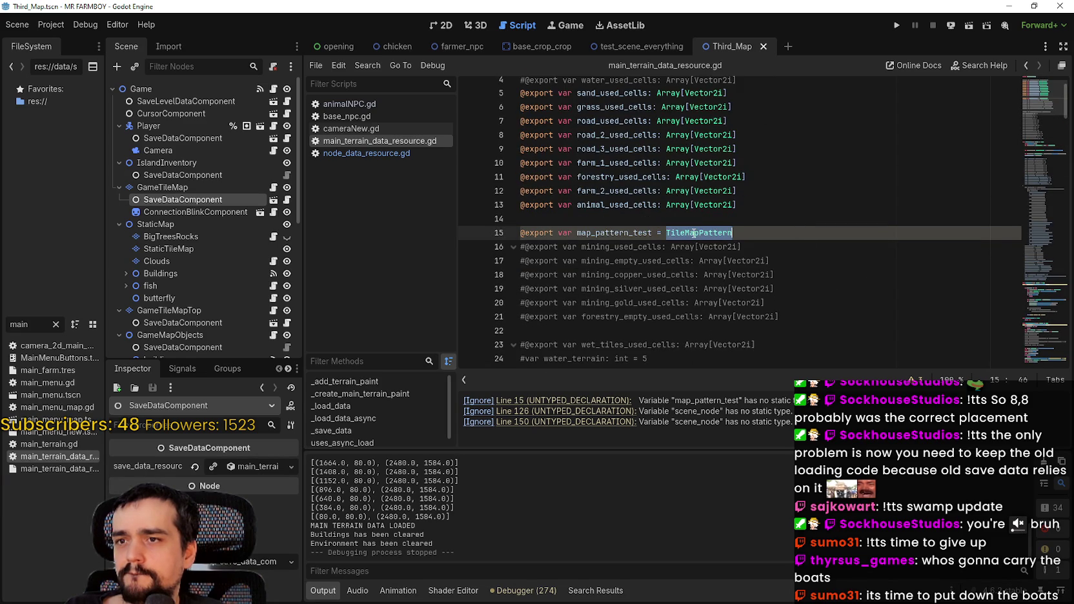
pyautogui.press('BackSpace')
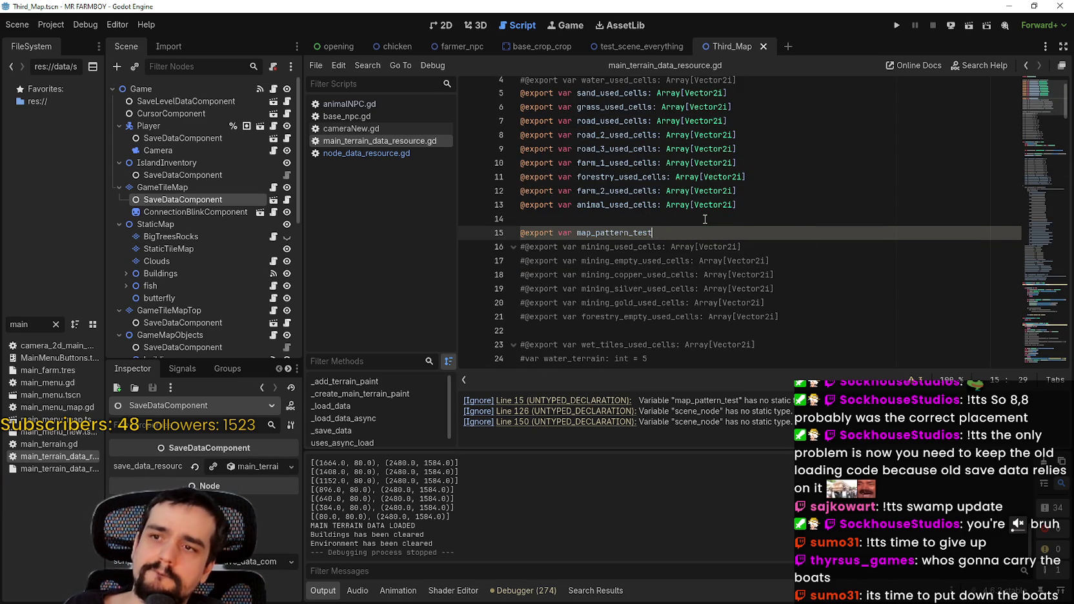
pyautogui.write(':TileMapPattern')
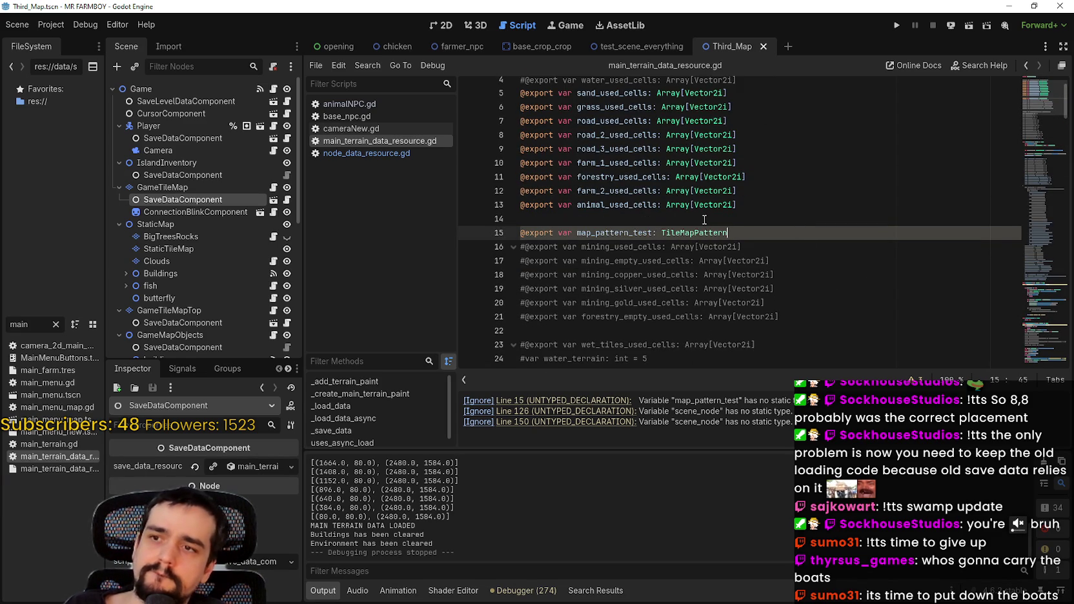
pyautogui.click(705, 220)
pyautogui.hotkey('ctrl', 's')
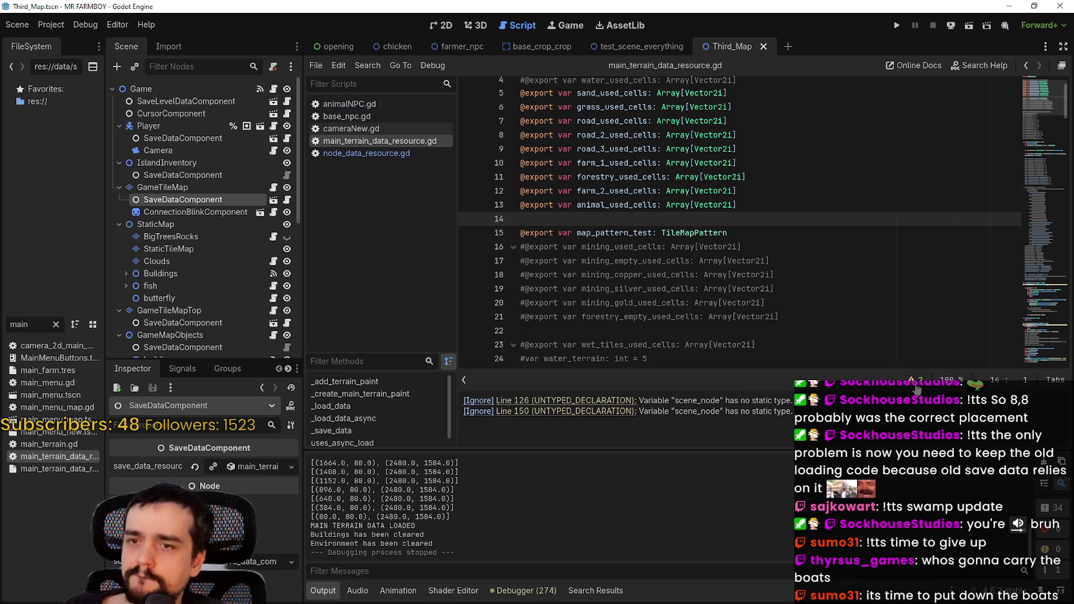
pyautogui.scroll(-10, 815, 283)
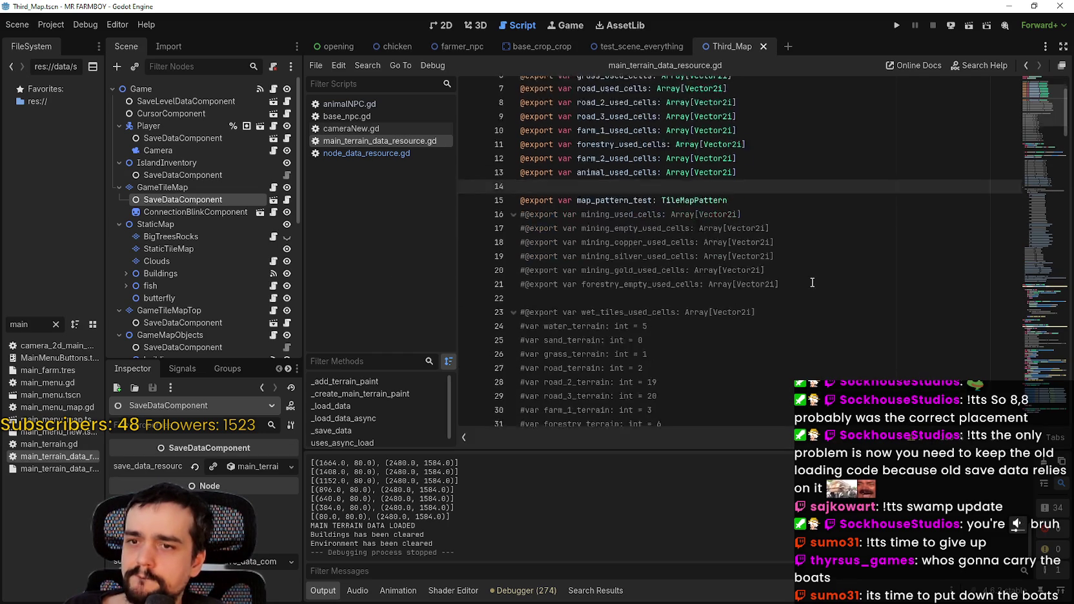
# - Run the project, choose Continue and load Save 9, reaching the terrain loading stage
pyautogui.click(898, 24)
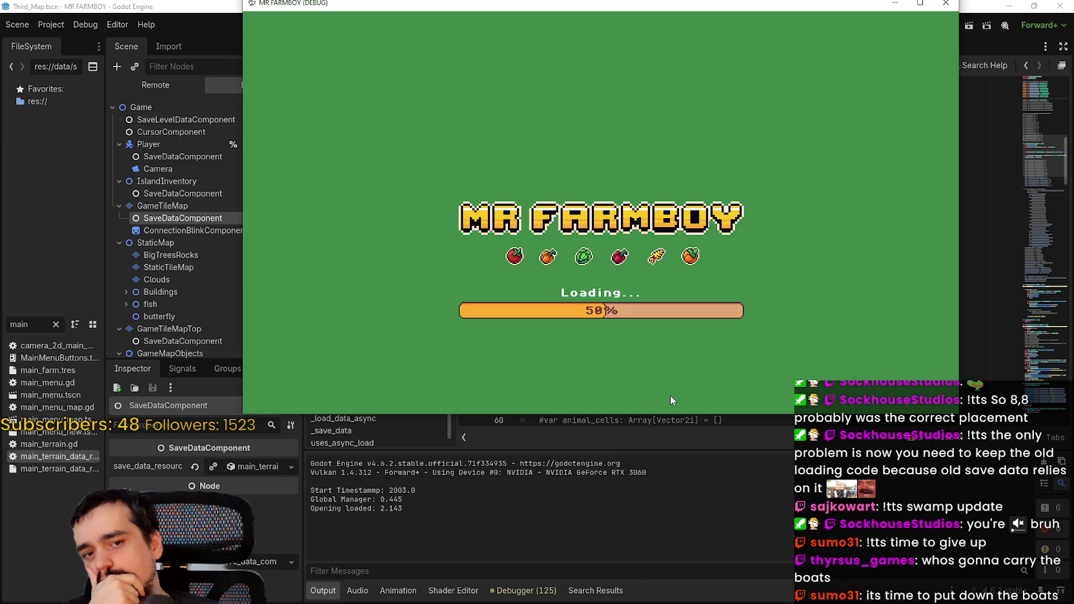
pyautogui.moveTo(648, 5); pyautogui.dragTo(624, 89)
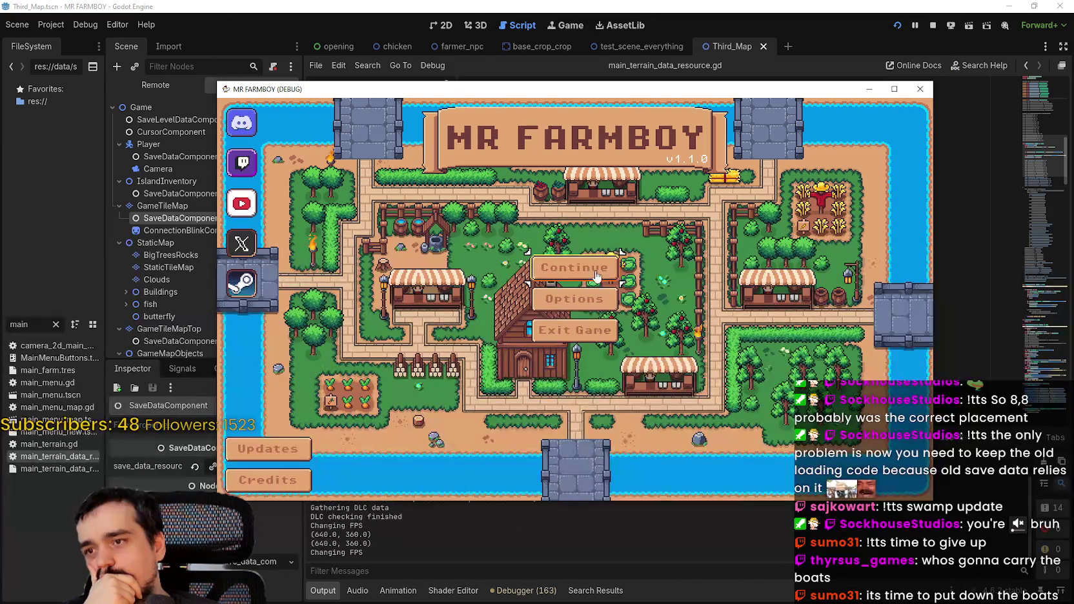
pyautogui.click(597, 266)
pyautogui.click(589, 337)
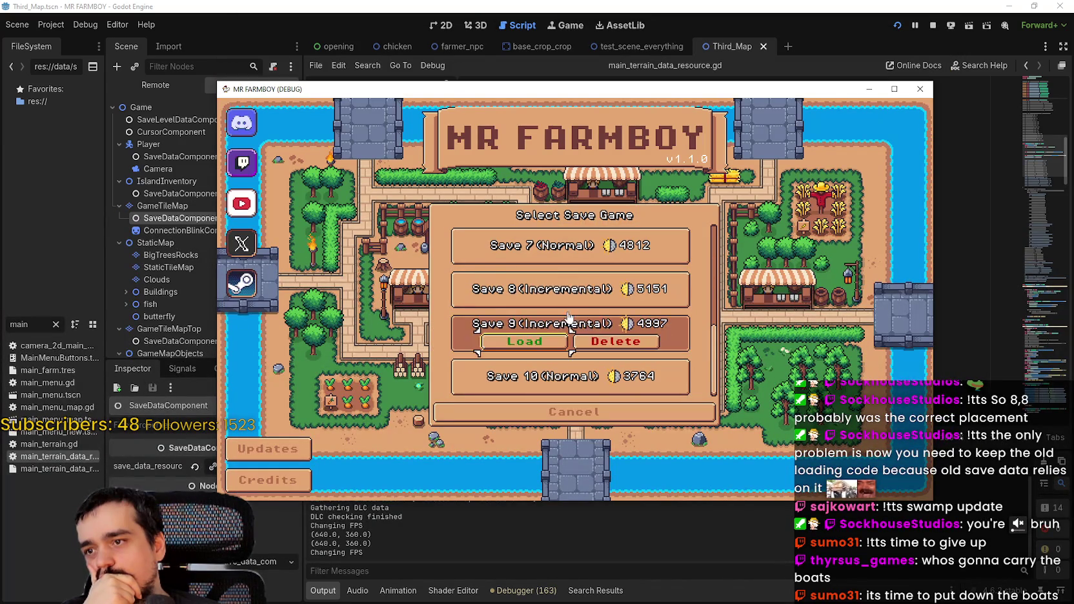
pyautogui.click(526, 354)
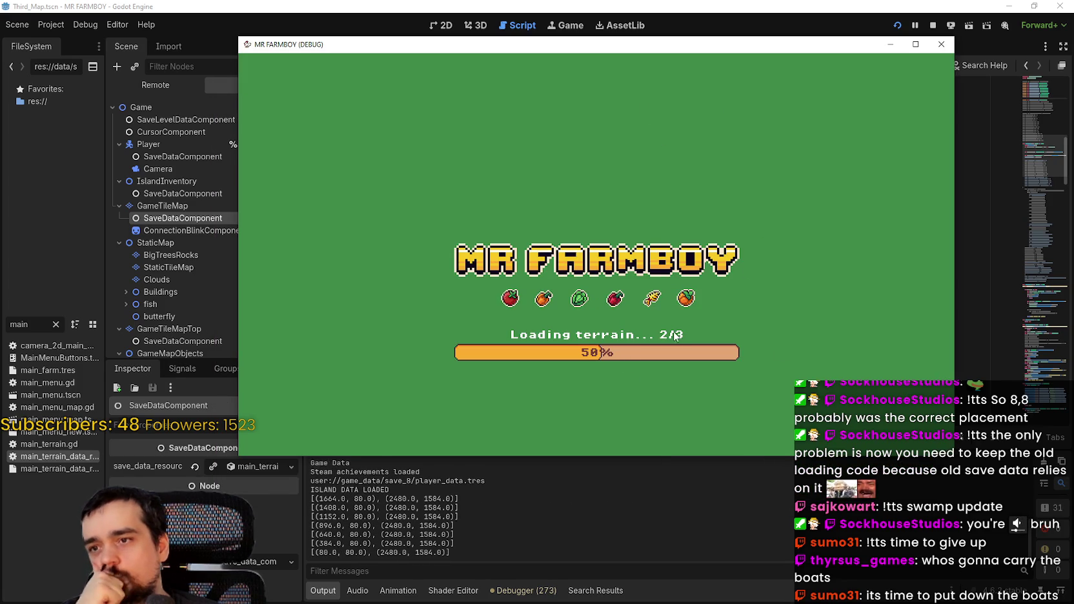
pyautogui.click(1047, 351)
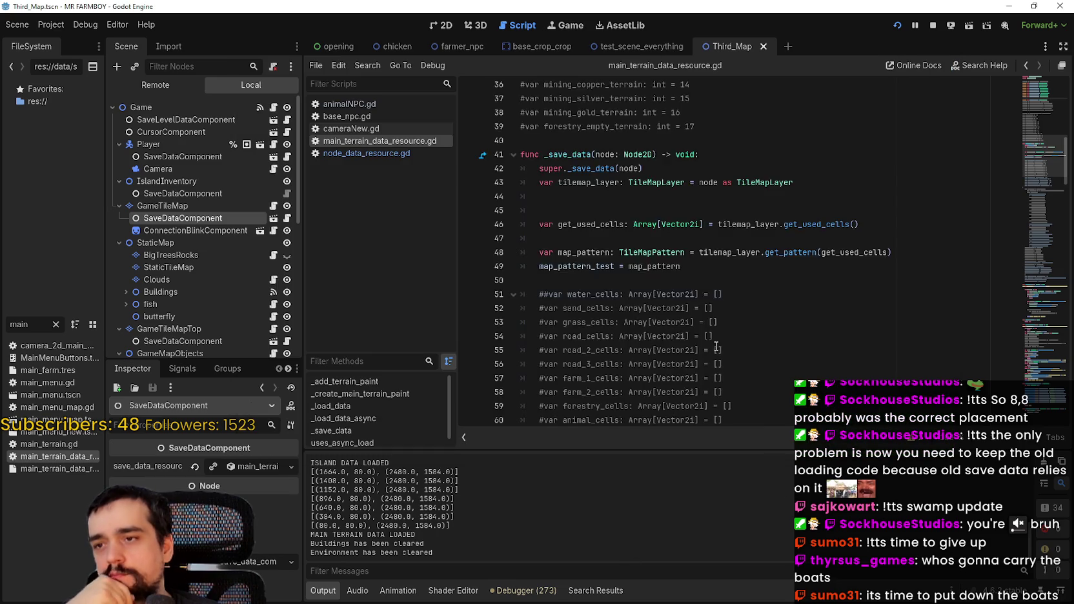
pyautogui.scroll(-8, 1047, 351)
pyautogui.scroll(-3, 1047, 351)
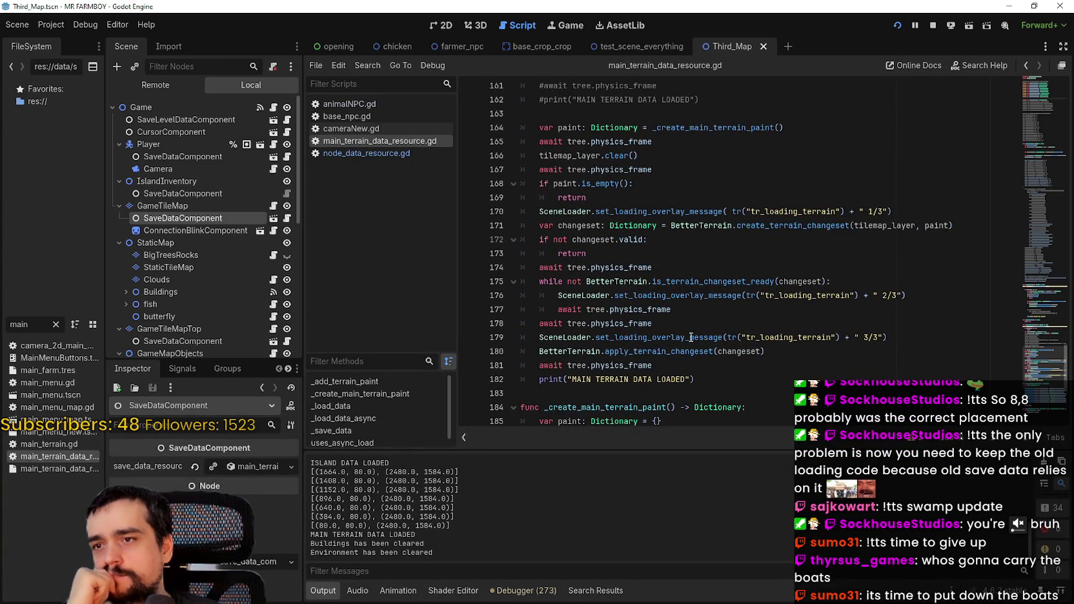
pyautogui.click(715, 282)
pyautogui.doubleClick(715, 282)
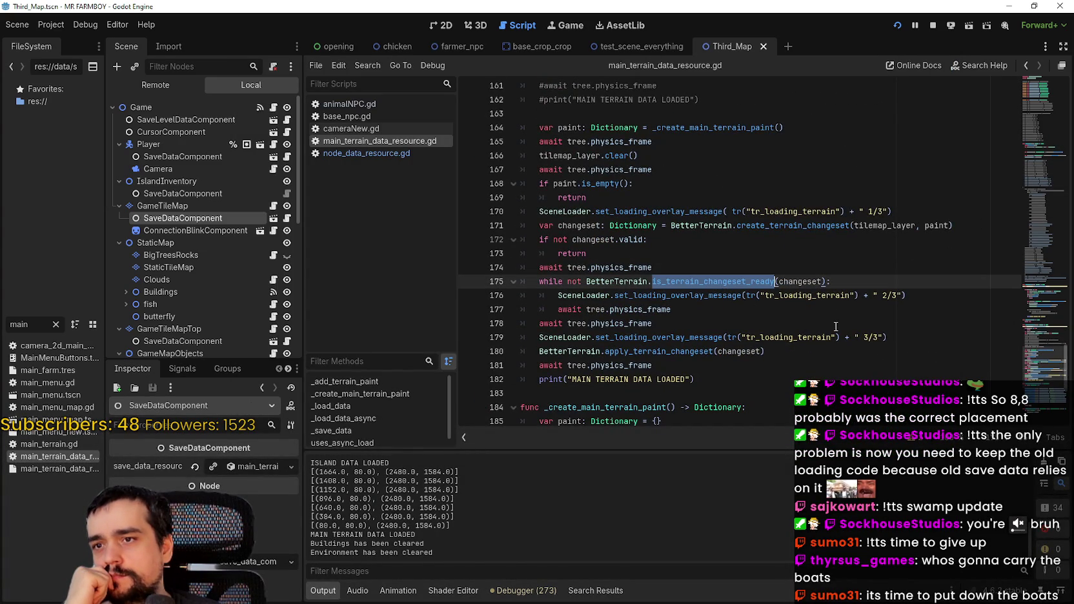
pyautogui.doubleClick(801, 281)
pyautogui.doubleClick(812, 227)
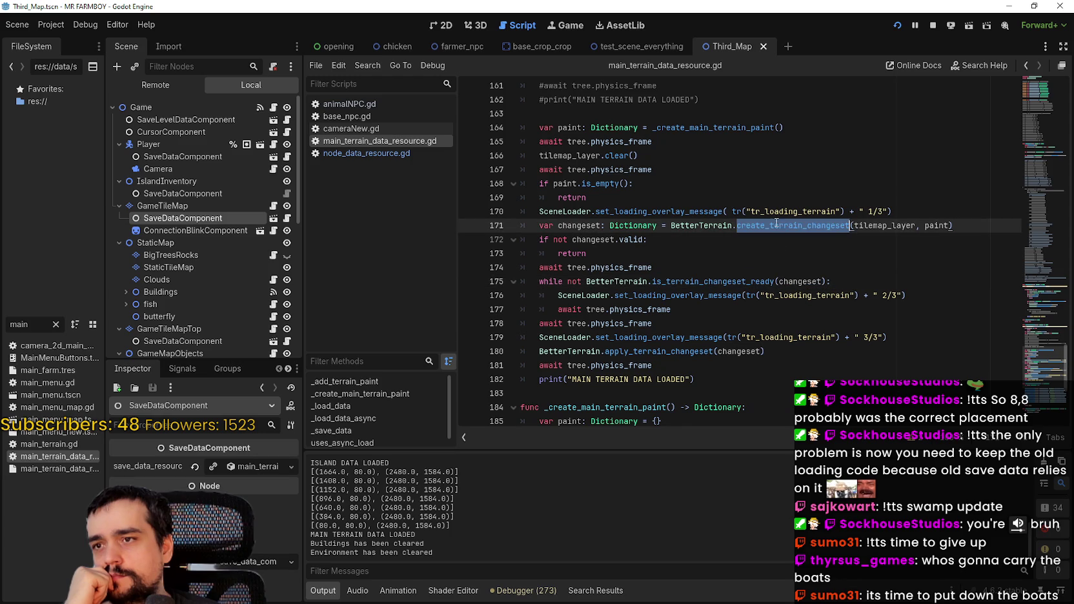
pyautogui.doubleClick(885, 226)
pyautogui.click(937, 226)
pyautogui.doubleClick(936, 226)
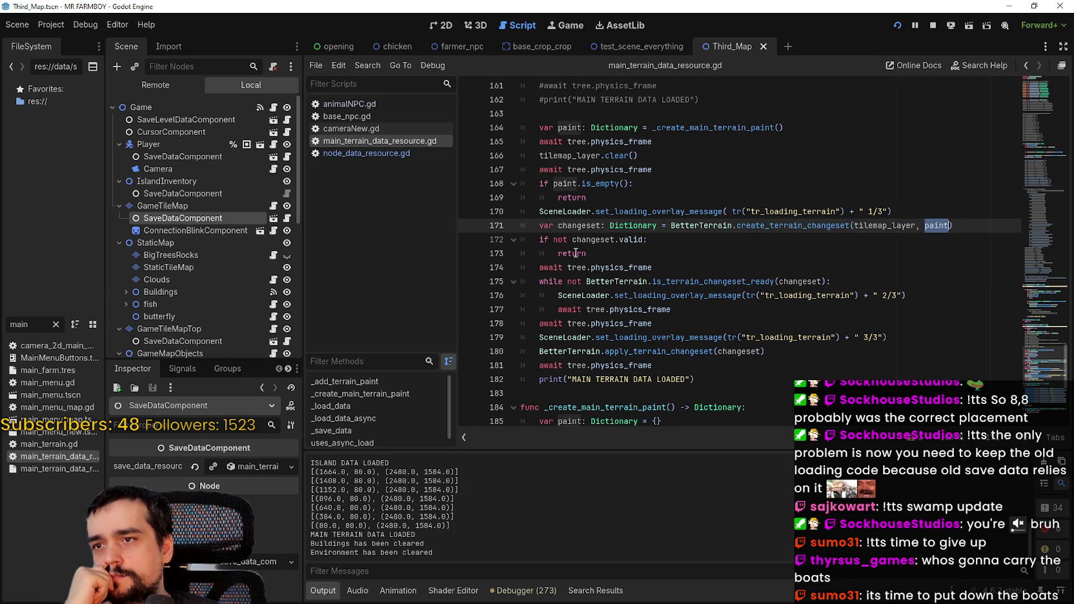
pyautogui.click(586, 253)
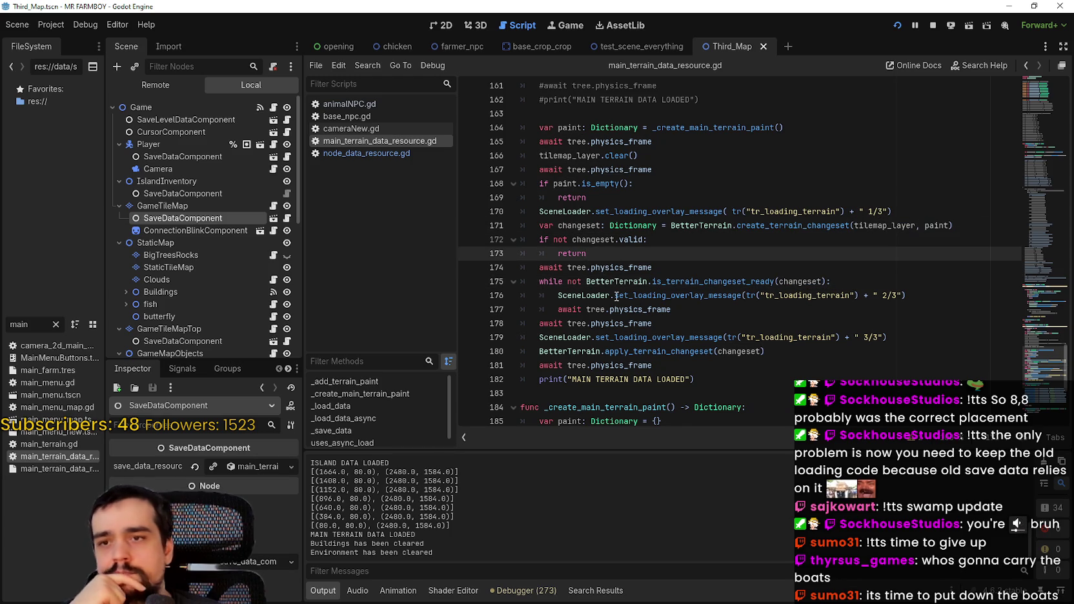
pyautogui.click(803, 310)
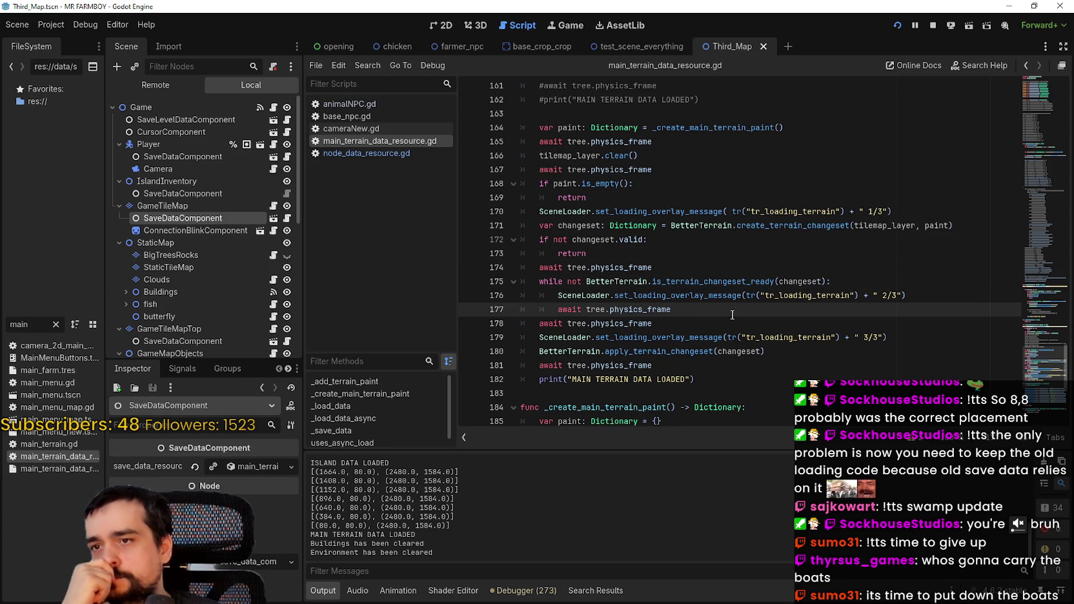
pyautogui.doubleClick(807, 295)
pyautogui.click(803, 281)
pyautogui.doubleClick(803, 282)
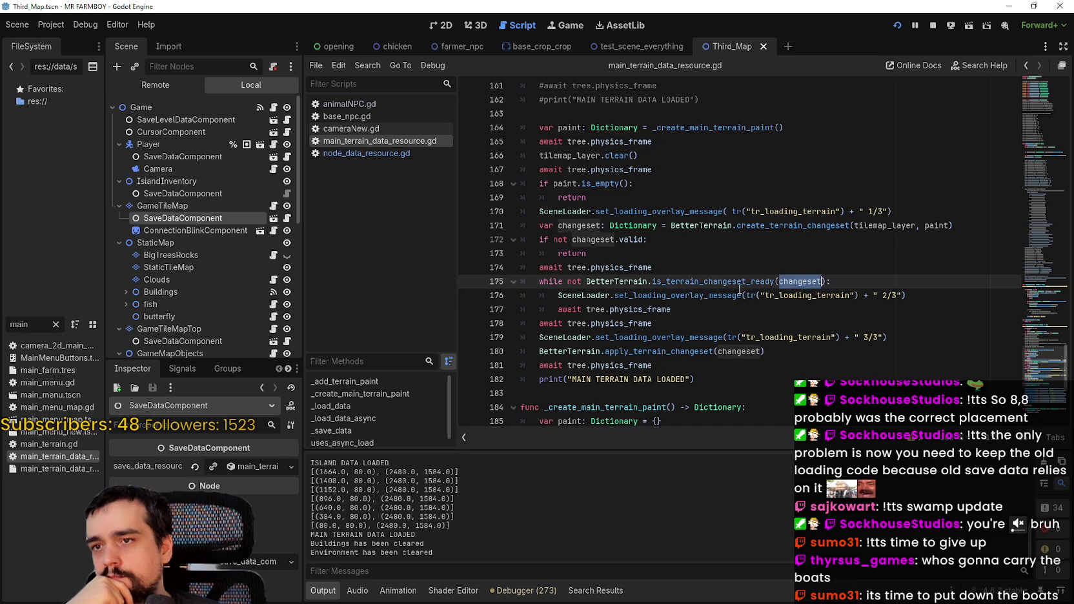
pyautogui.doubleClick(748, 282)
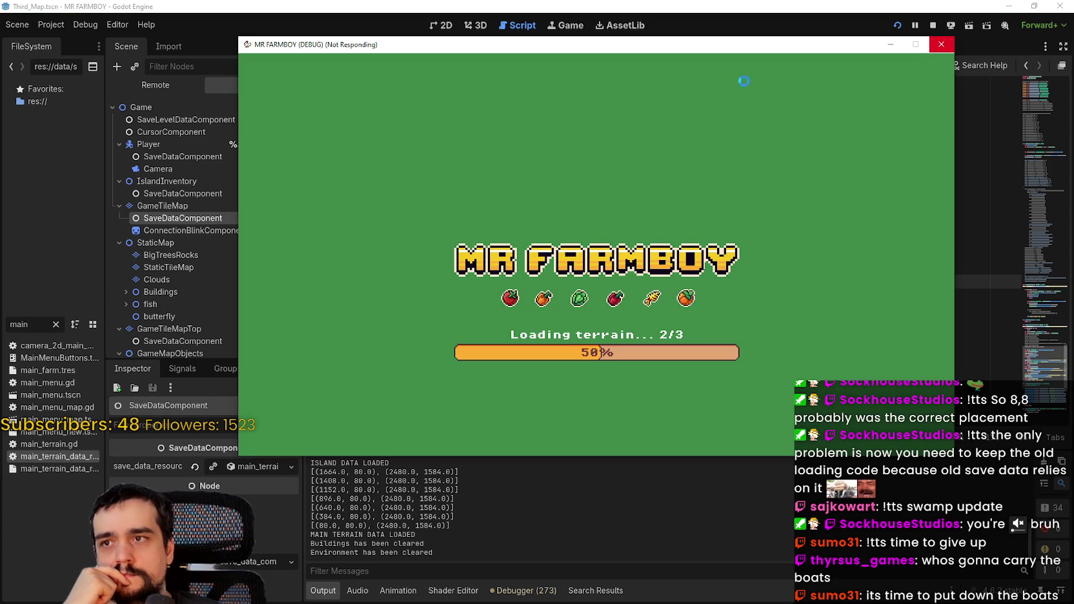
# - Stop the stalled MR FARMBOY run from the editor toolbar
pyautogui.click(933, 25)
pyautogui.click(768, 323)
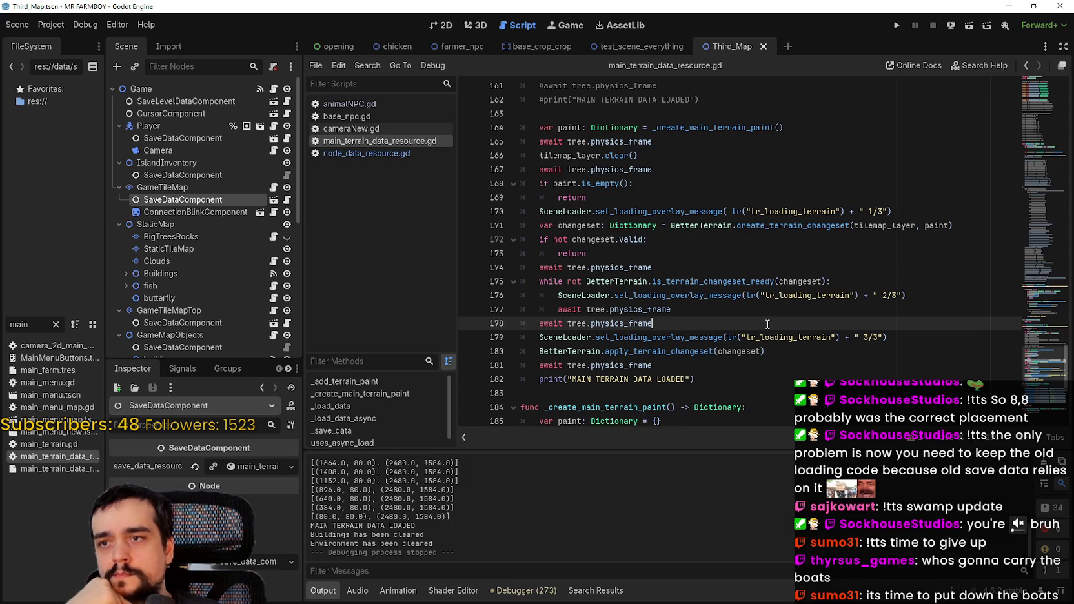
# - Inspect the tilemap_layer load code and uncomment the MAIN TERRAIN DATA LOADED print line
pyautogui.doubleClick(875, 227)
pyautogui.scroll(2, 774, 291)
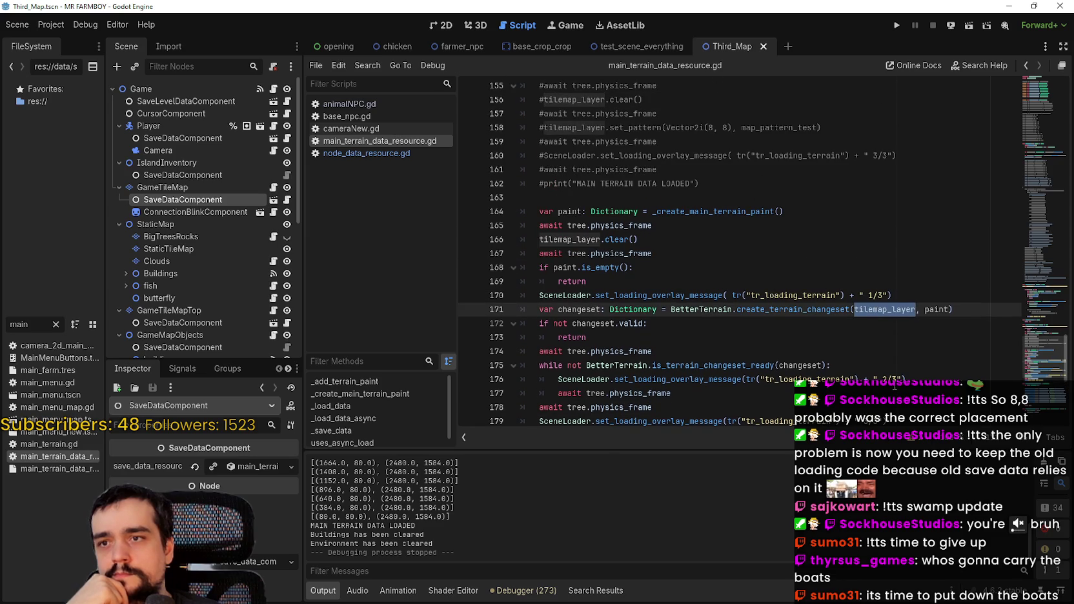
pyautogui.click(939, 310)
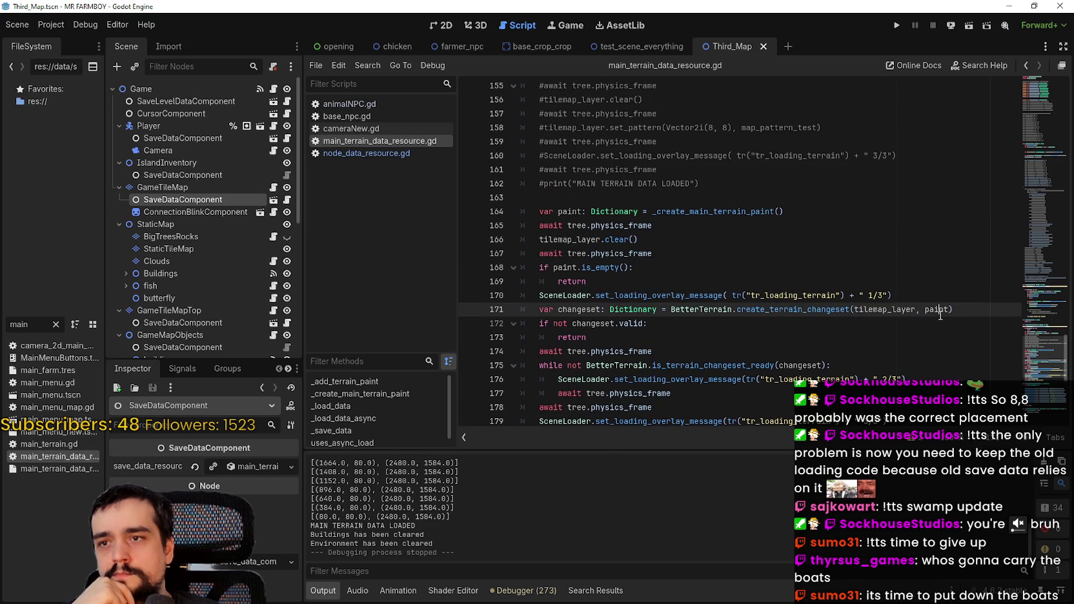
pyautogui.scroll(2, 731, 333)
pyautogui.click(728, 324)
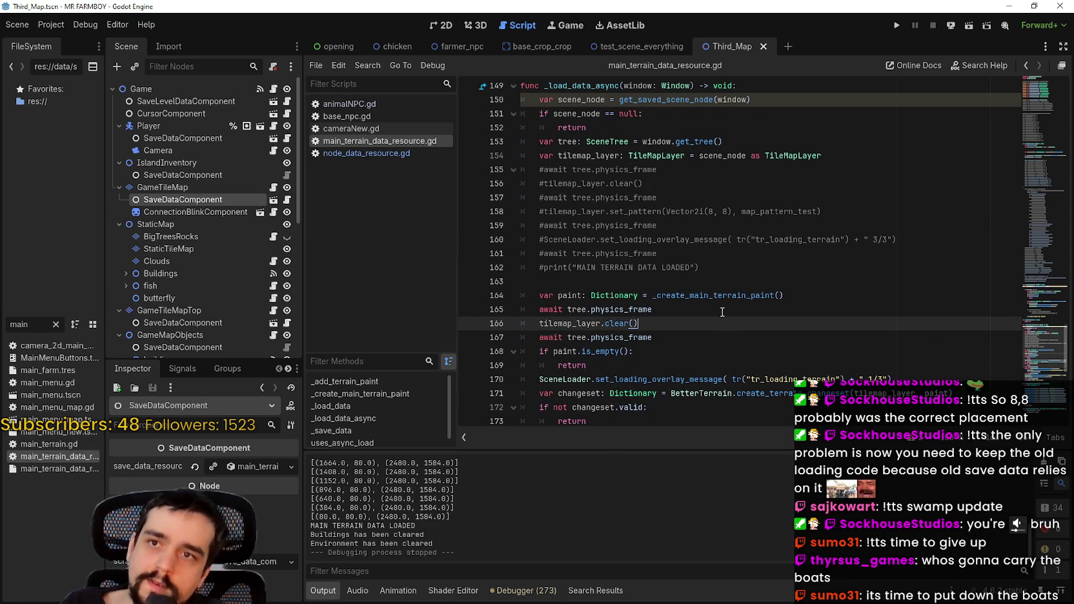
pyautogui.scroll(-7, 723, 313)
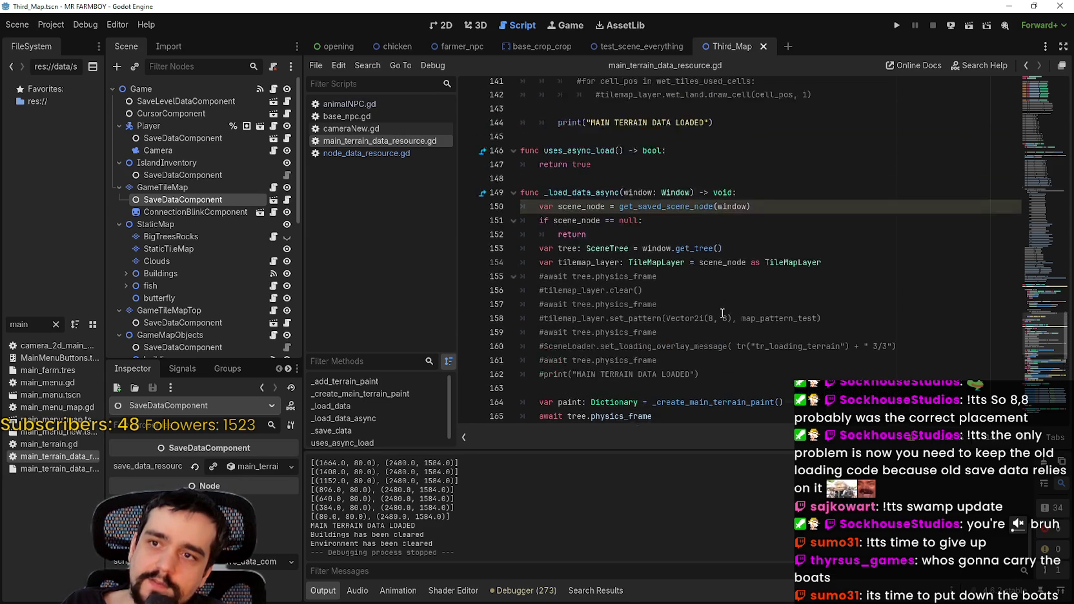
pyautogui.scroll(9, 725, 321)
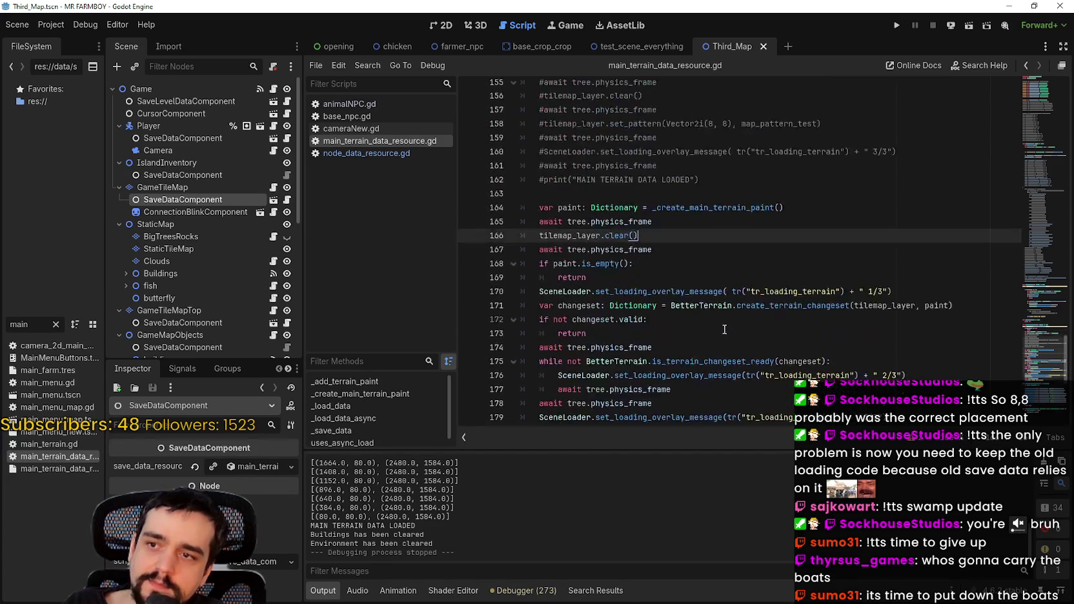
pyautogui.moveTo(744, 321)
pyautogui.mouseDown()
pyautogui.moveTo(704, 259)
pyautogui.moveTo(672, 315)
pyautogui.mouseUp()
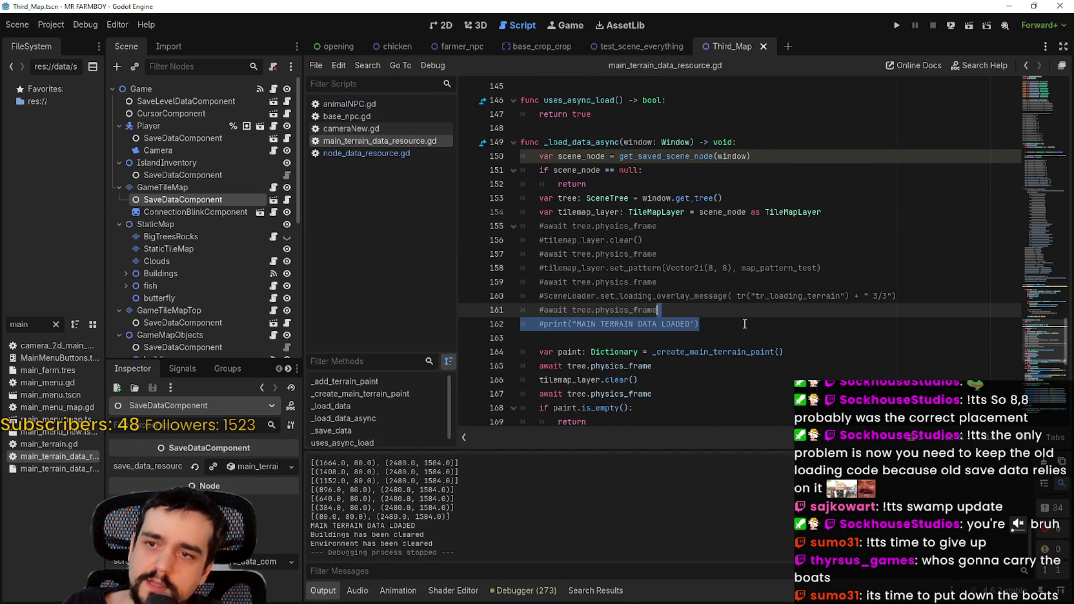
pyautogui.hotkey('ctrl', 'k')
# - Undo the last six edits to the terrain script, then run the game with F5
pyautogui.scroll(4, 710, 320)
pyautogui.hotkey('ctrl', 'z')
pyautogui.hotkey('ctrl', 'z')
pyautogui.hotkey('ctrl', 'z')
pyautogui.hotkey('ctrl', 'z')
pyautogui.hotkey('ctrl', 'z')
pyautogui.hotkey('ctrl', 'z')
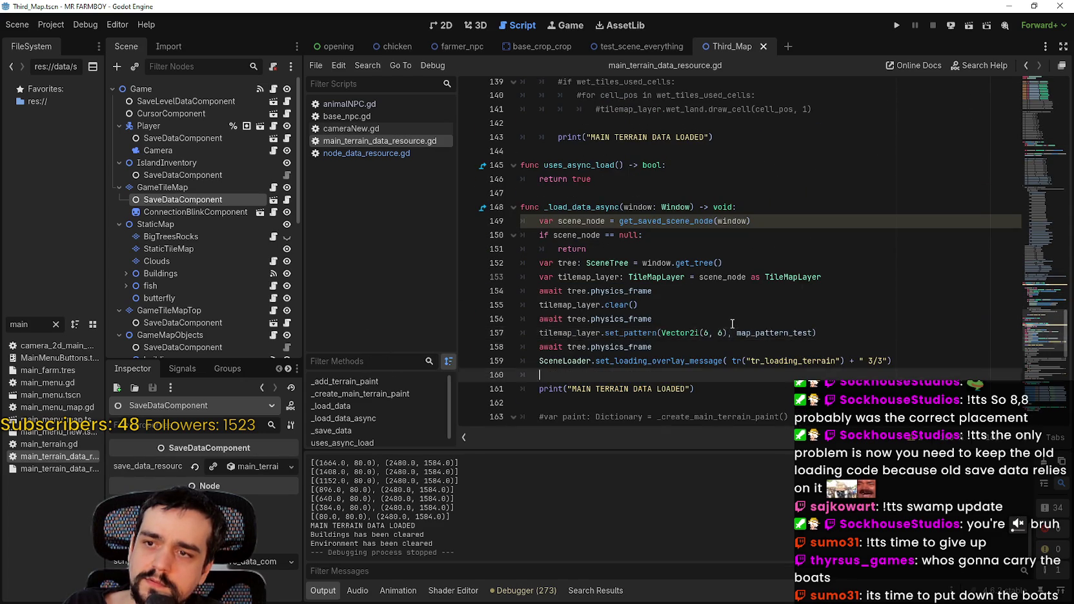
pyautogui.hotkey('ctrl', 'z')
pyautogui.hotkey('ctrl', 'z')
pyautogui.hotkey('ctrl', 'z')
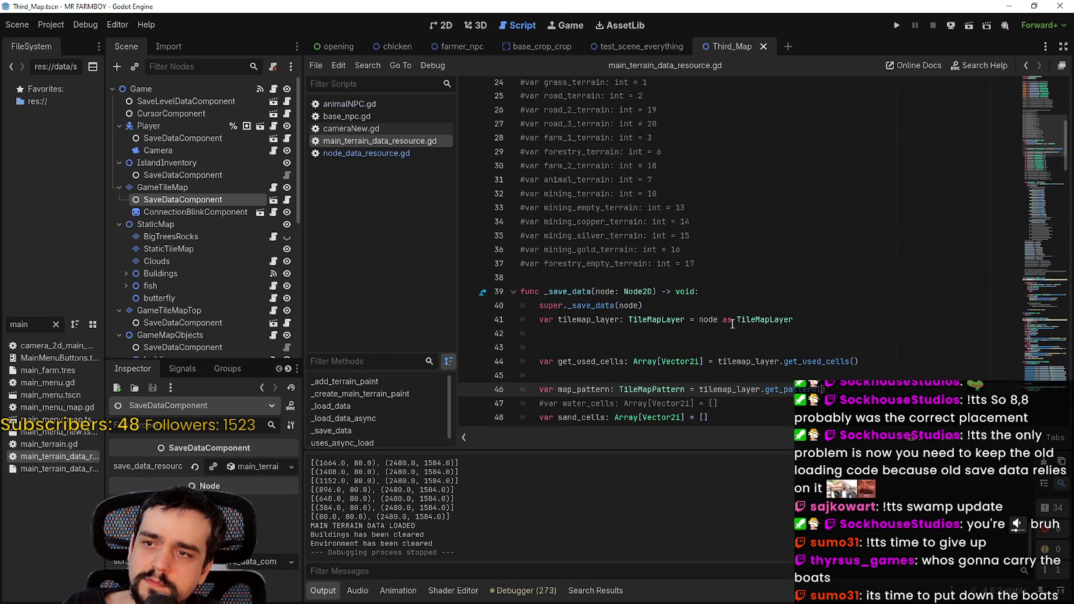
pyautogui.hotkey('ctrl', 'z')
pyautogui.hotkey('ctrl', 'z')
pyautogui.hotkey('ctrl', 'z')
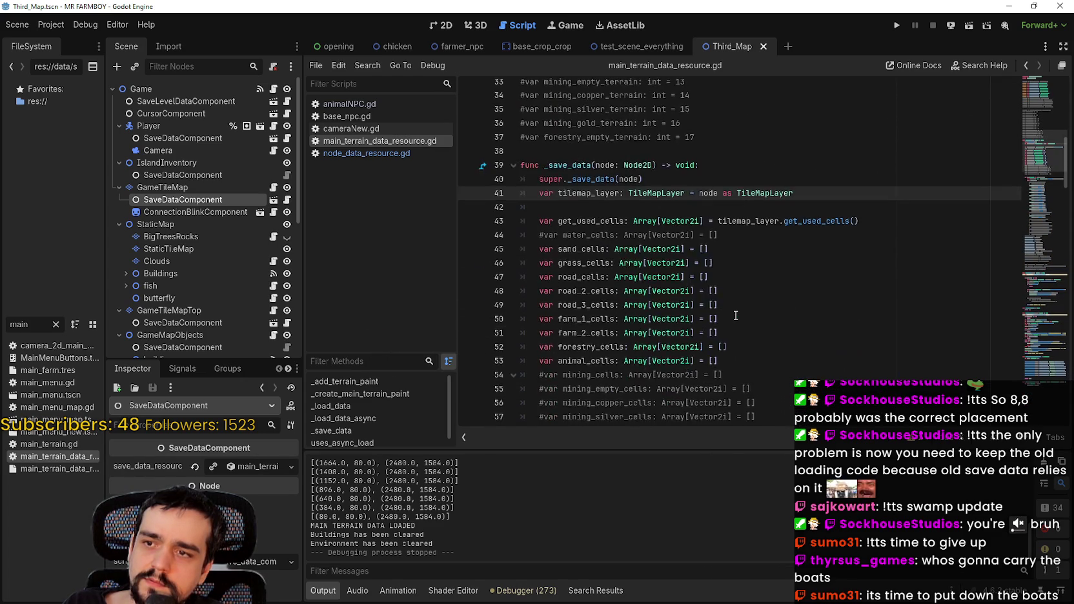
pyautogui.hotkey('ctrl', 'z')
pyautogui.hotkey('ctrl', 'z')
pyautogui.hotkey('ctrl', 'z')
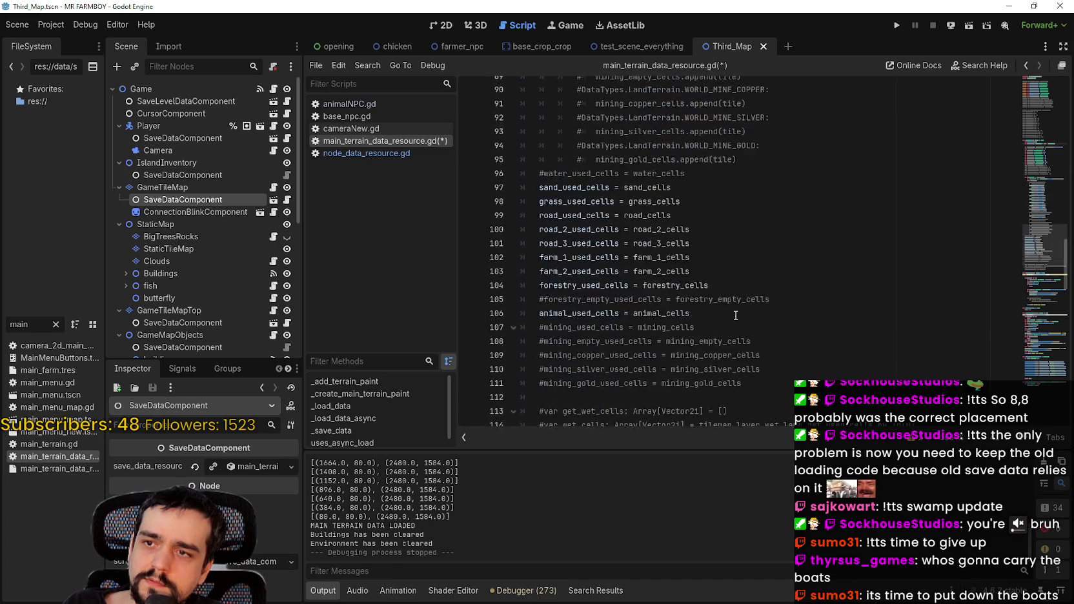
pyautogui.hotkey('ctrl', 'z')
pyautogui.hotkey('ctrl', 'z')
pyautogui.hotkey('ctrl', 'z')
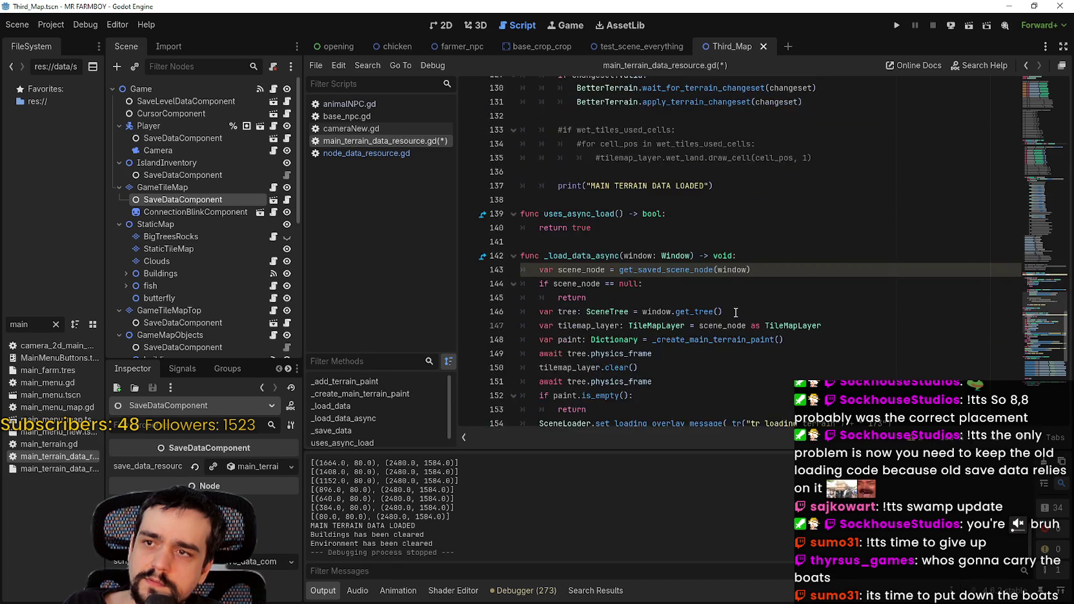
pyautogui.hotkey('ctrl', 'z')
pyautogui.hotkey('ctrl', 'z')
pyautogui.hotkey('ctrl', 'z')
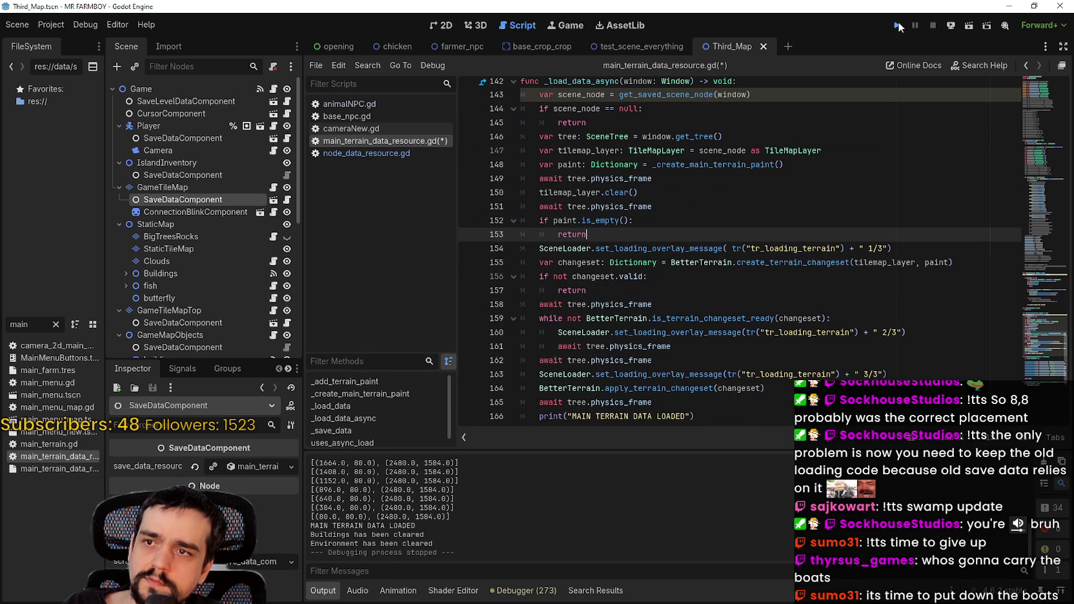
pyautogui.press('F5')
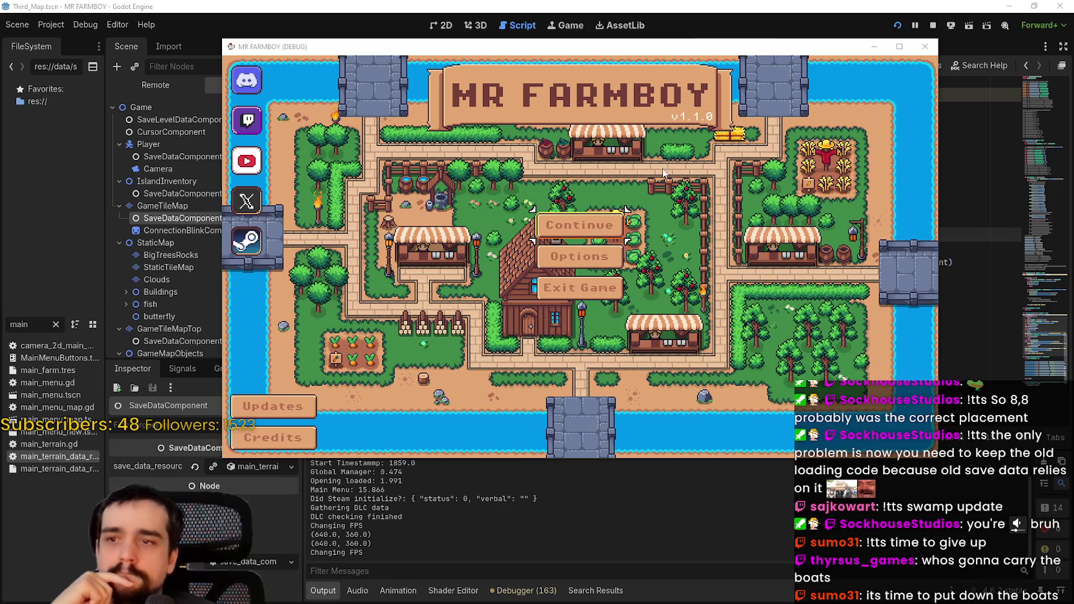
# - Continue and load Save 8 in the running game, then stop the run
pyautogui.click(580, 227)
pyautogui.scroll(-3, 618, 284)
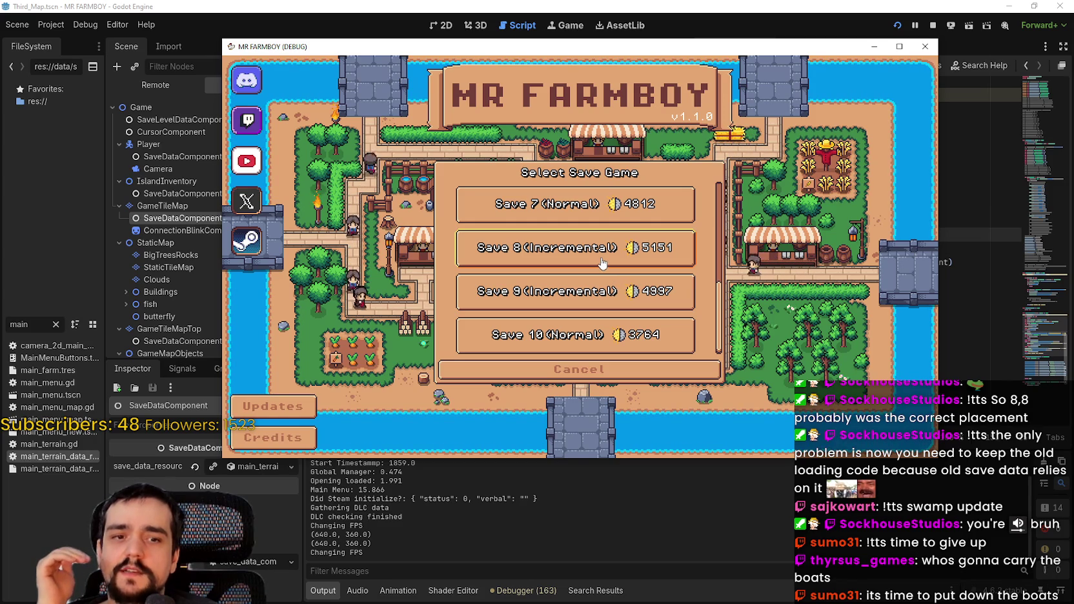
pyautogui.click(601, 263)
pyautogui.click(524, 256)
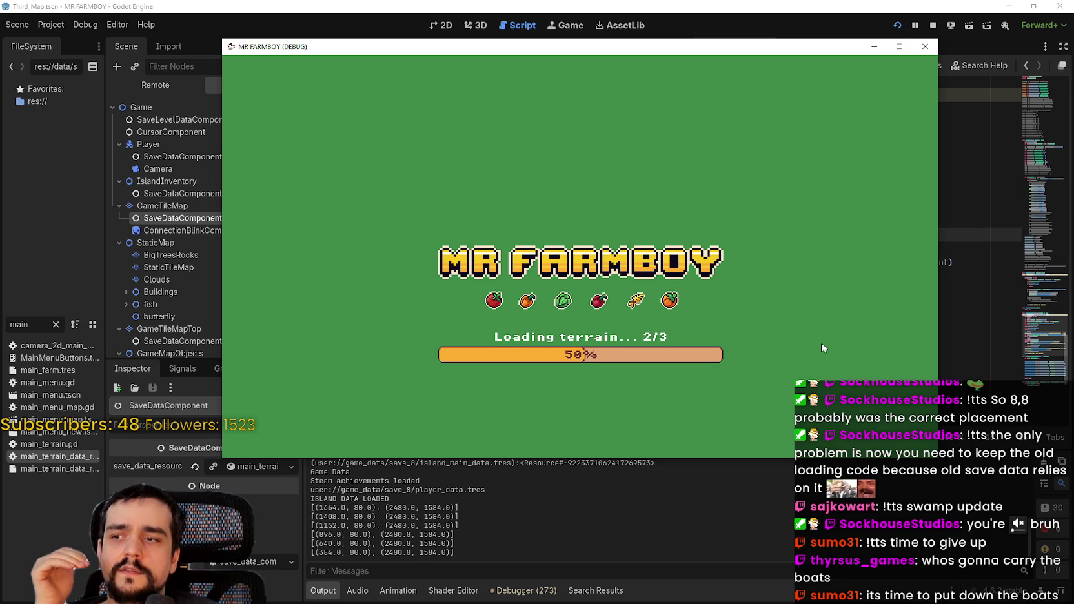
pyautogui.click(932, 29)
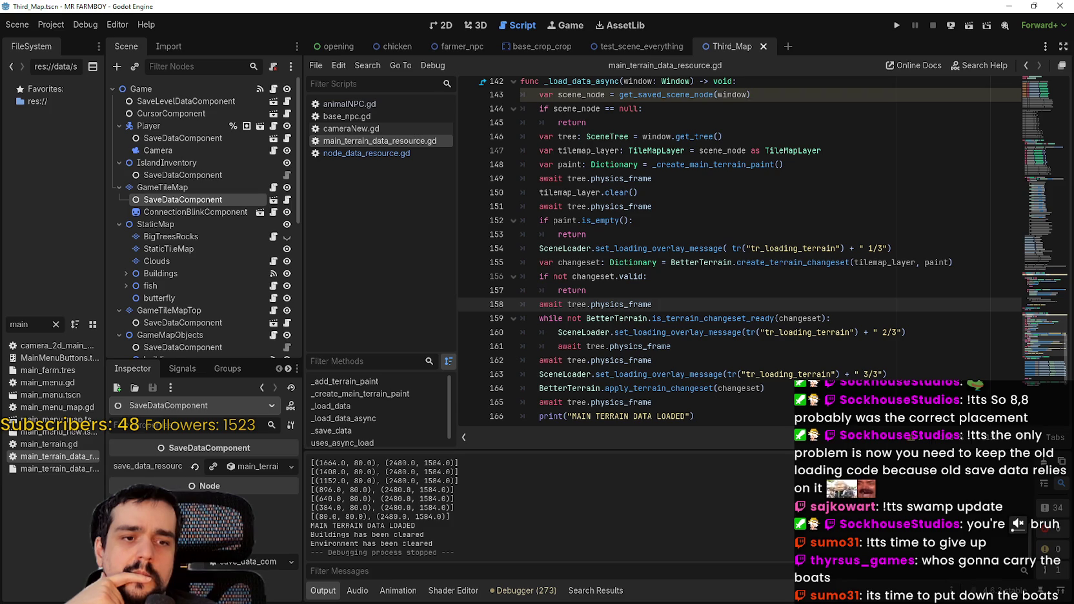
# - Open save_8's island_main_data.tres in Notepad from the File Explorer folder
pyautogui.hotkey('alt', 'Tab')
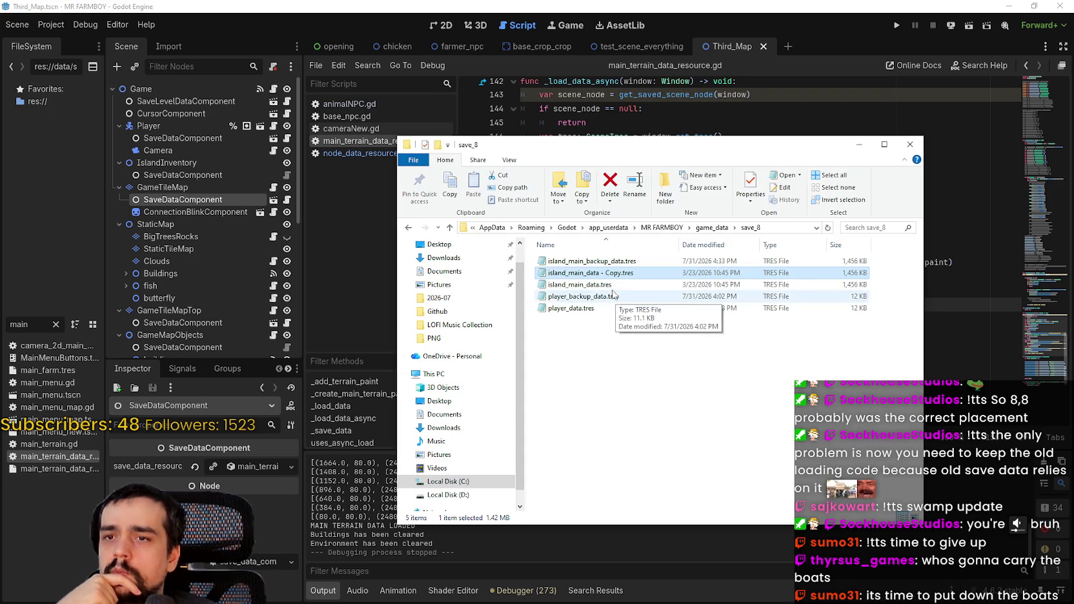
pyautogui.click(583, 285)
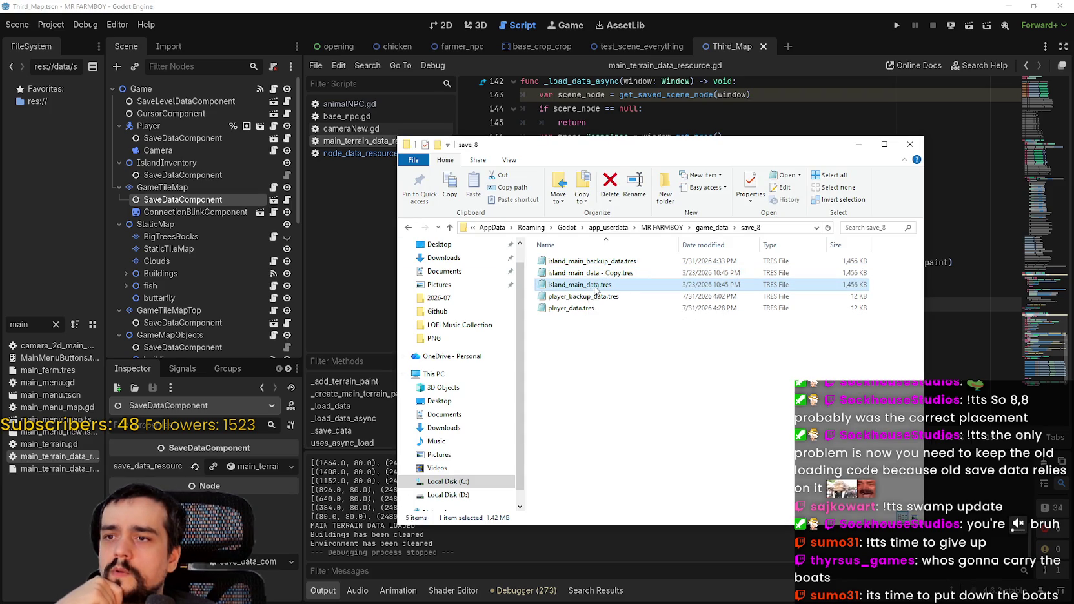
pyautogui.doubleClick(594, 291)
pyautogui.click(528, 169)
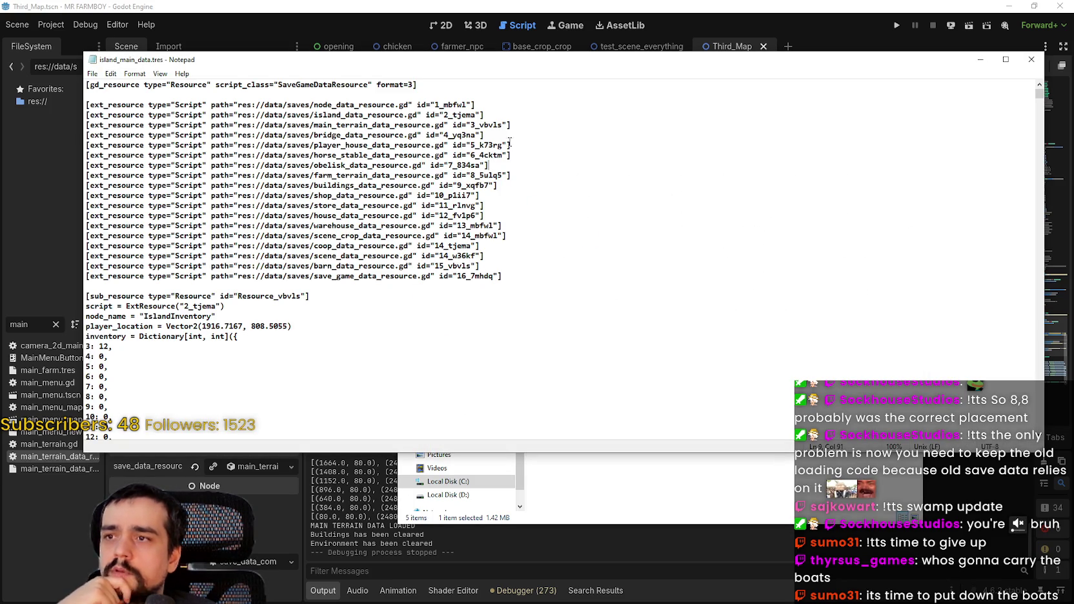
# - Search island_main_data.tres for 'House' and step through the matches
pyautogui.hotkey('ctrl', 'f')
pyautogui.write('House')
pyautogui.press('Return')
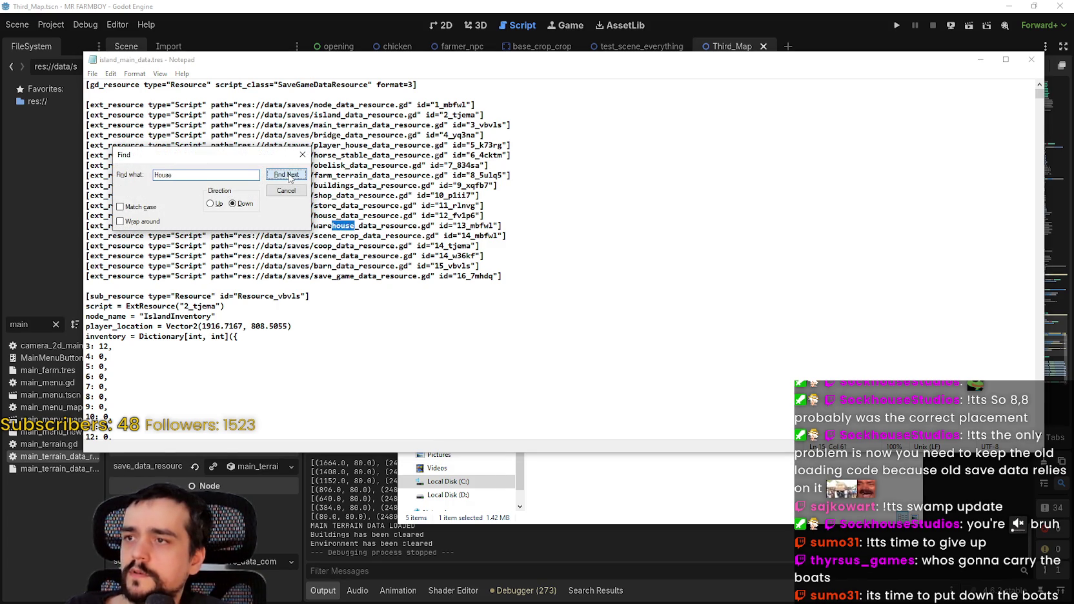
pyautogui.click(286, 174)
pyautogui.scroll(-2, 354, 347)
pyautogui.scroll(-1, 354, 346)
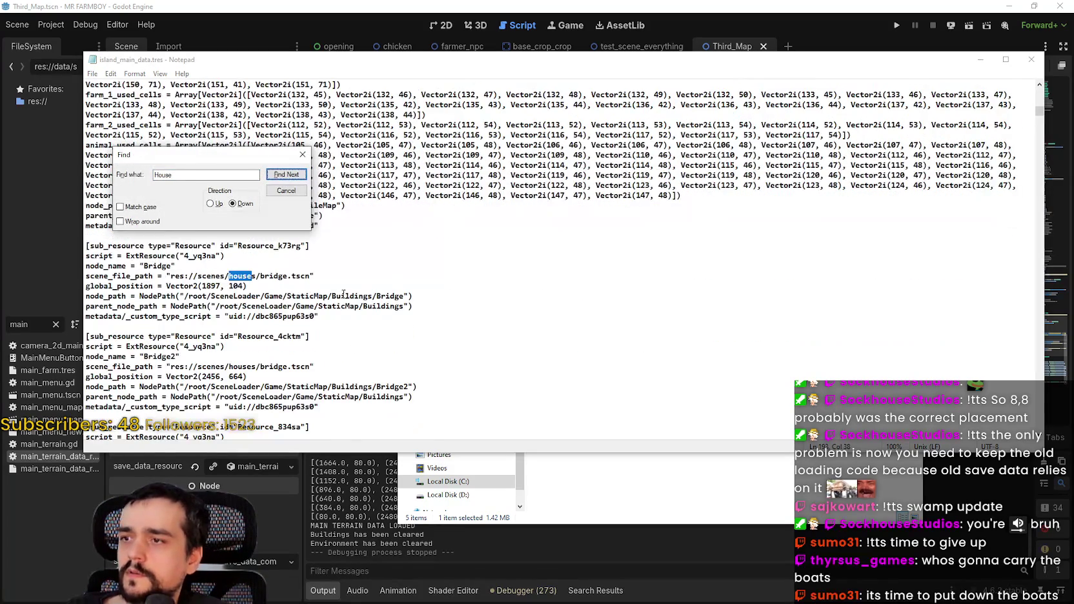
pyautogui.click(286, 174)
pyautogui.click(286, 174)
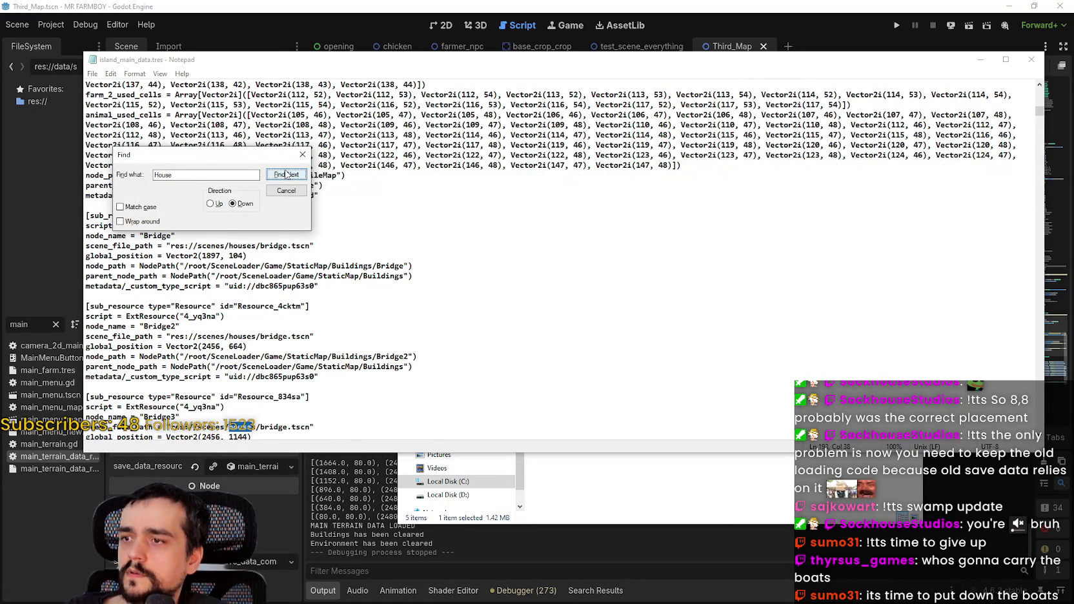
pyautogui.click(286, 174)
pyautogui.click(286, 174)
pyautogui.click(286, 174)
pyautogui.click(286, 175)
pyautogui.click(286, 174)
pyautogui.scroll(-1, 315, 319)
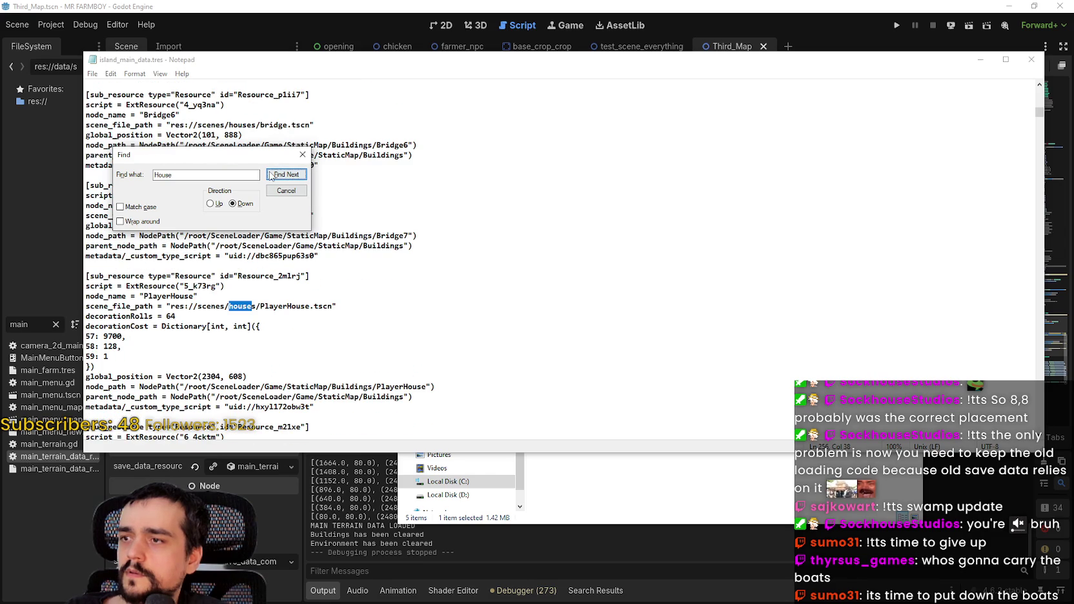
pyautogui.click(272, 175)
pyautogui.click(272, 175)
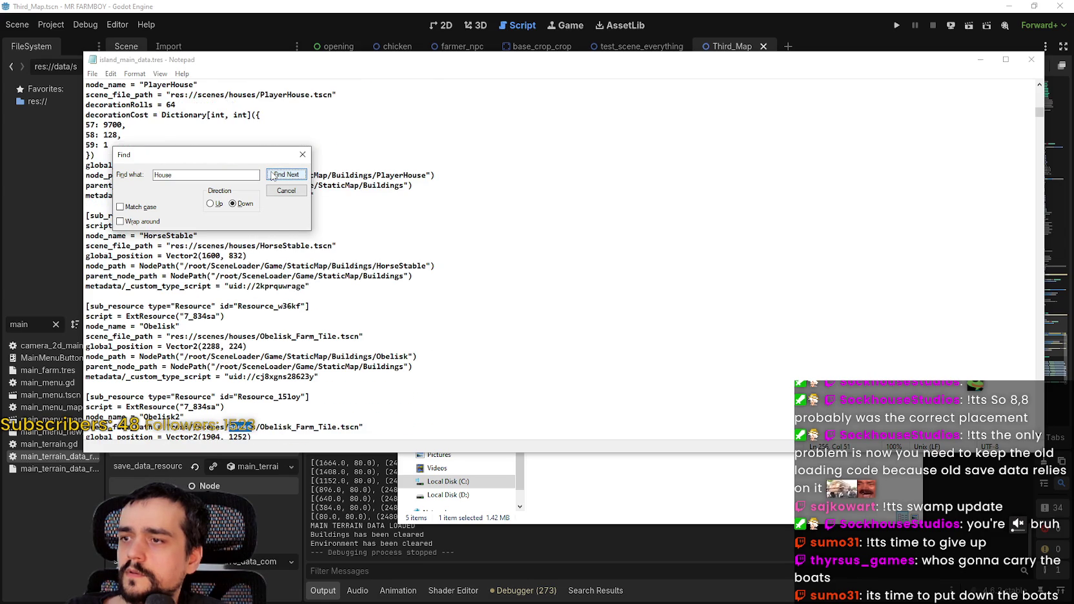
pyautogui.click(272, 176)
pyautogui.click(272, 176)
pyautogui.click(272, 176)
pyautogui.click(272, 176)
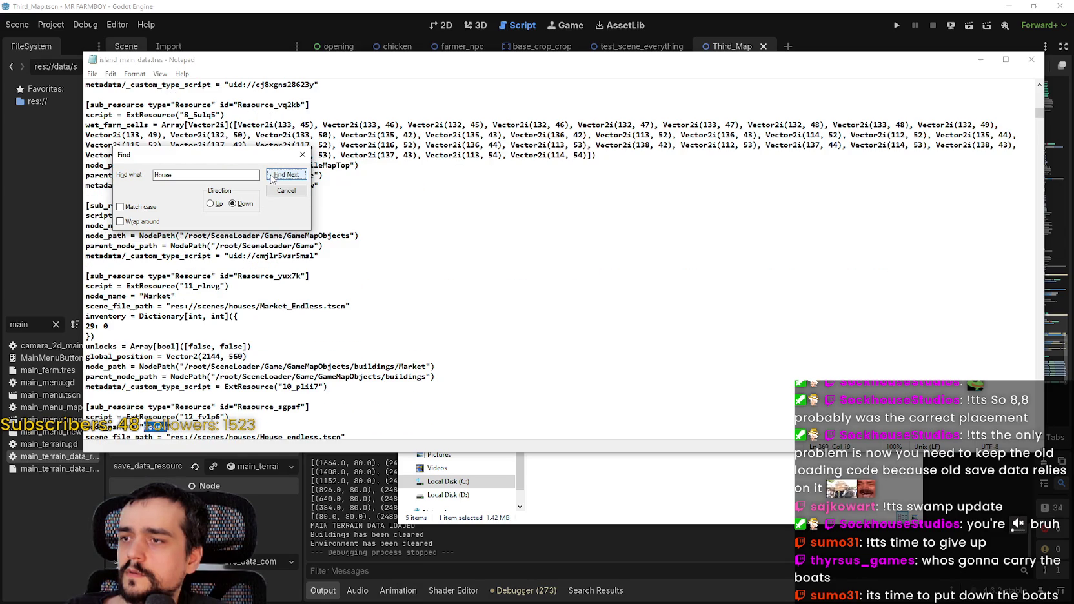
pyautogui.click(272, 175)
pyautogui.scroll(-3, 354, 313)
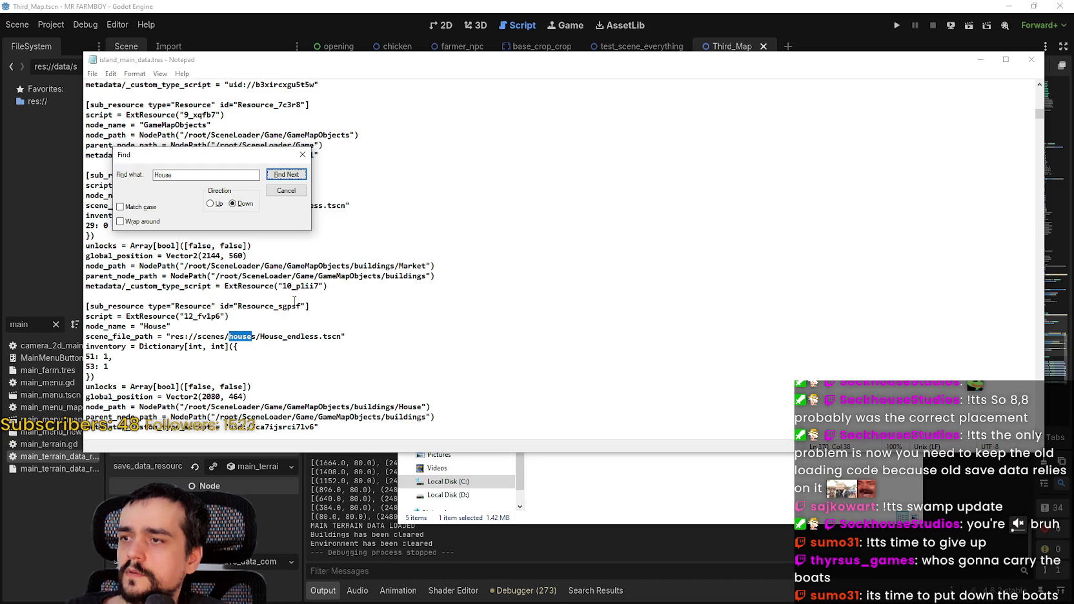
pyautogui.click(286, 176)
pyautogui.click(286, 176)
pyautogui.click(286, 176)
pyautogui.click(286, 176)
pyautogui.click(286, 175)
pyautogui.click(286, 175)
pyautogui.click(286, 175)
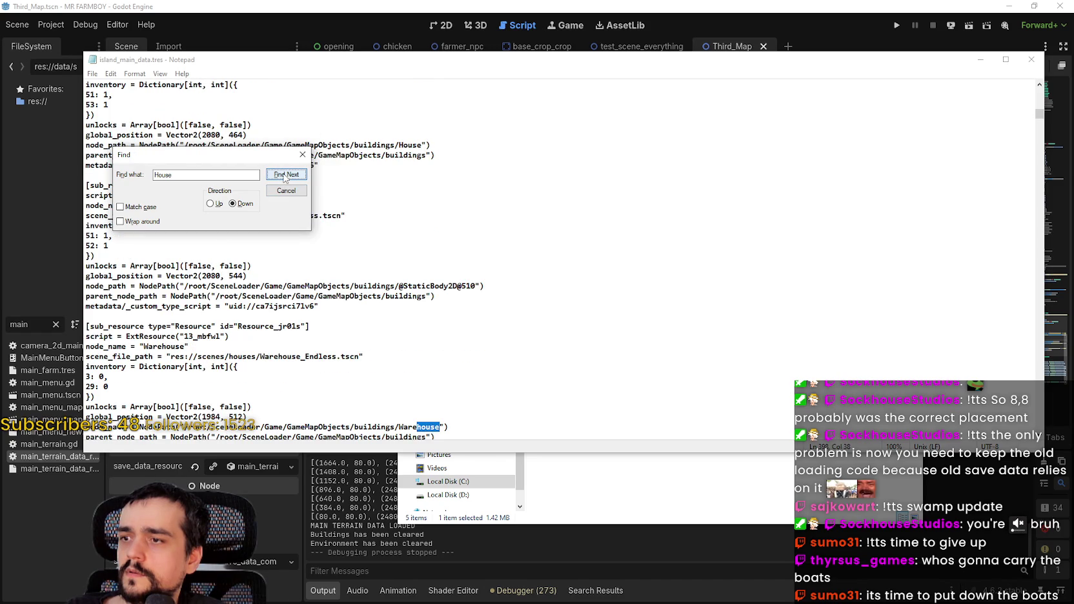
pyautogui.moveTo(258, 155)
pyautogui.mouseDown()
pyautogui.moveTo(600, 301)
pyautogui.moveTo(567, 288)
pyautogui.mouseUp()
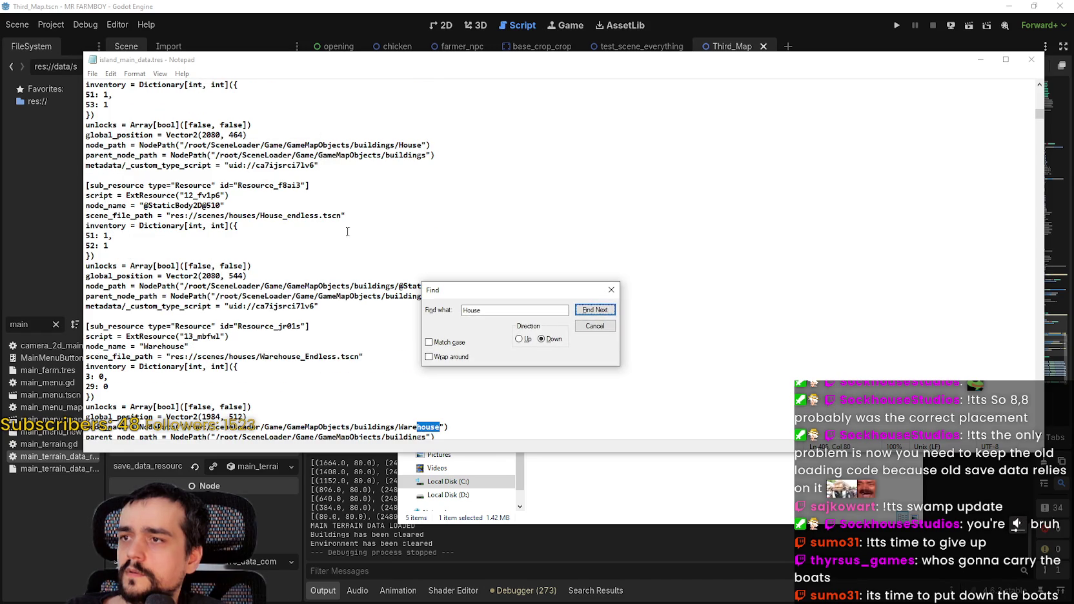
pyautogui.click(316, 221)
pyautogui.doubleClick(306, 216)
pyautogui.click(305, 214)
pyautogui.moveTo(305, 216)
pyautogui.mouseDown()
pyautogui.moveTo(320, 215)
pyautogui.moveTo(260, 216)
pyautogui.mouseUp()
pyautogui.moveTo(260, 215); pyautogui.dragTo(318, 215)
pyautogui.hotkey('ctrl', 'f')
pyautogui.write('House_endless')
pyautogui.click(593, 310)
pyautogui.click(592, 310)
pyautogui.click(593, 310)
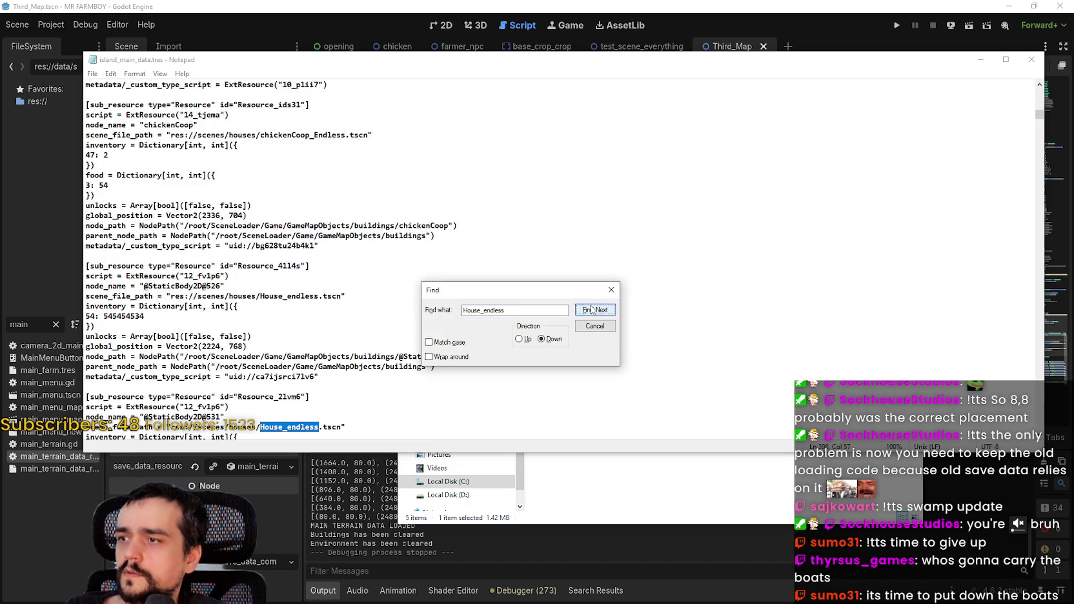
pyautogui.click(593, 310)
pyautogui.moveTo(103, 145); pyautogui.dragTo(147, 144)
pyautogui.click(125, 152)
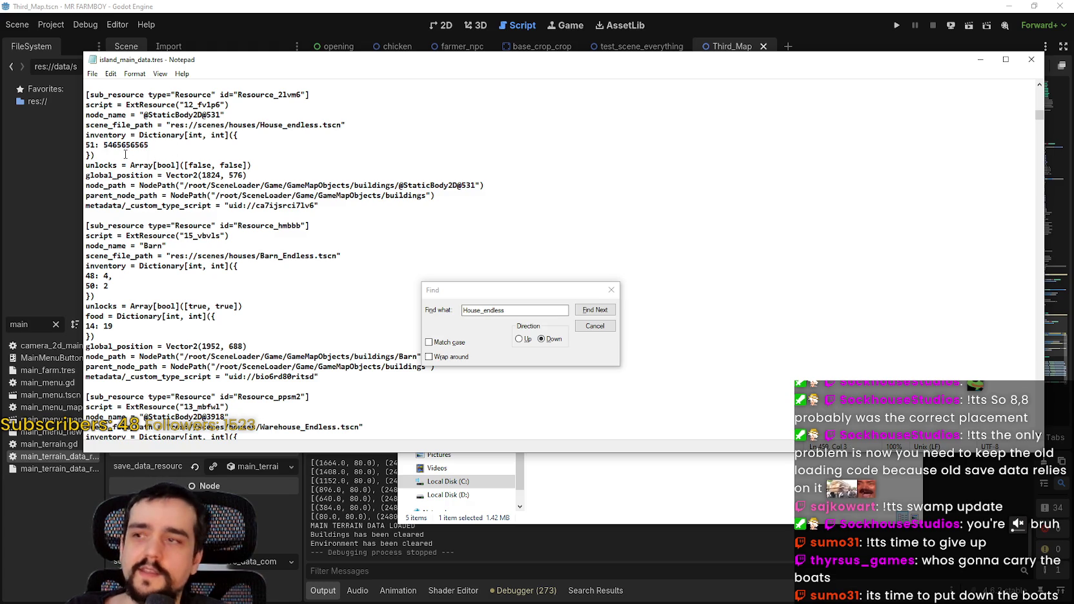
pyautogui.scroll(-10, 612, 290)
pyautogui.click(611, 290)
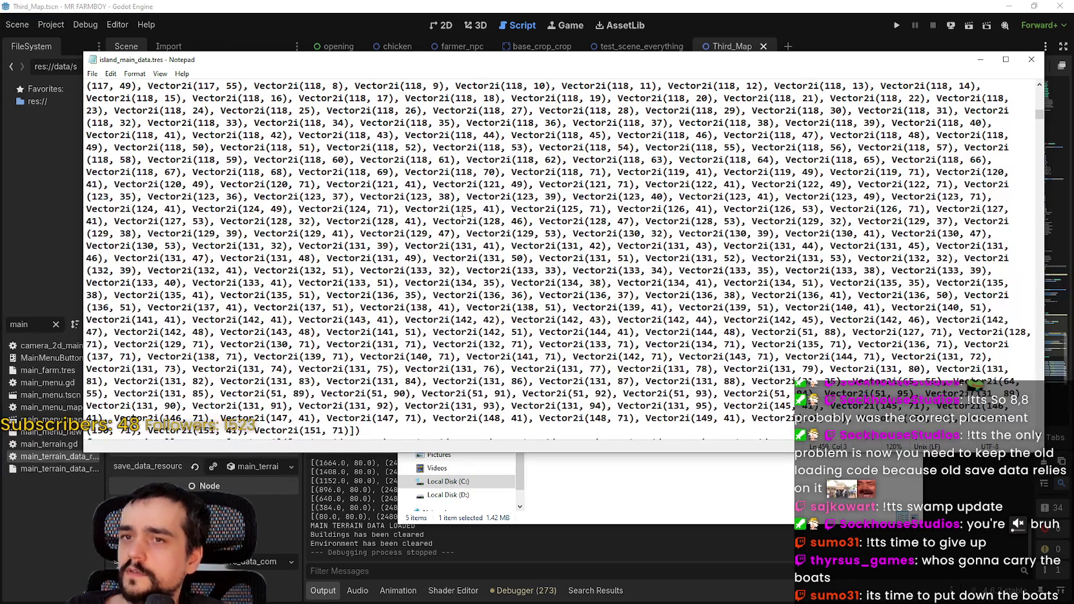
pyautogui.keyDown('ctrl'); pyautogui.scroll(-3, 246, 233); pyautogui.keyUp('ctrl')
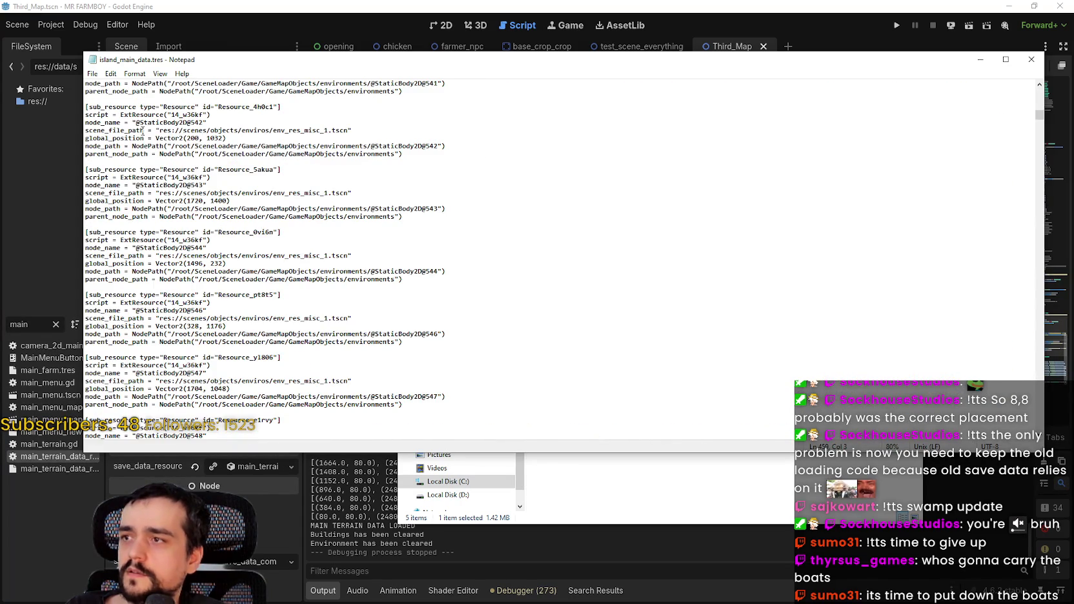
pyautogui.keyDown('ctrl'); pyautogui.scroll(1, 153, 152); pyautogui.keyUp('ctrl')
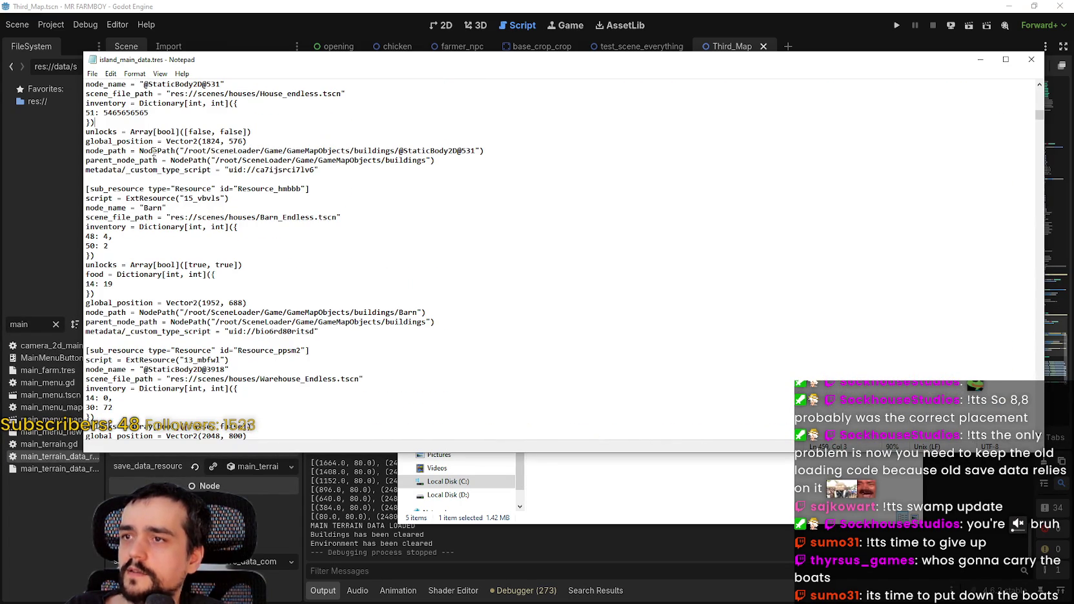
pyautogui.moveTo(155, 113)
pyautogui.mouseDown()
pyautogui.moveTo(103, 113)
pyautogui.moveTo(126, 113)
pyautogui.mouseUp()
pyautogui.click(103, 113)
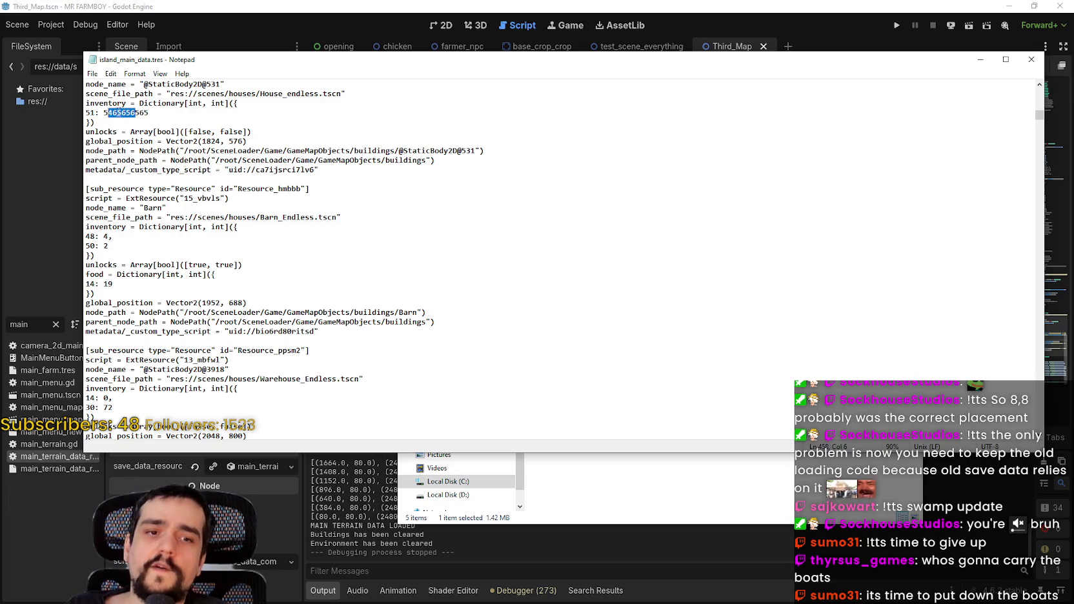
pyautogui.moveTo(173, 112)
pyautogui.mouseDown()
pyautogui.moveTo(85, 113)
pyautogui.moveTo(102, 111)
pyautogui.mouseUp()
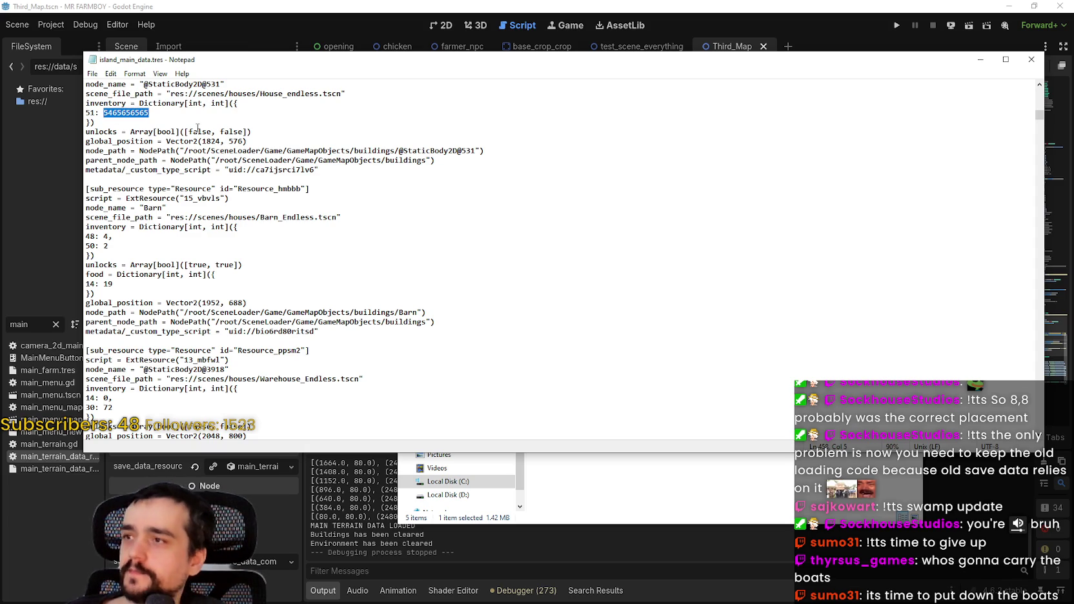
pyautogui.write('51: 5')
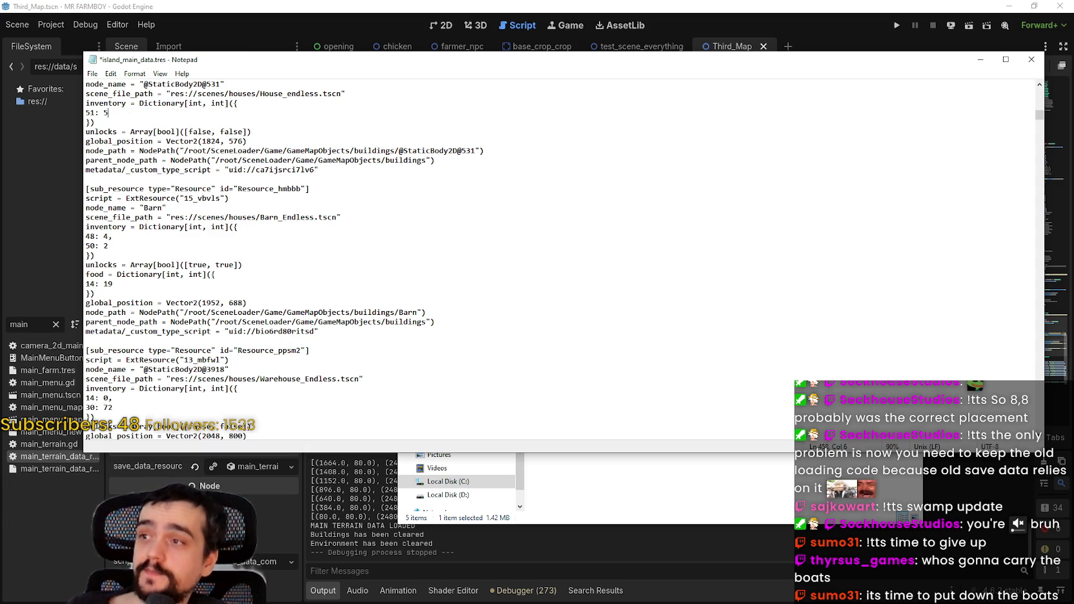
pyautogui.click(134, 120)
pyautogui.click(109, 113)
pyautogui.press('BackSpace')
pyautogui.write('2')
pyautogui.hotkey('ctrl', 's')
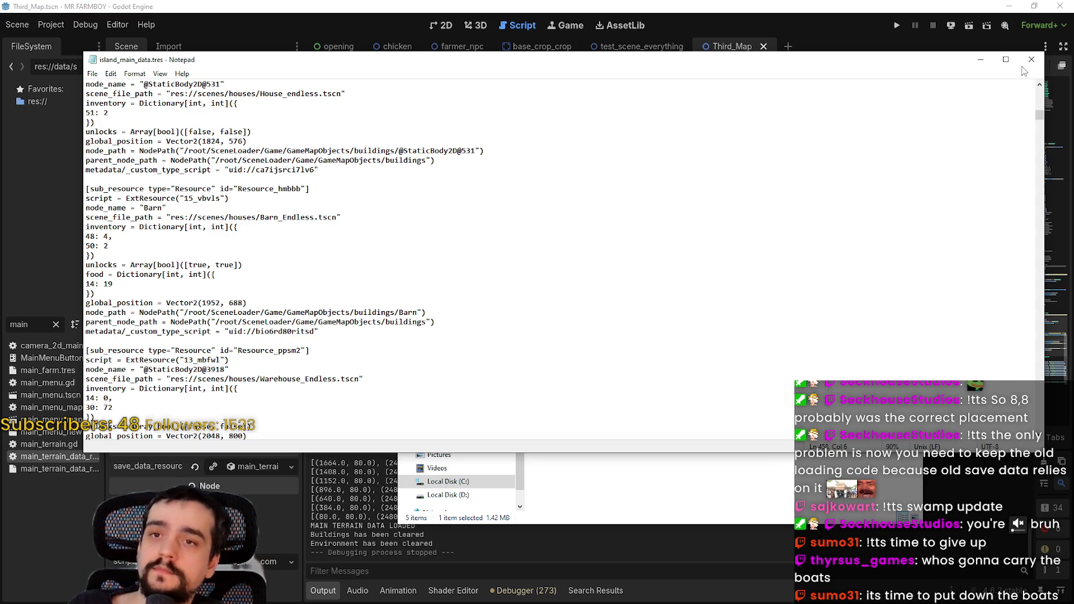
pyautogui.click(1031, 59)
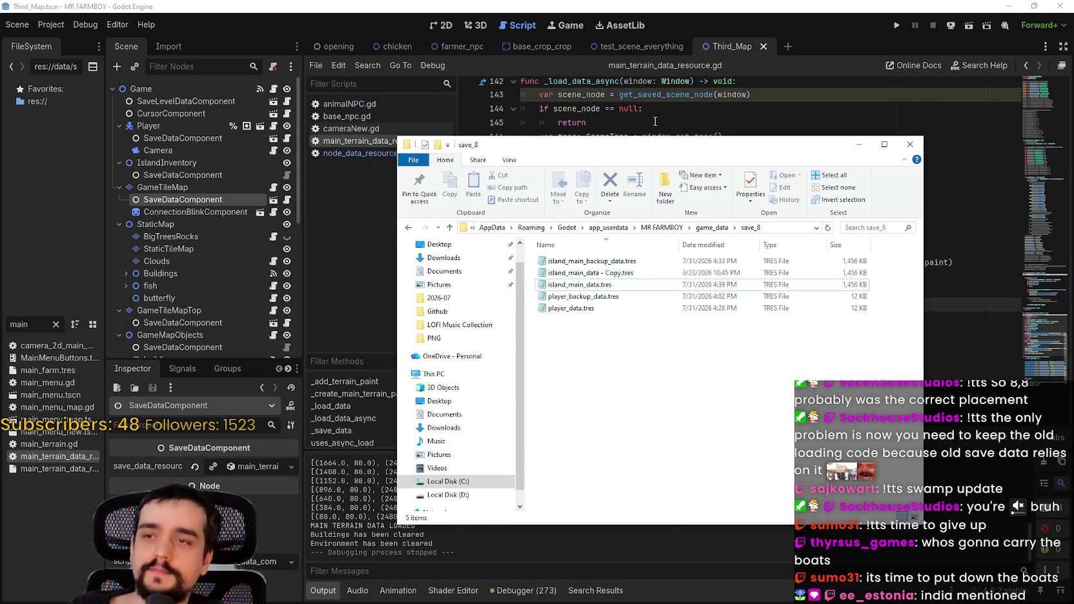
# - Undo four edits in main_terrain_data_resource.gd to restore the map_pattern_test save code, and save
pyautogui.click(652, 122)
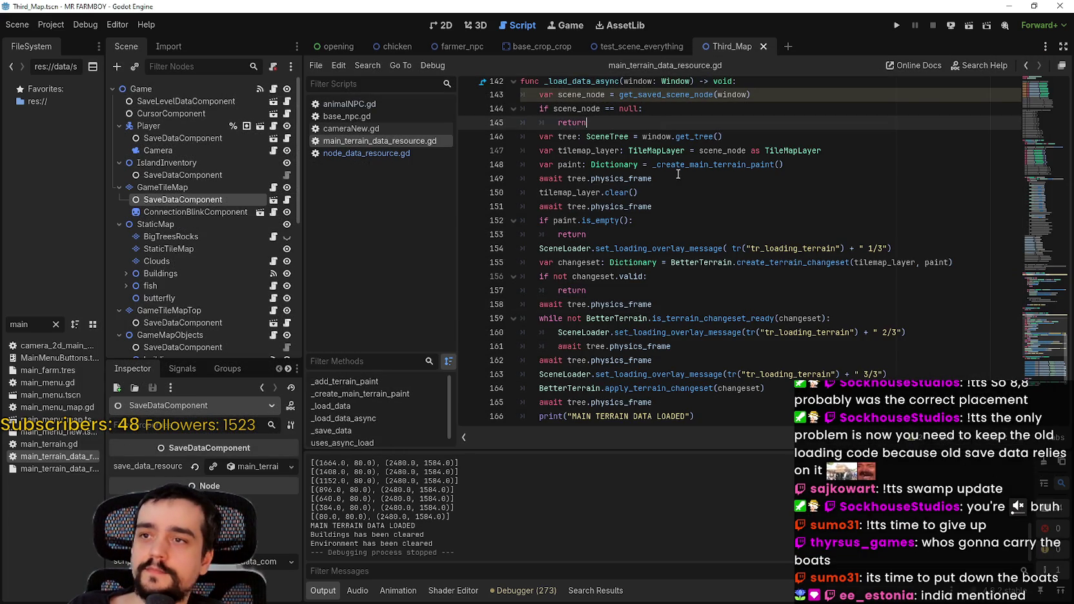
pyautogui.click(713, 290)
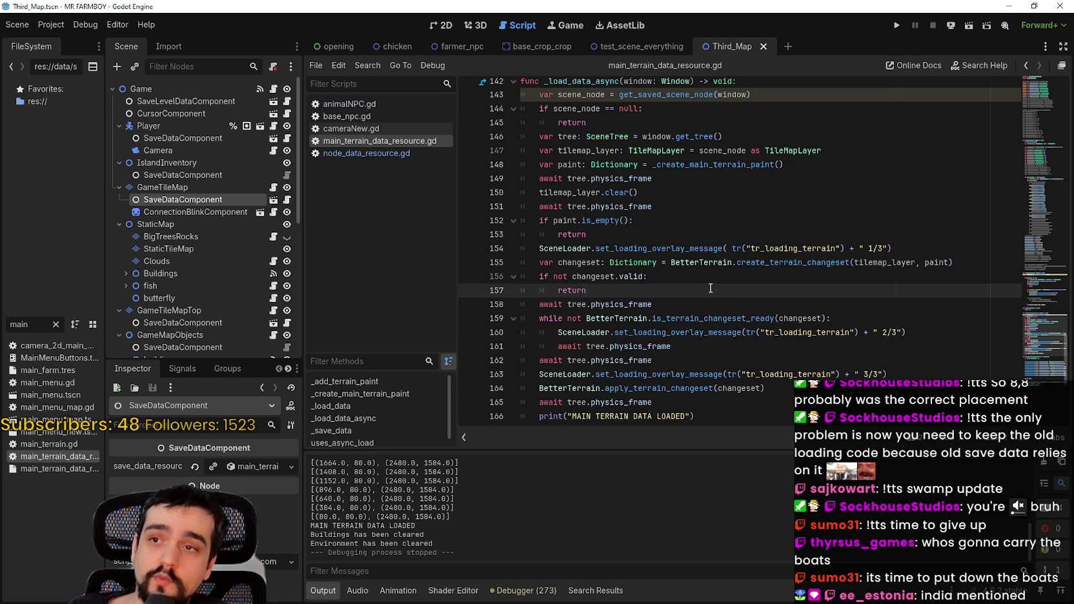
pyautogui.hotkey('ctrl', 'z')
pyautogui.hotkey('ctrl', 'z')
pyautogui.hotkey('ctrl', 'z')
pyautogui.hotkey('ctrl', 'z')
pyautogui.hotkey('ctrl', 'z')
pyautogui.hotkey('ctrl', 'z')
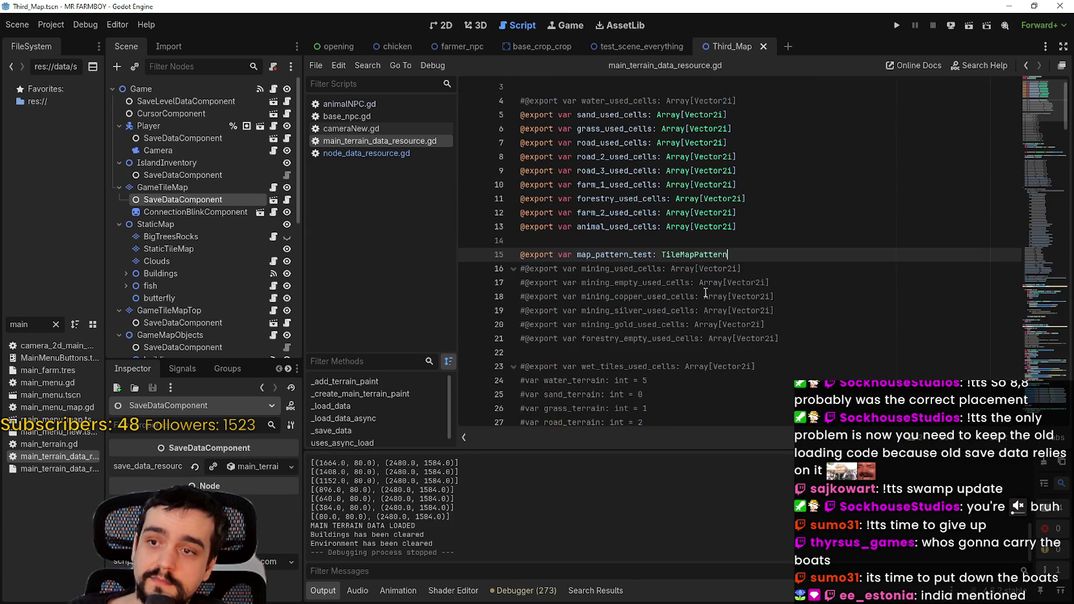
pyautogui.hotkey('ctrl', 'z')
pyautogui.hotkey('ctrl', 'z')
pyautogui.hotkey('ctrl', 'z')
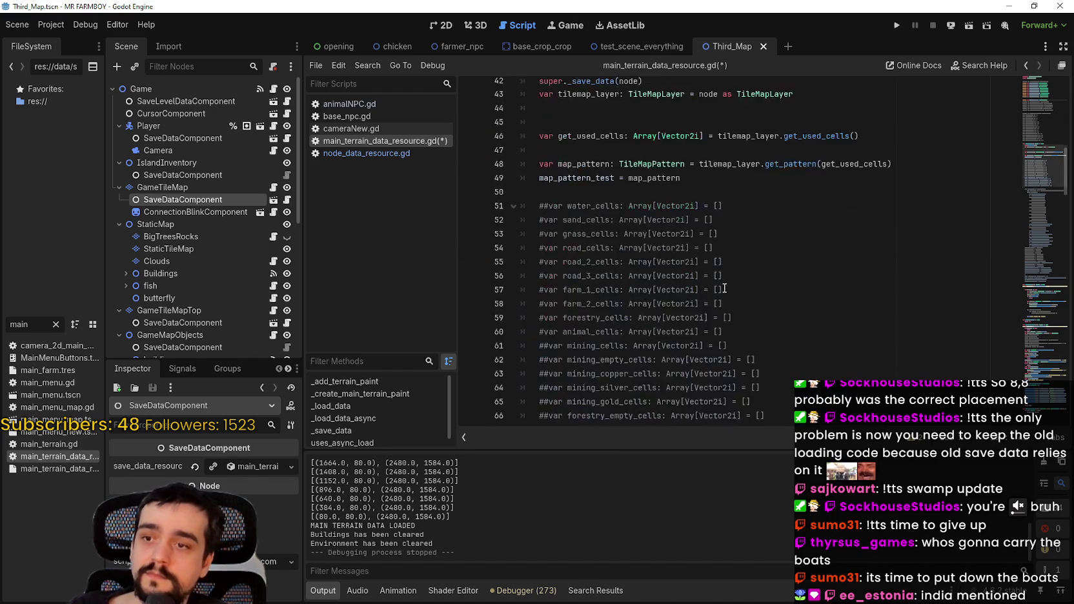
pyautogui.hotkey('ctrl', 'z')
pyautogui.hotkey('ctrl', 'z')
pyautogui.hotkey('ctrl', 'z')
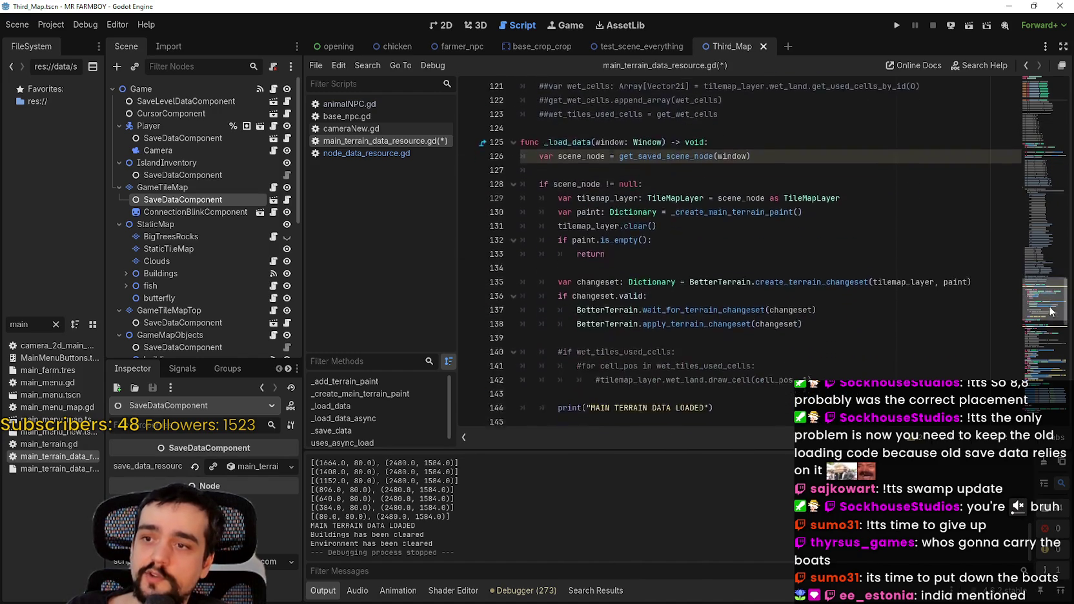
pyautogui.hotkey('ctrl', 'z')
pyautogui.hotkey('ctrl', 'z')
pyautogui.hotkey('ctrl', 'z')
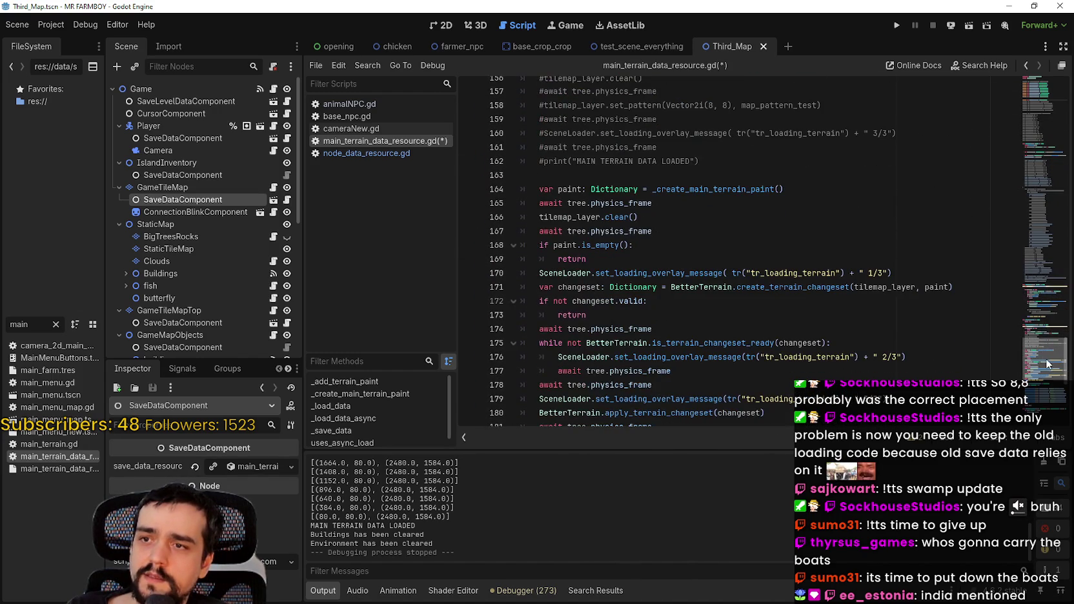
pyautogui.hotkey('ctrl', 's')
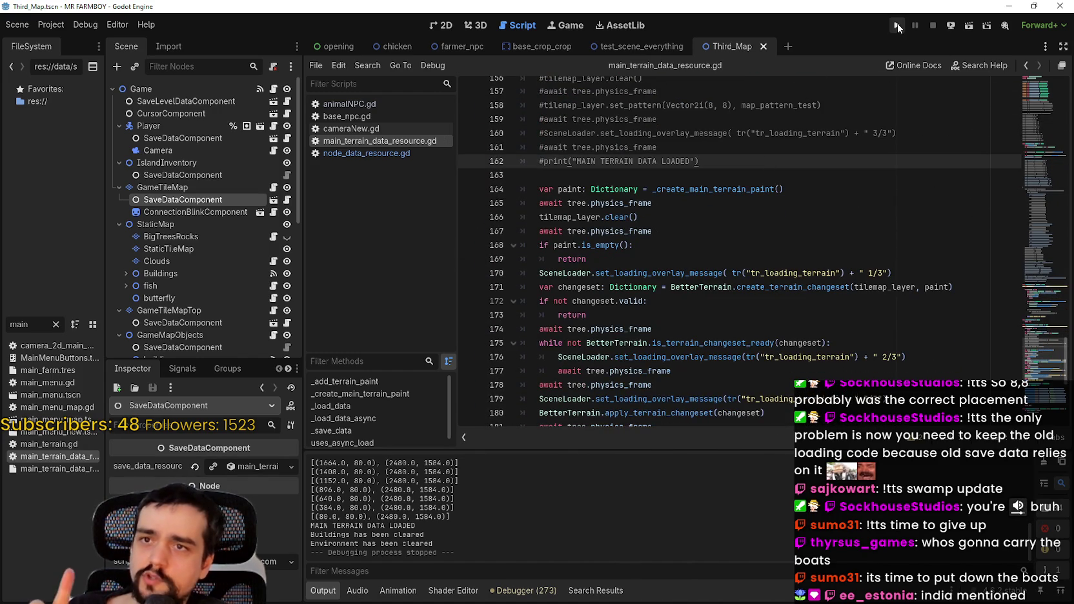
# - Run MR FARMBOY, load Save 9 from Continue, and stop the run with F8 when it hangs
pyautogui.click(897, 22)
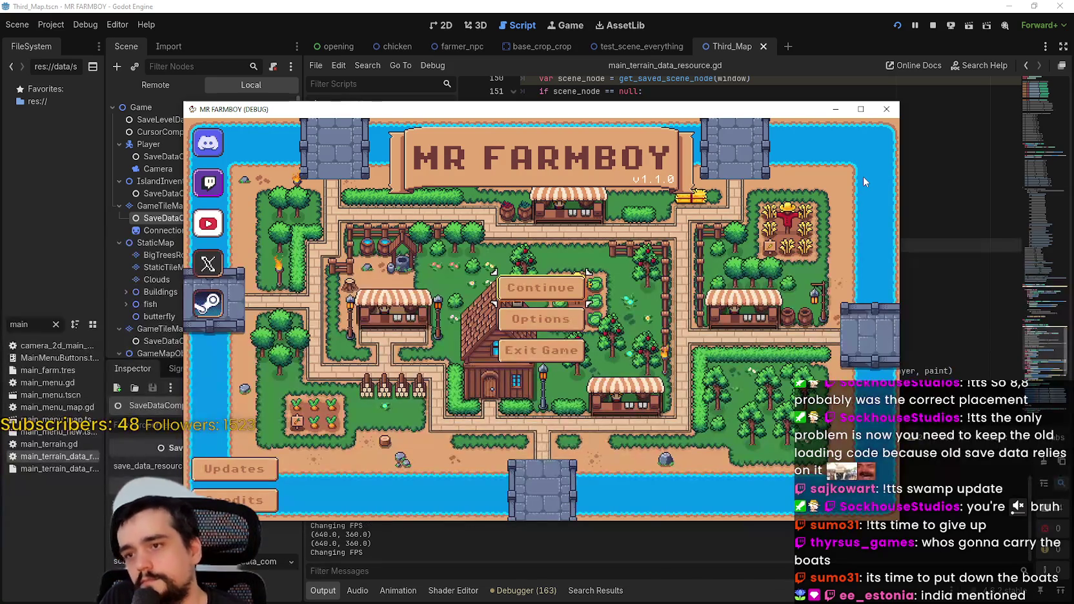
pyautogui.click(567, 288)
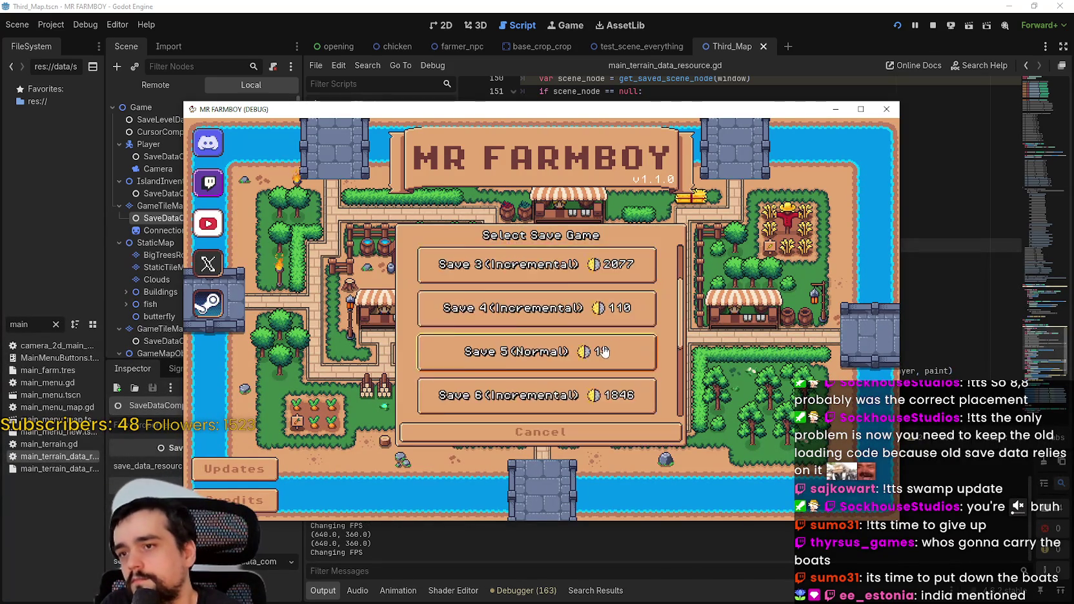
pyautogui.click(579, 353)
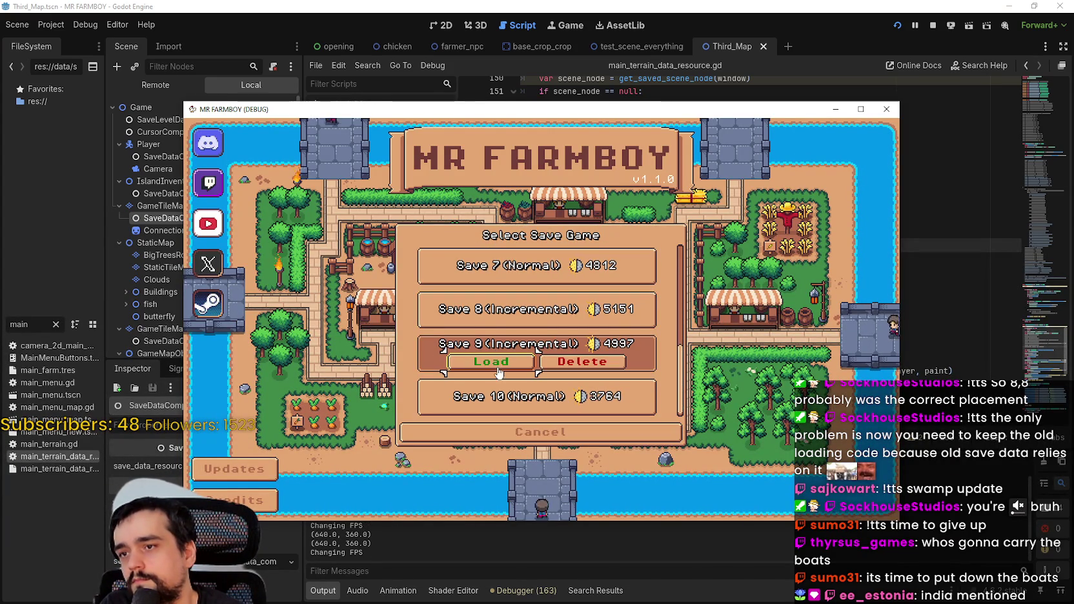
pyautogui.click(510, 309)
pyautogui.click(491, 317)
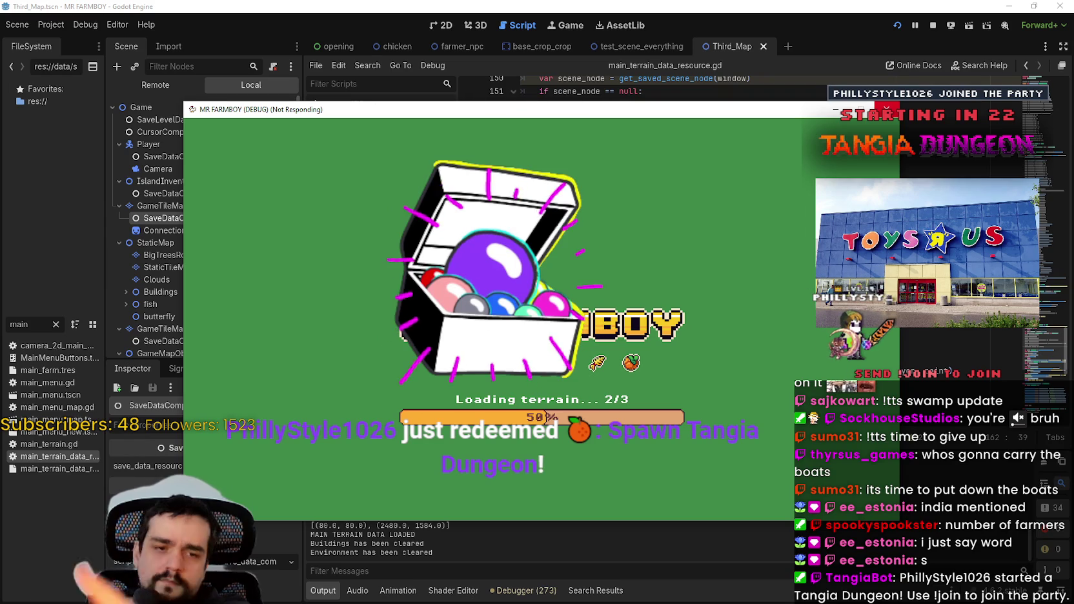
pyautogui.press('F8')
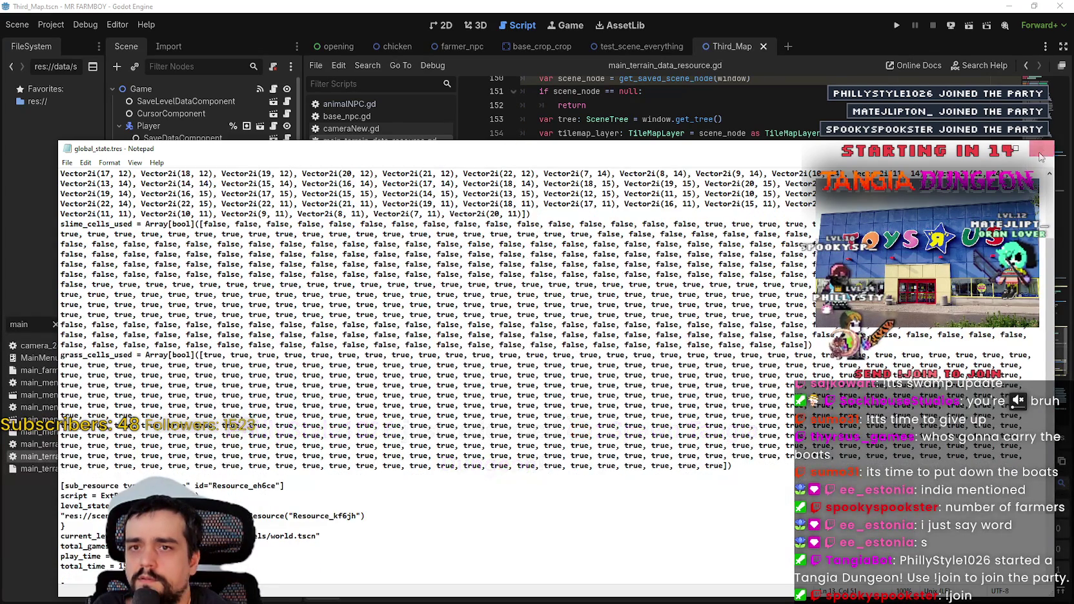
# - Flip between the terrain script, island_main_data.tres and global_state.tres, minimizing global_state.tres
pyautogui.hotkey('alt', 'Tab')
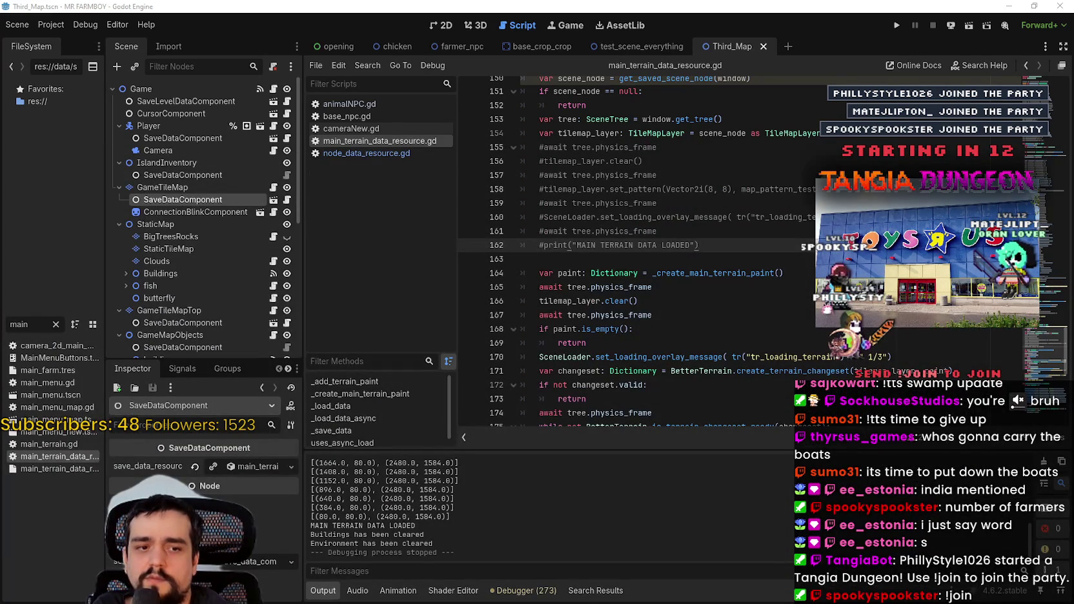
pyautogui.hotkey('alt', 'Tab')
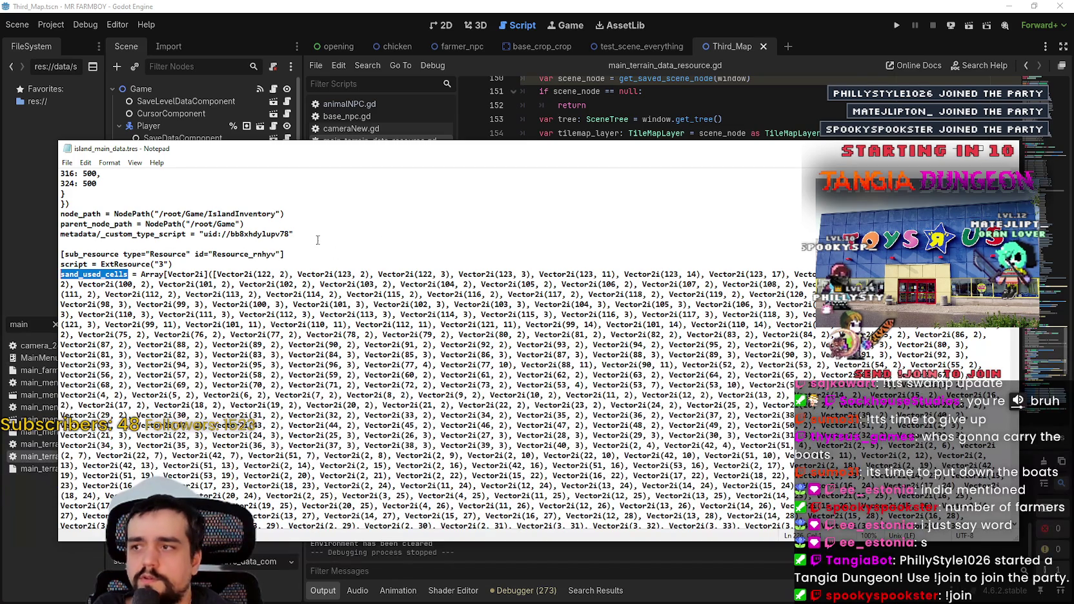
pyautogui.hotkey('alt', 'Tab')
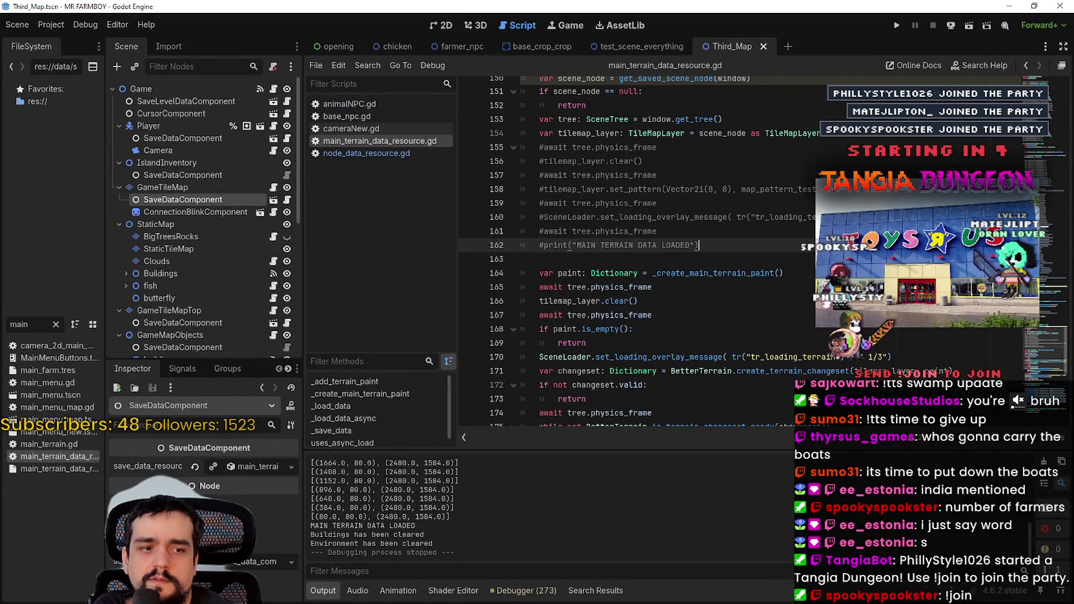
pyautogui.hotkey('alt', 'Tab')
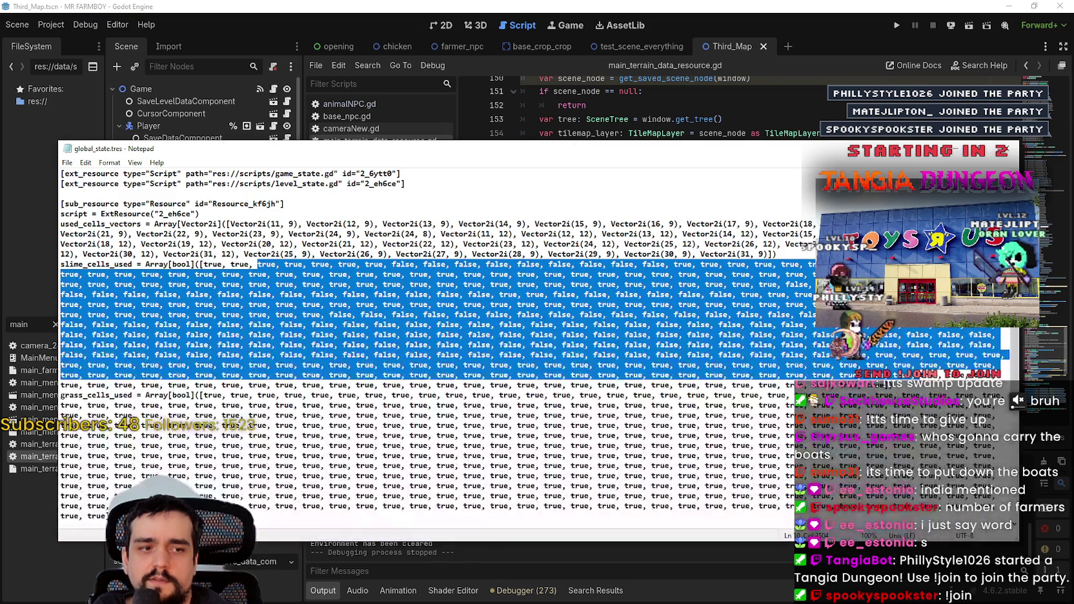
pyautogui.click(1007, 148)
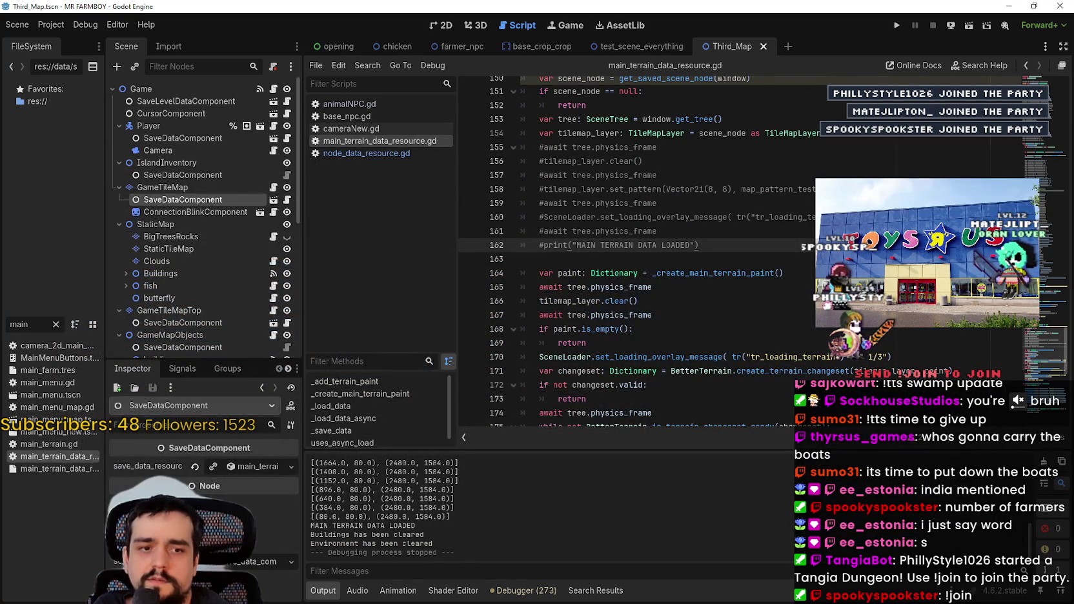
pyautogui.hotkey('alt', 'Tab')
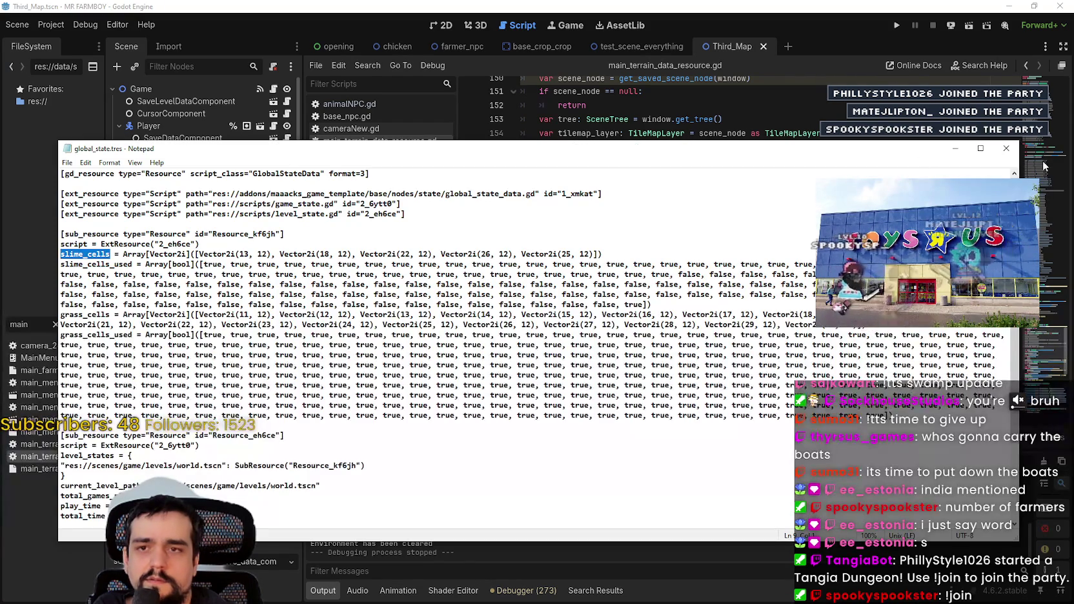
pyautogui.click(1012, 149)
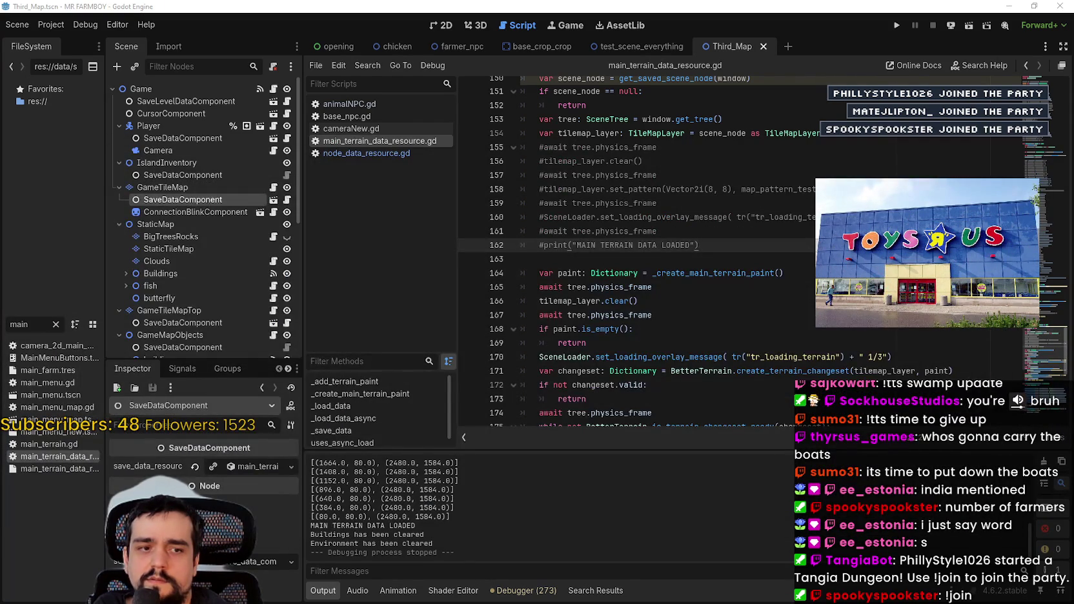
pyautogui.hotkey('alt', 'Tab')
pyautogui.click(1047, 19)
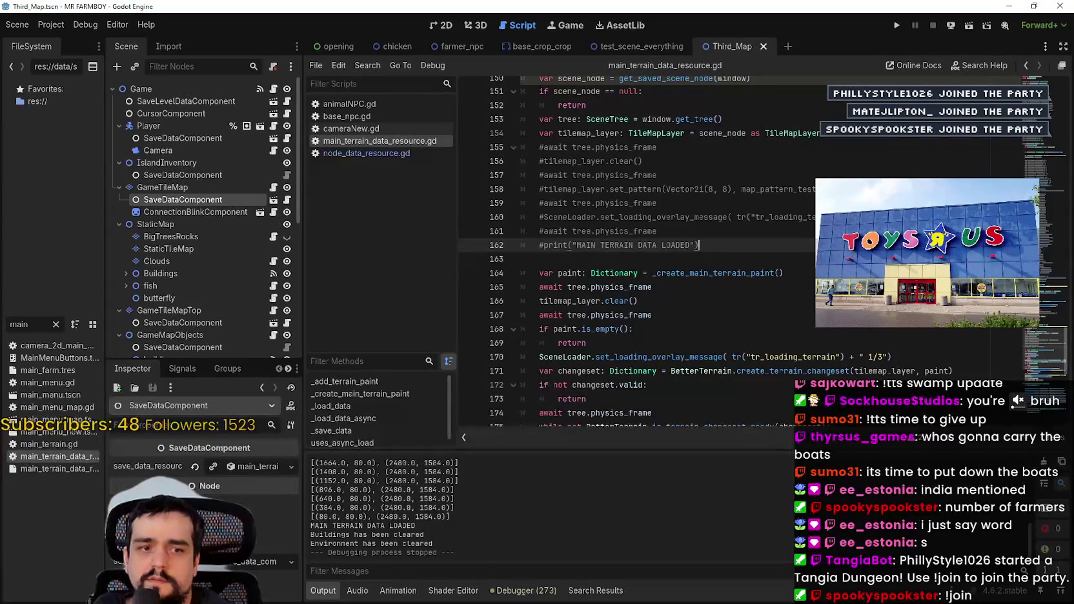
pyautogui.hotkey('alt', 'Tab')
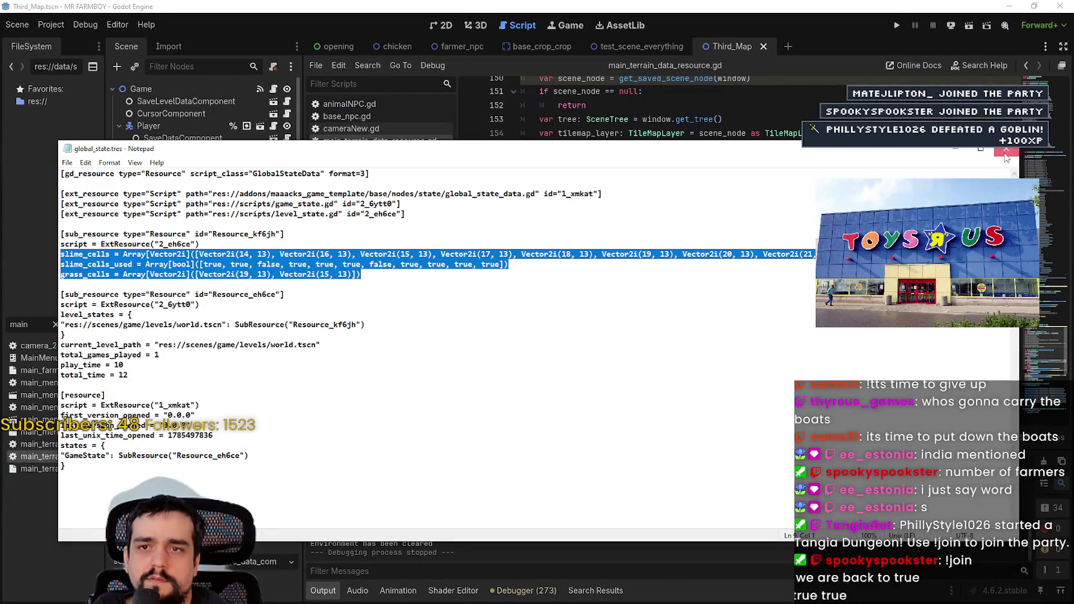
pyautogui.hotkey('alt', 'Tab')
pyautogui.hotkey('alt', 'Tab')
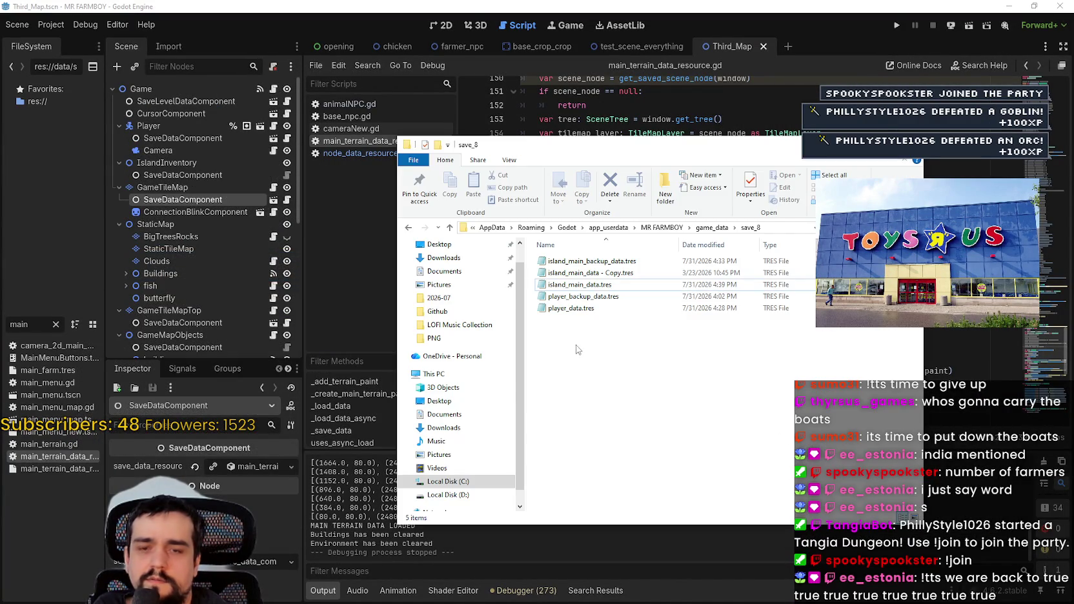
# - Open island_main_data.tres from the save_8 folder in Notepad
pyautogui.click(604, 264)
pyautogui.click(602, 285)
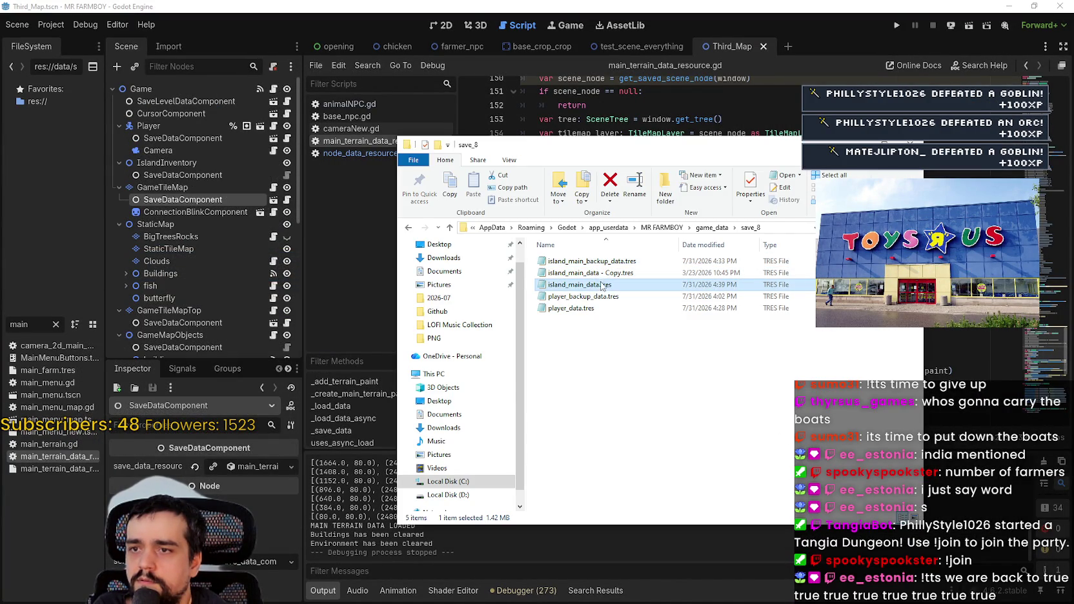
pyautogui.rightClick(586, 288)
pyautogui.click(615, 292)
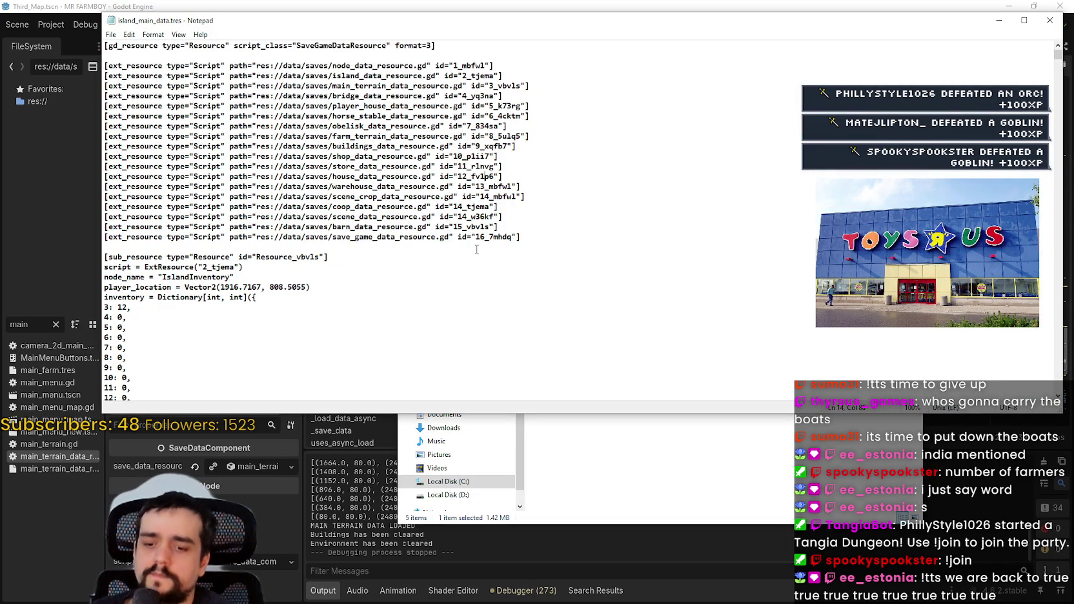
# - Search for house_ and change the inventory amount 545454534 to 2, then save
pyautogui.hotkey('ctrl', 'f')
pyautogui.write('Hou')
pyautogui.write('house_')
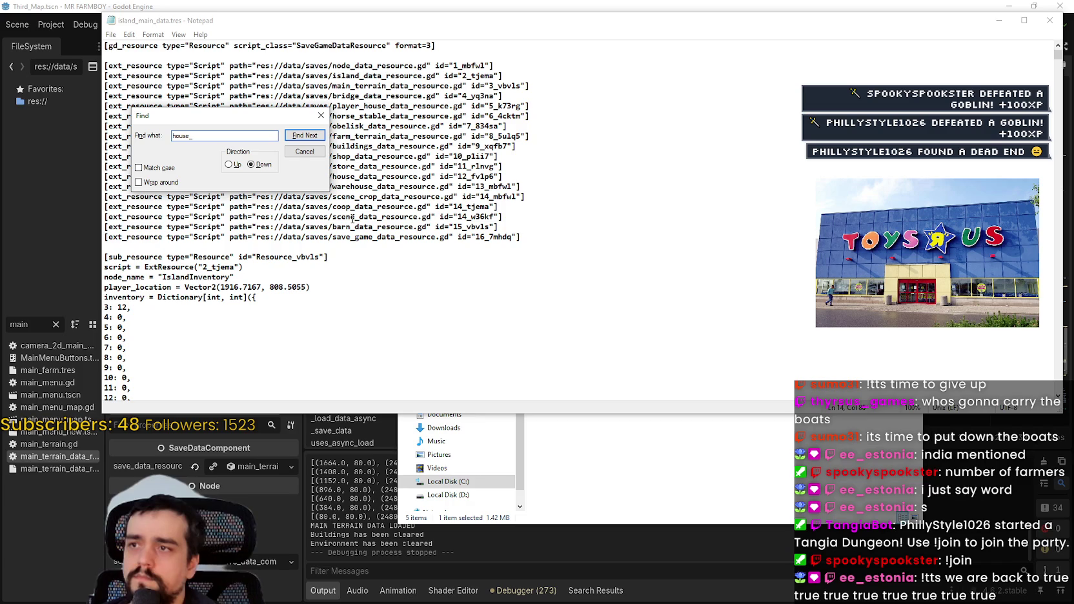
pyautogui.click(294, 136)
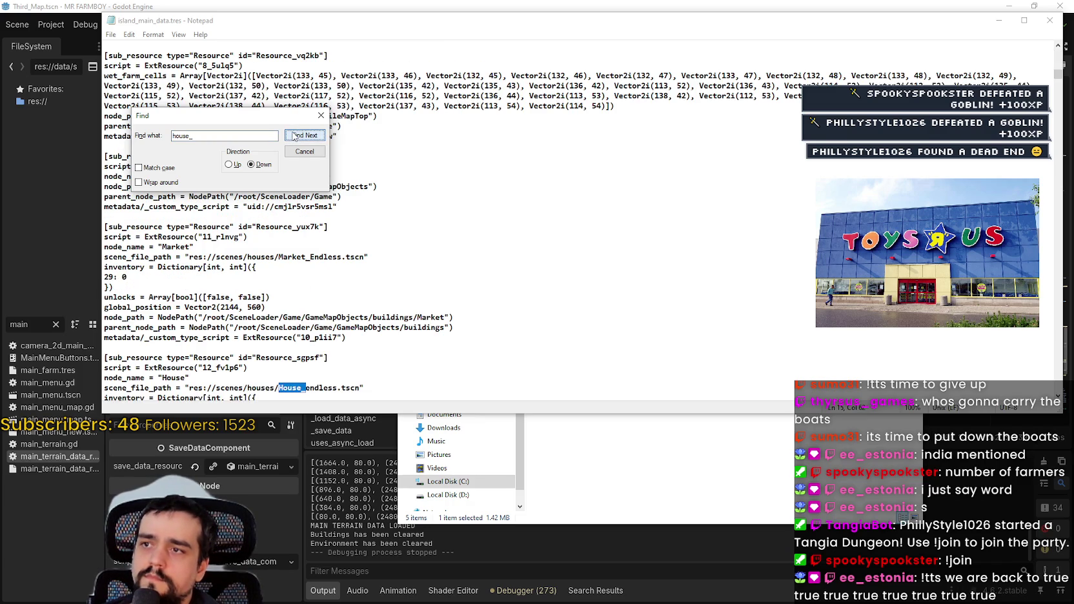
pyautogui.scroll(-3, 374, 301)
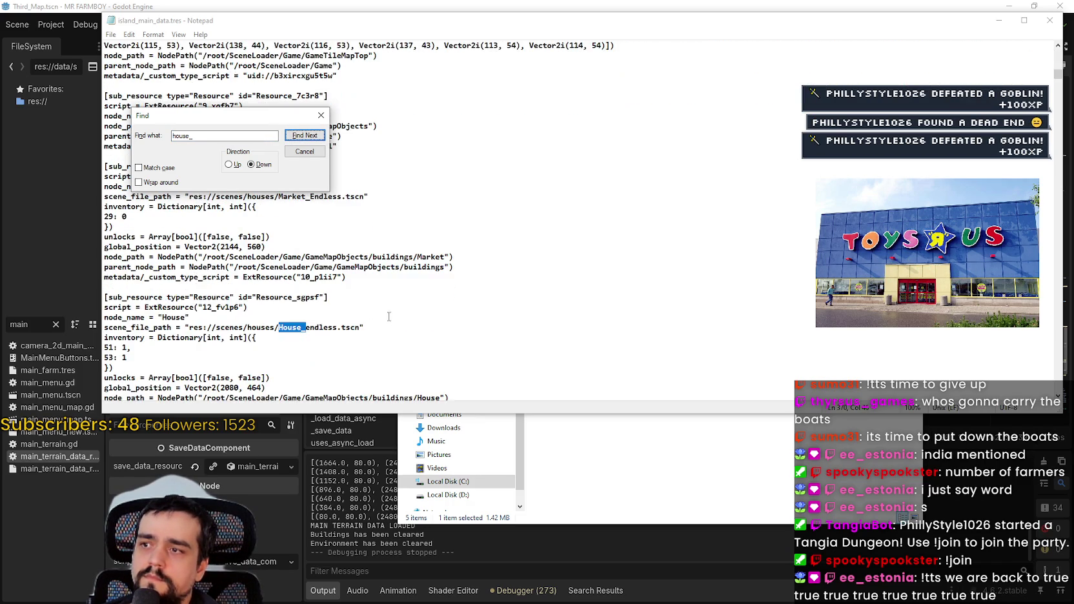
pyautogui.click(305, 135)
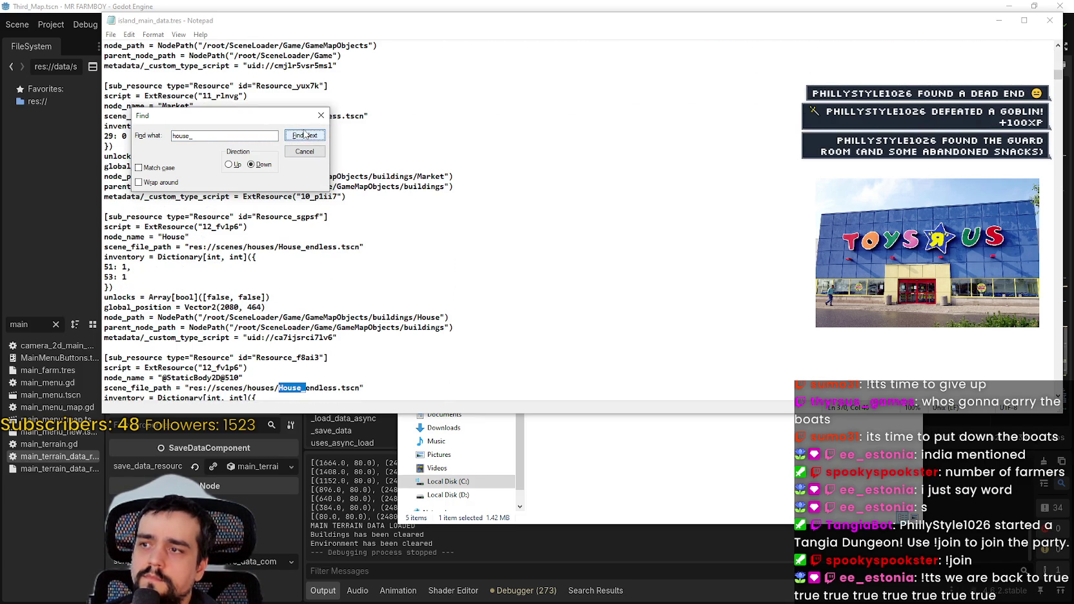
pyautogui.scroll(-3, 326, 257)
pyautogui.click(305, 135)
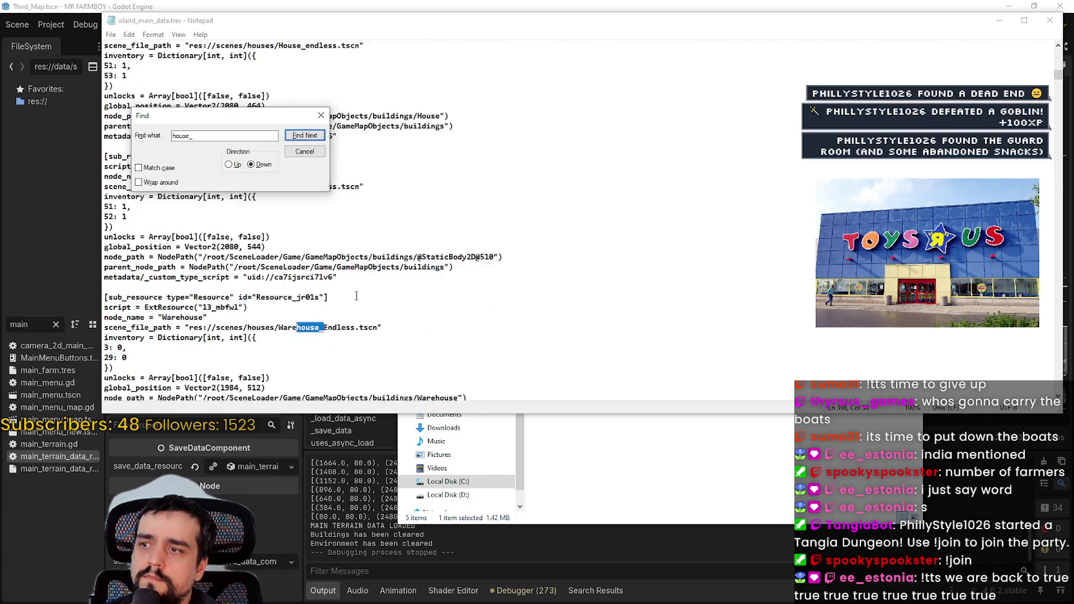
pyautogui.scroll(-4, 297, 246)
pyautogui.click(305, 135)
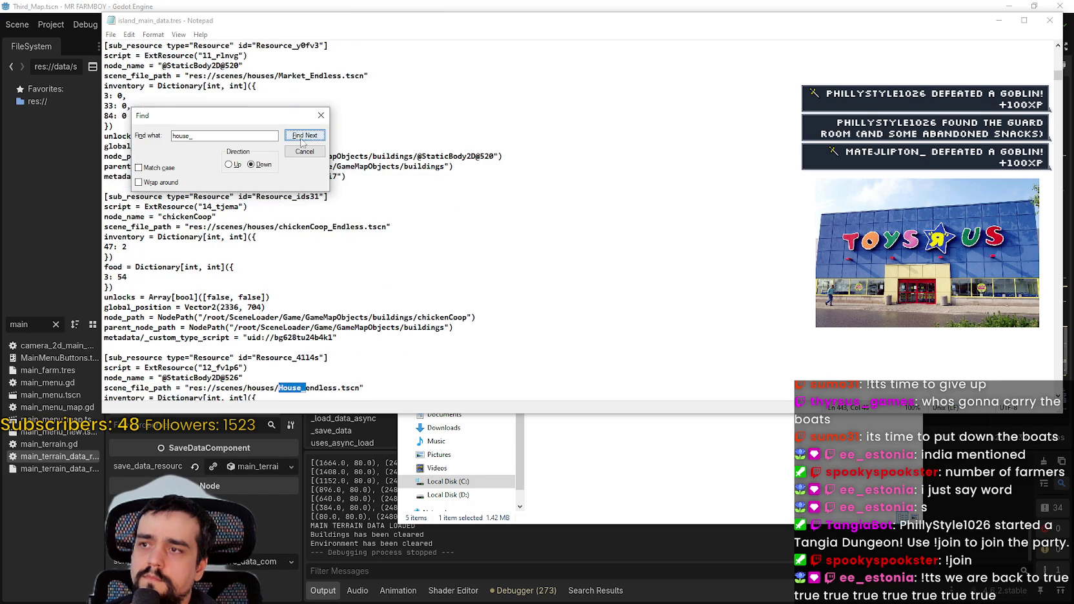
pyautogui.scroll(-3, 390, 324)
pyautogui.doubleClick(161, 317)
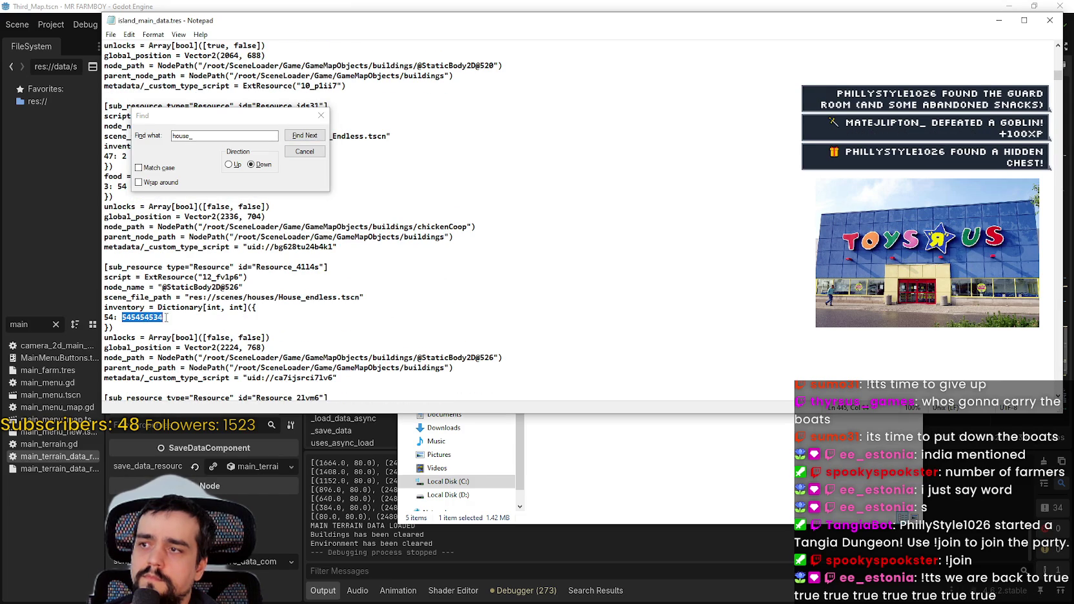
pyautogui.write('2')
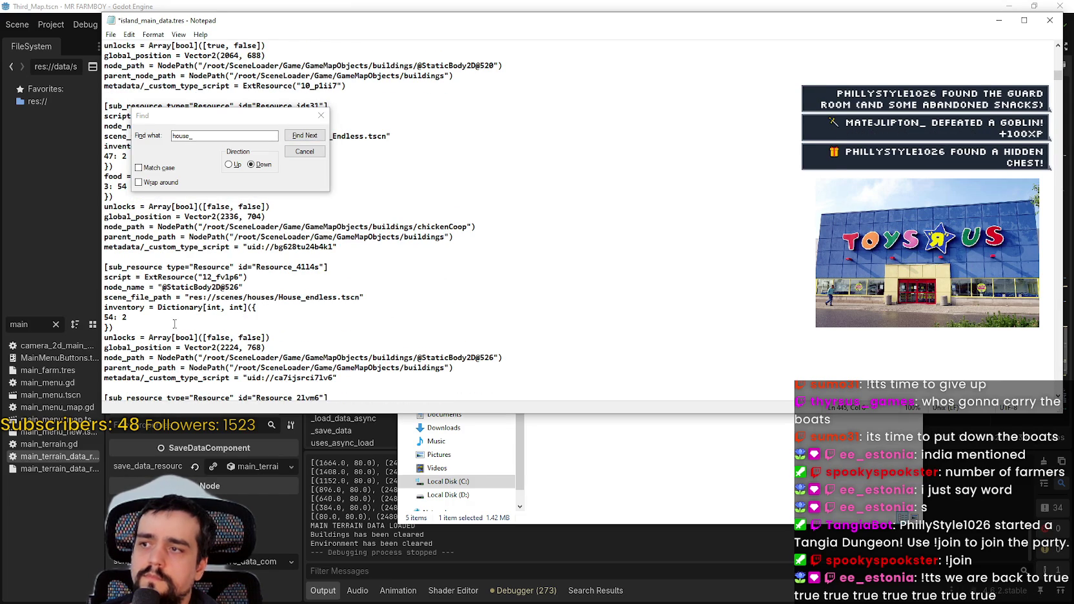
pyautogui.hotkey('ctrl', 's')
# - Step through the remaining house_ matches until none are left
pyautogui.click(303, 136)
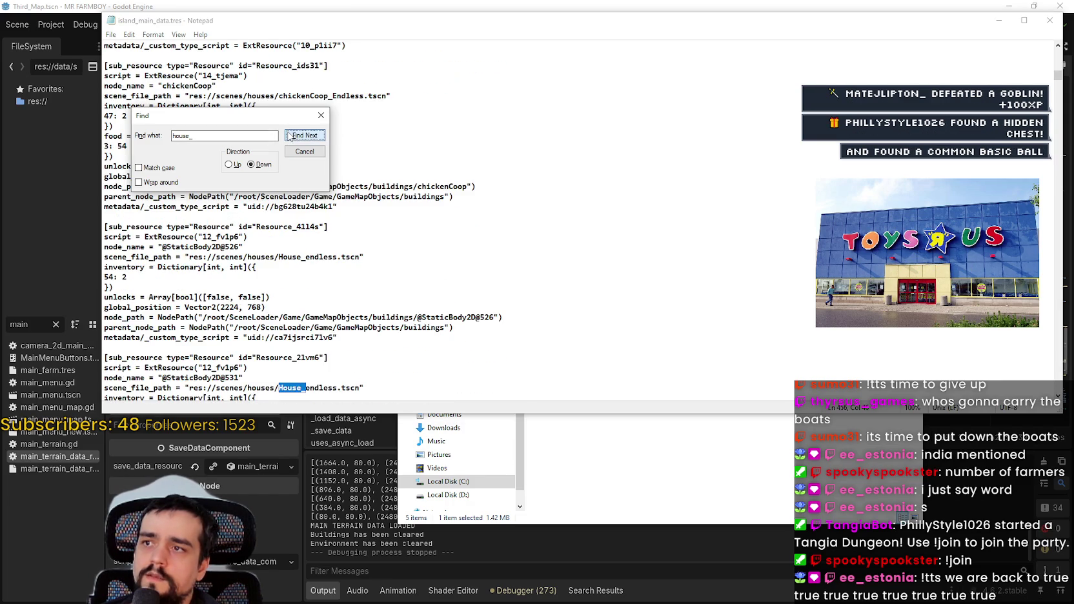
pyautogui.click(292, 136)
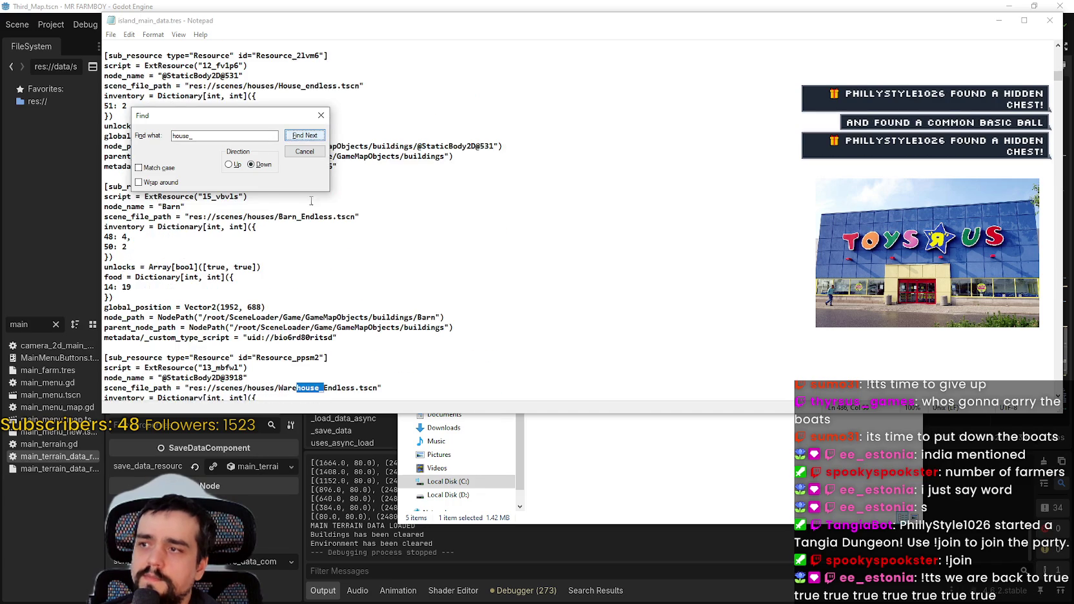
pyautogui.click(292, 136)
pyautogui.click(292, 136)
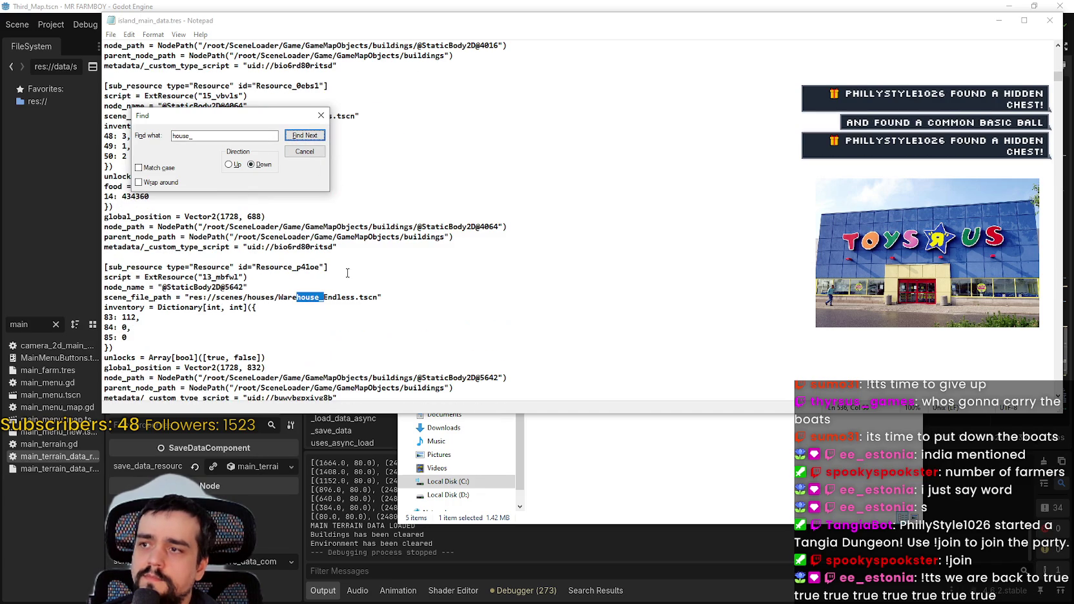
pyautogui.click(292, 136)
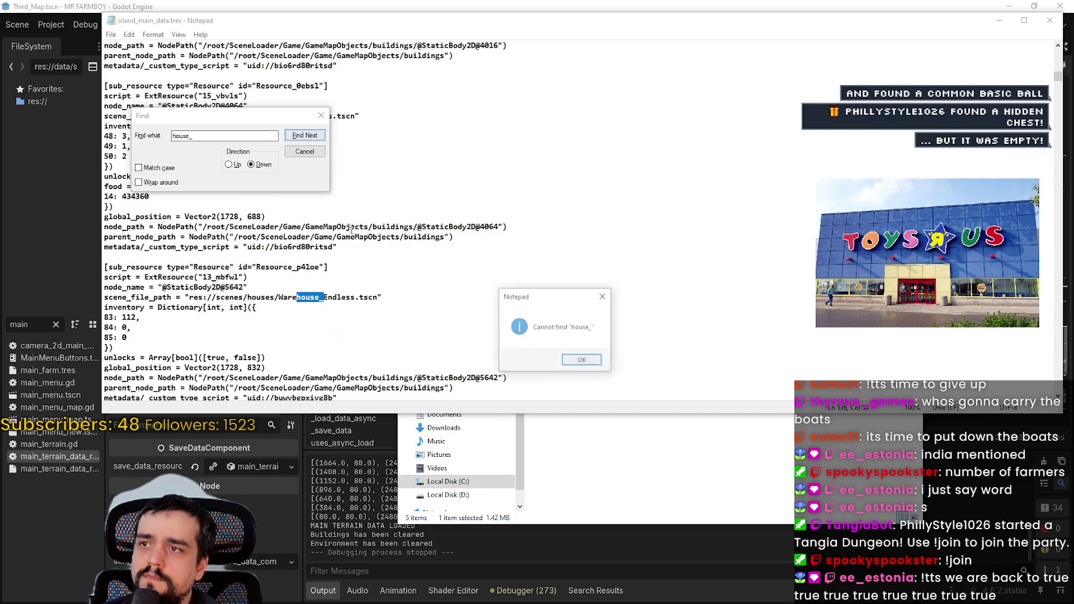
pyautogui.click(581, 361)
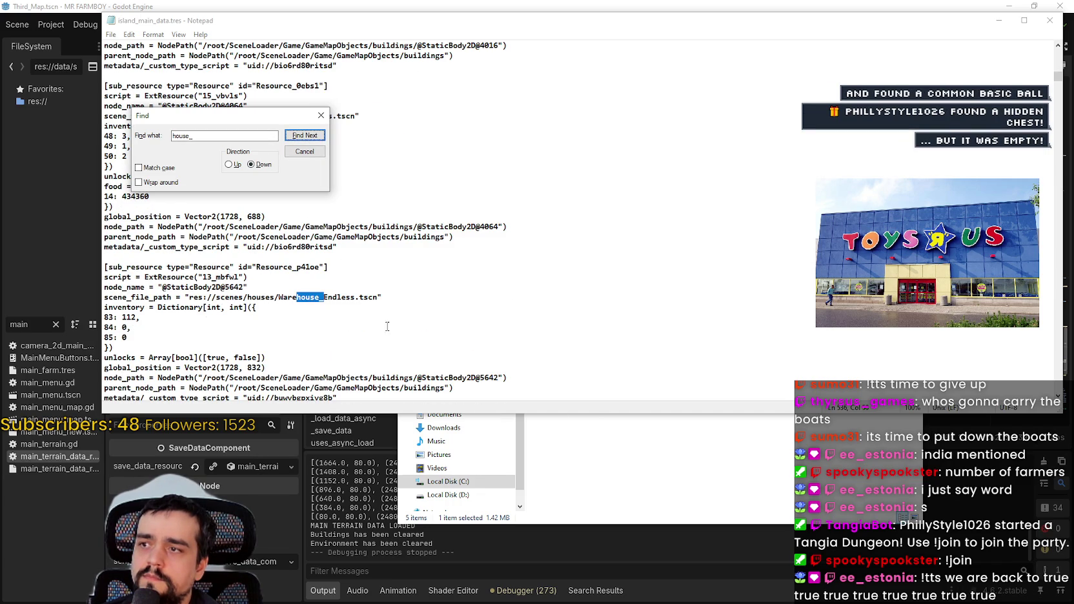
# - Review the Warehouse_Endless inventory entries 83 through 85, then close the file
pyautogui.click(136, 317)
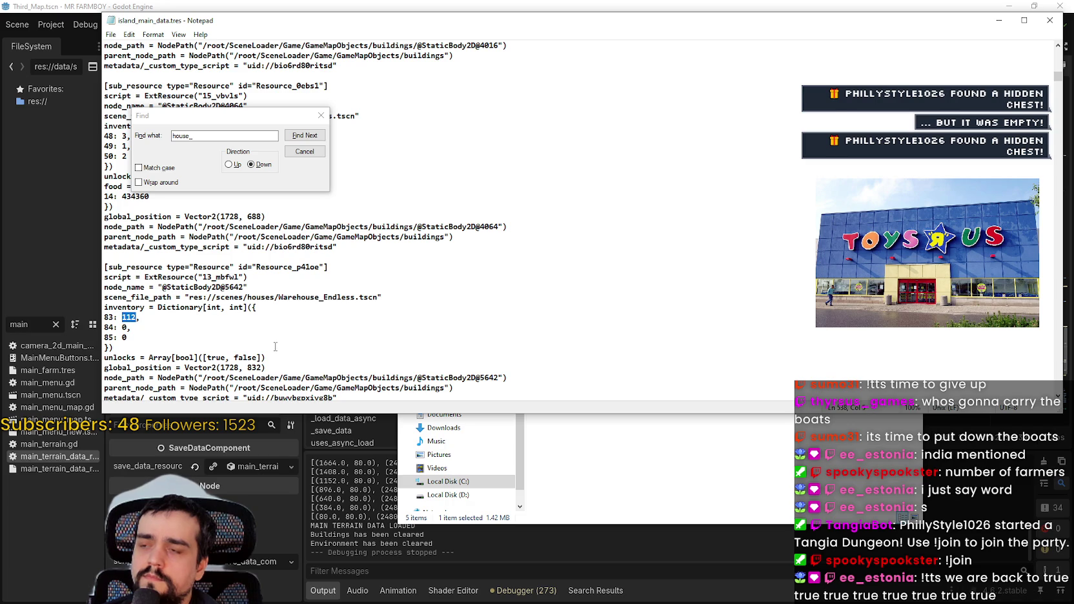
pyautogui.click(267, 328)
pyautogui.scroll(-1, 314, 260)
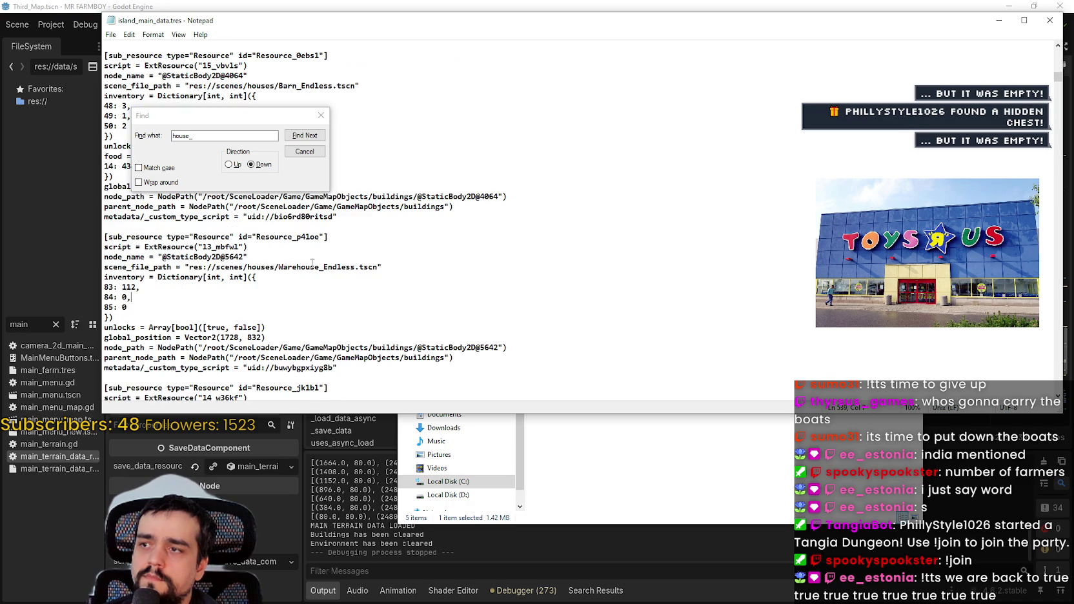
pyautogui.moveTo(115, 297)
pyautogui.mouseDown()
pyautogui.moveTo(103, 279)
pyautogui.moveTo(91, 284)
pyautogui.mouseUp()
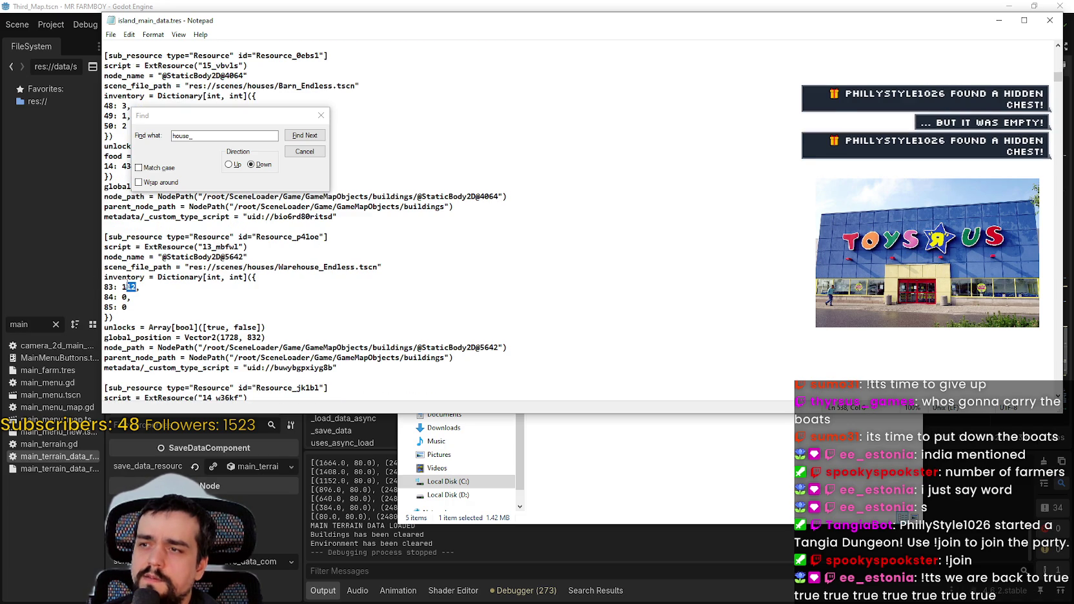
pyautogui.scroll(-5, 204, 266)
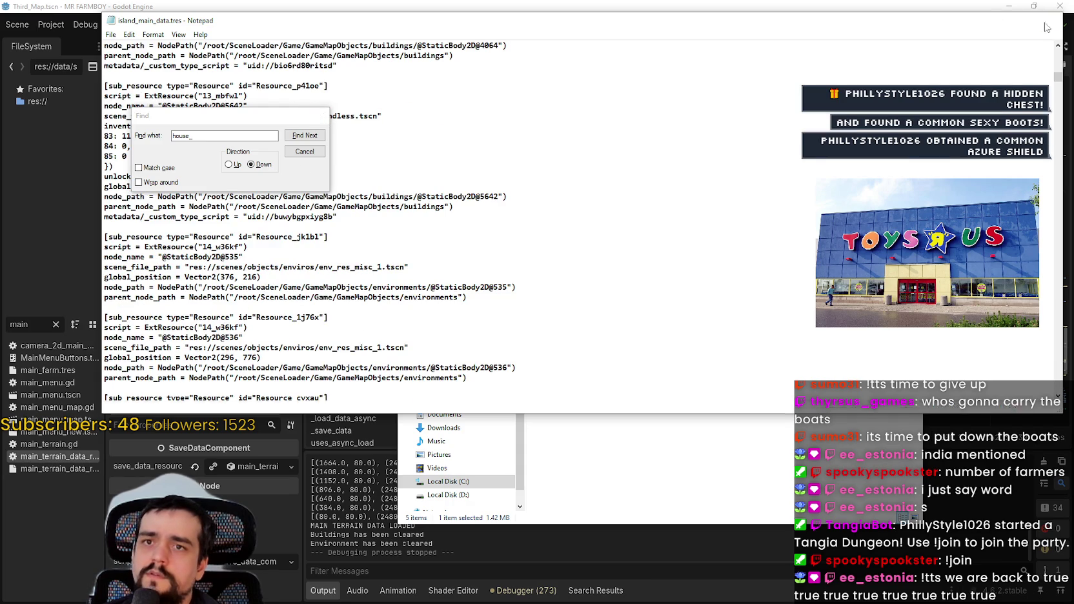
pyautogui.click(1047, 23)
# - Run the project with F5 and load Save 8 from the Continue list
pyautogui.click(893, 42)
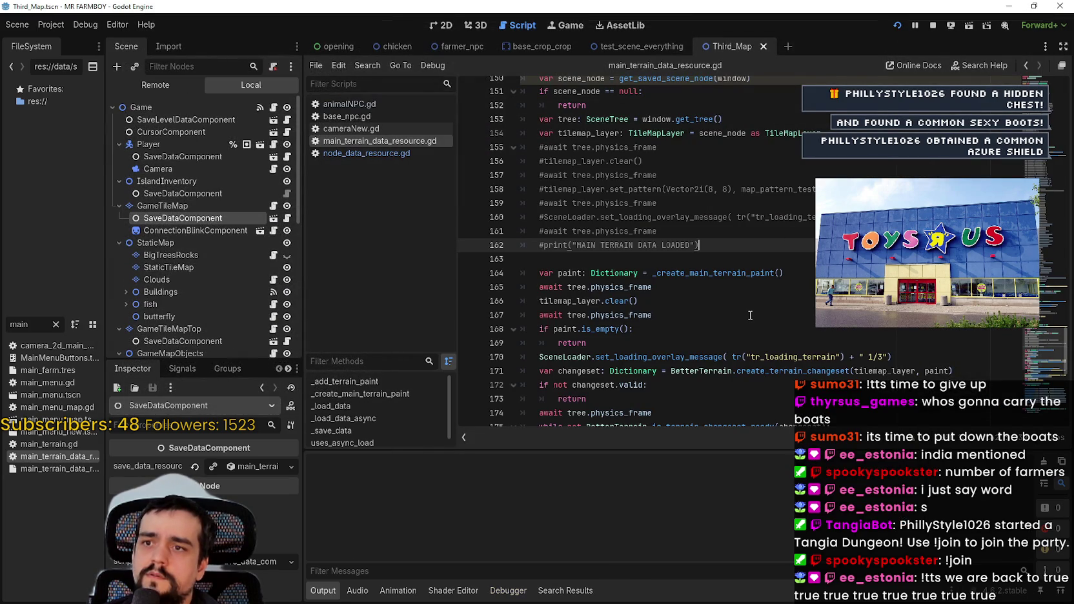
pyautogui.press('F5')
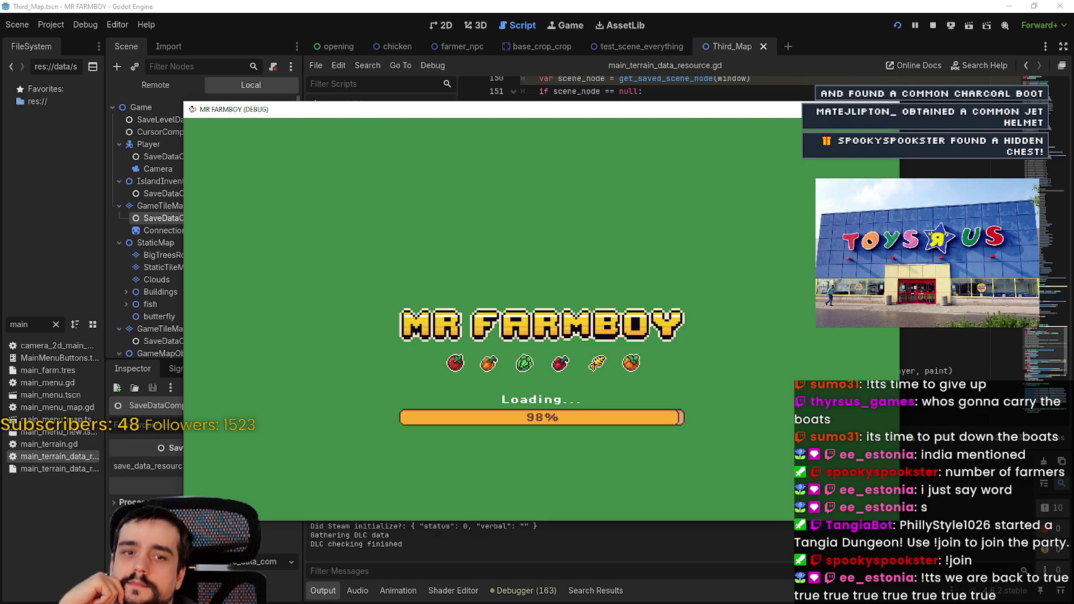
pyautogui.click(561, 299)
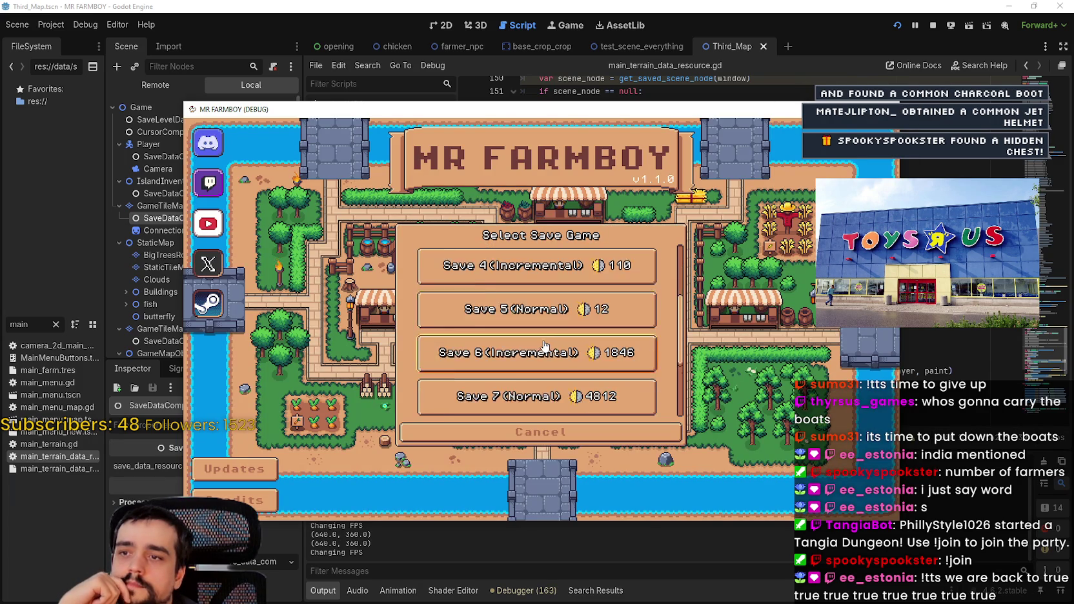
pyautogui.click(543, 349)
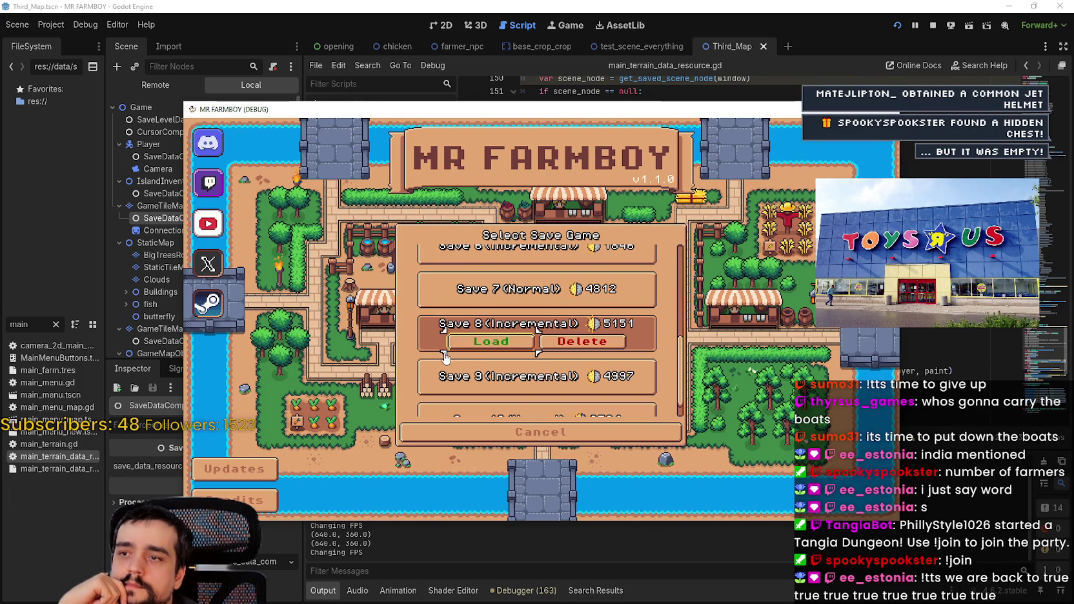
pyautogui.click(469, 350)
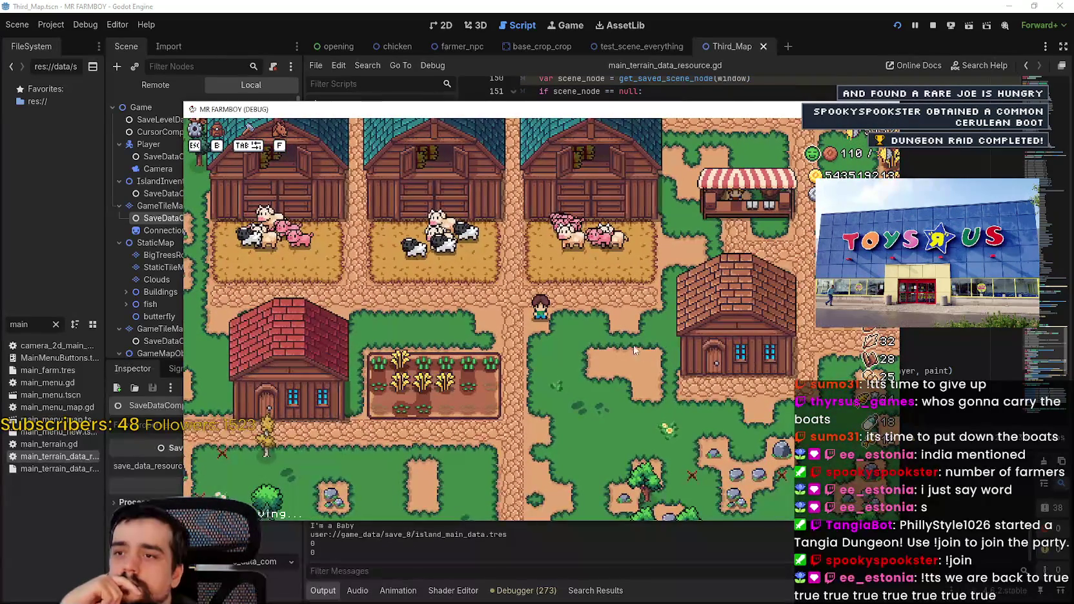
# - Zoom in and out around the loaded farm map, then stop the game
pyautogui.scroll(-1, 645, 355)
pyautogui.scroll(3, 623, 335)
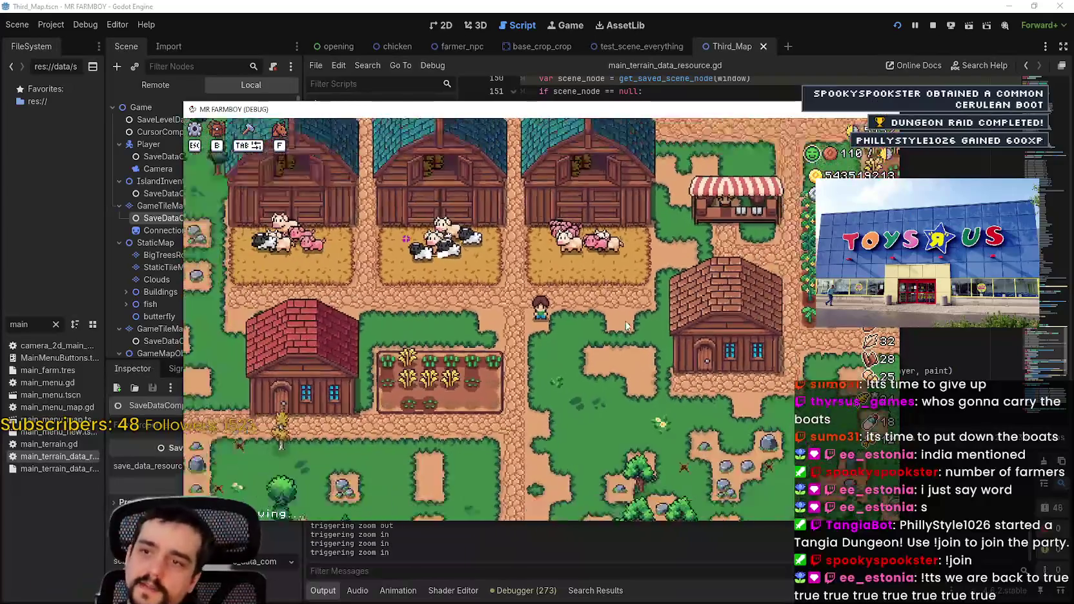
pyautogui.scroll(-1, 626, 326)
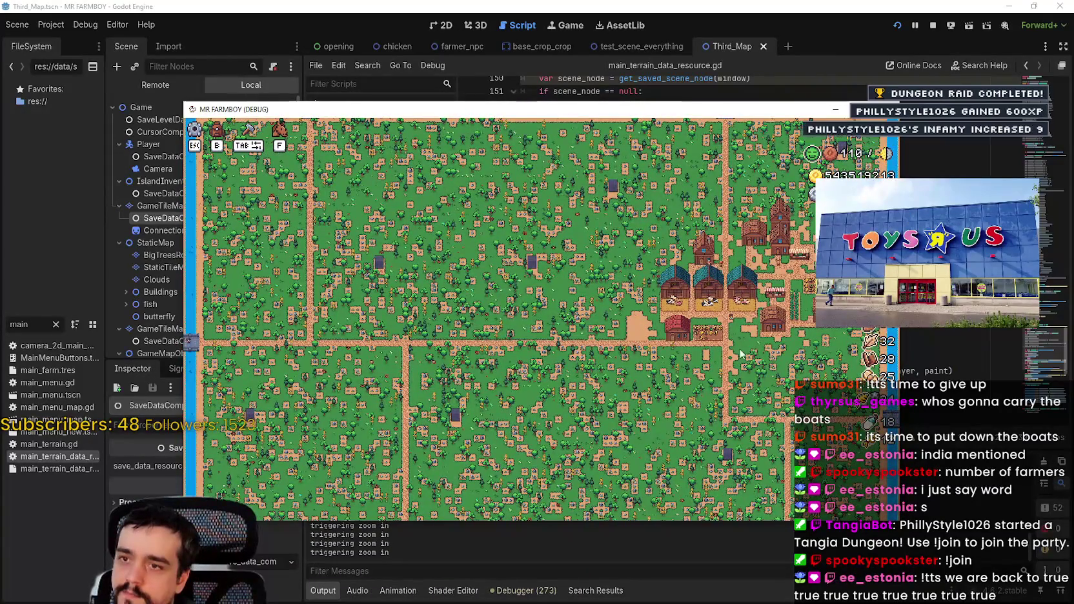
pyautogui.scroll(1, 739, 347)
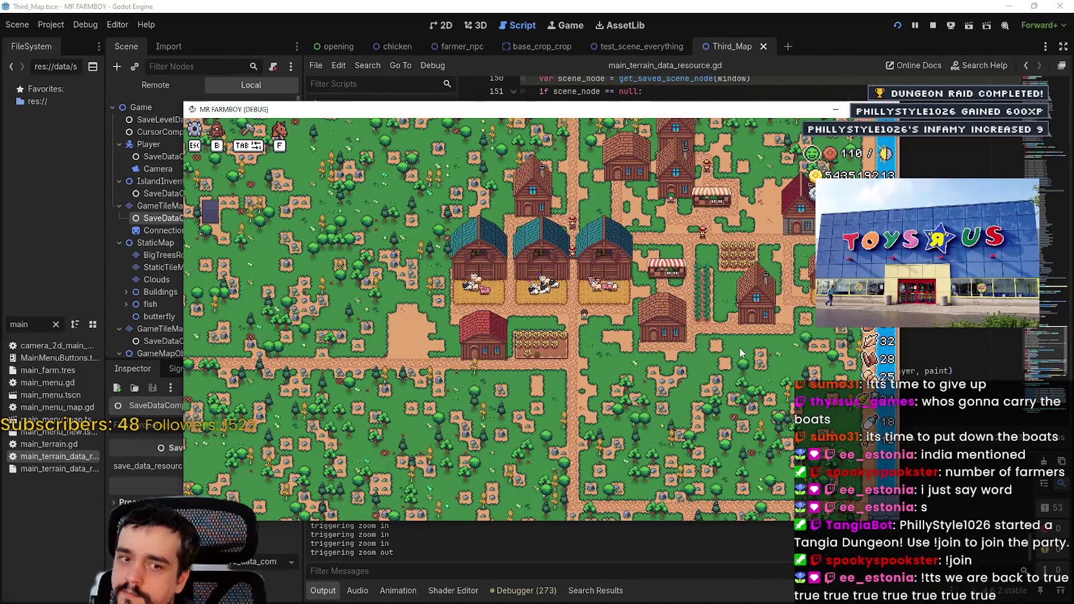
pyautogui.scroll(2, 739, 348)
pyautogui.scroll(-1, 739, 348)
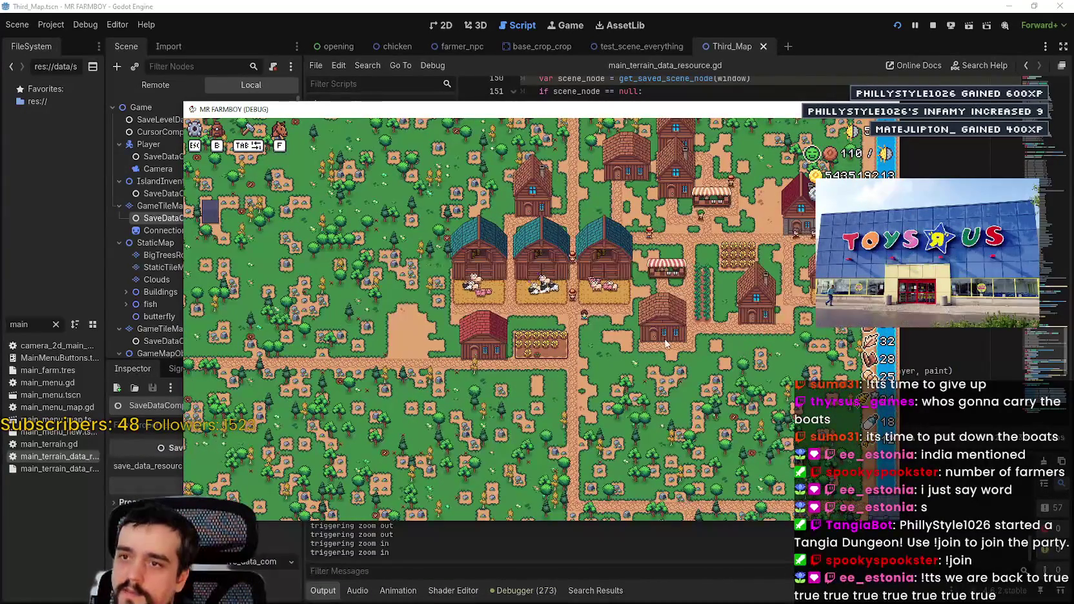
pyautogui.scroll(1, 723, 348)
pyautogui.scroll(-2, 697, 345)
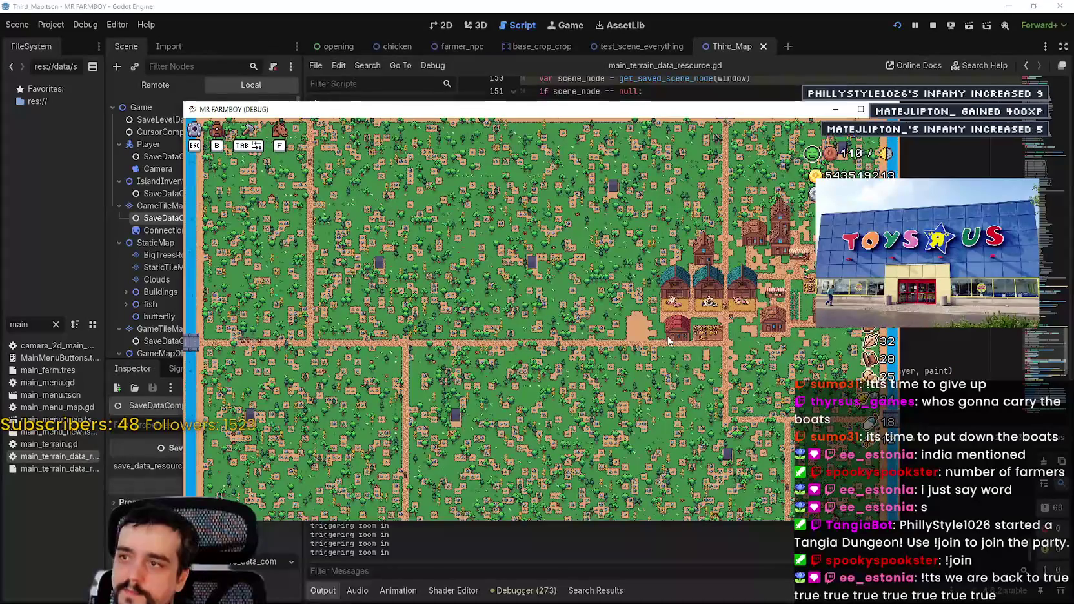
pyautogui.scroll(2, 668, 340)
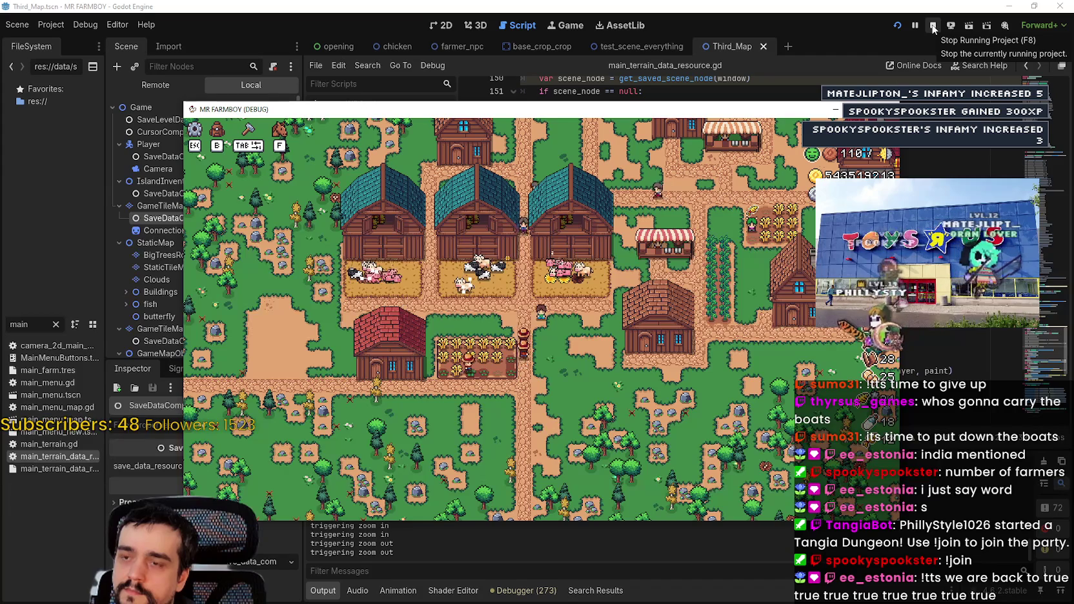
pyautogui.click(932, 25)
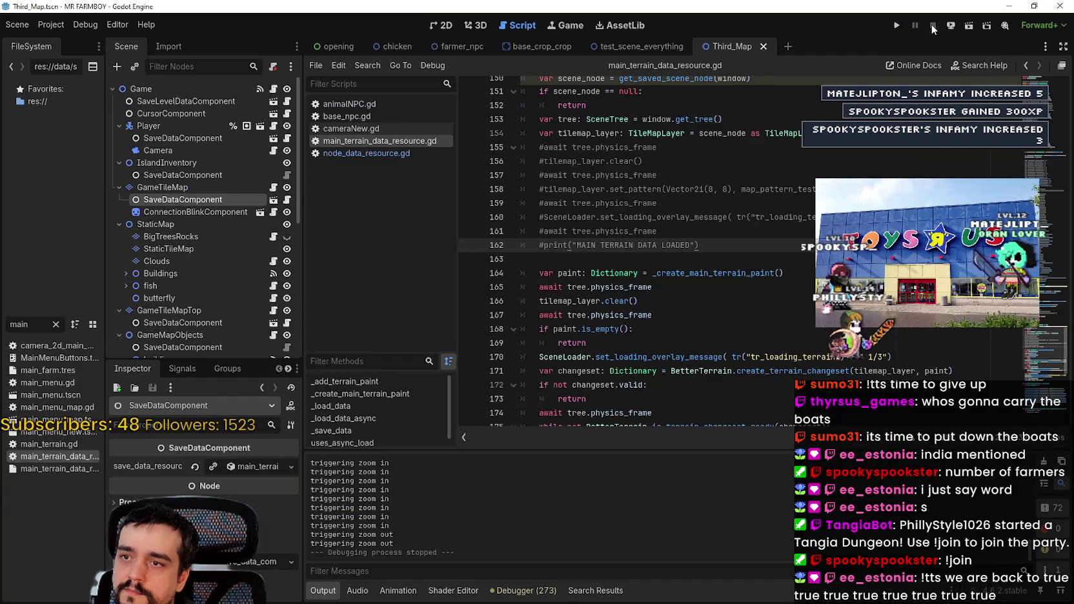
# - Rerun the project and load Save 2 from the Continue list
pyautogui.click(896, 26)
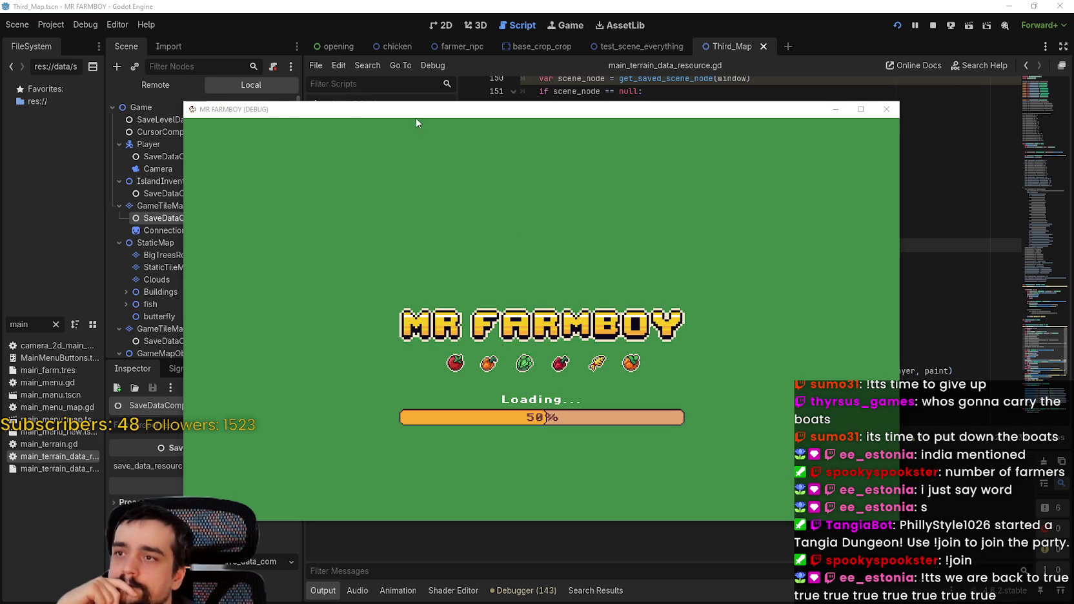
pyautogui.moveTo(416, 118); pyautogui.dragTo(498, 83)
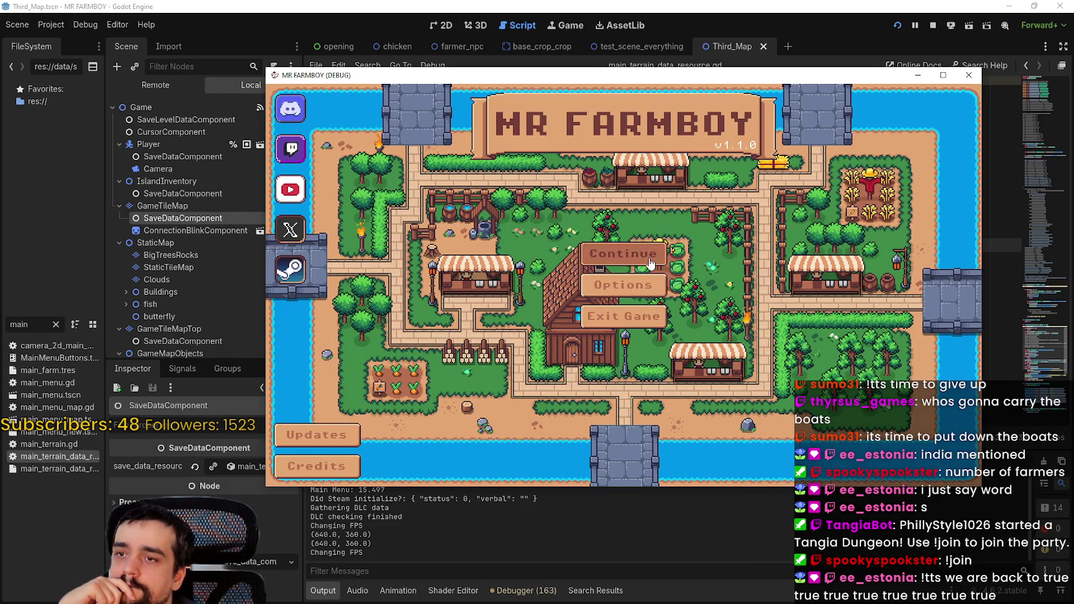
pyautogui.click(641, 241)
pyautogui.click(641, 240)
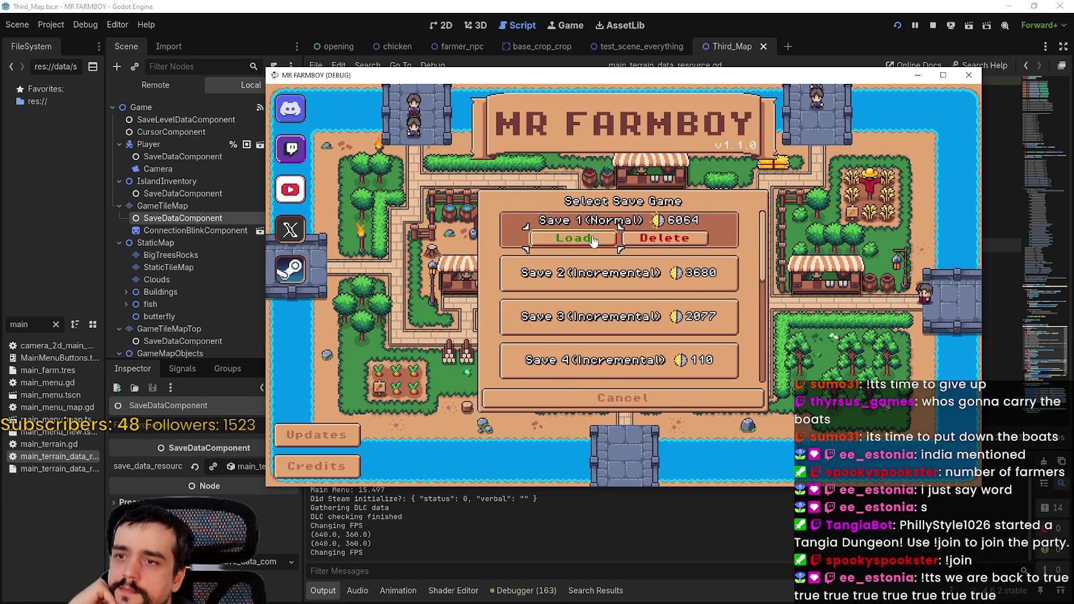
pyautogui.scroll(-2, 615, 308)
pyautogui.scroll(1, 616, 308)
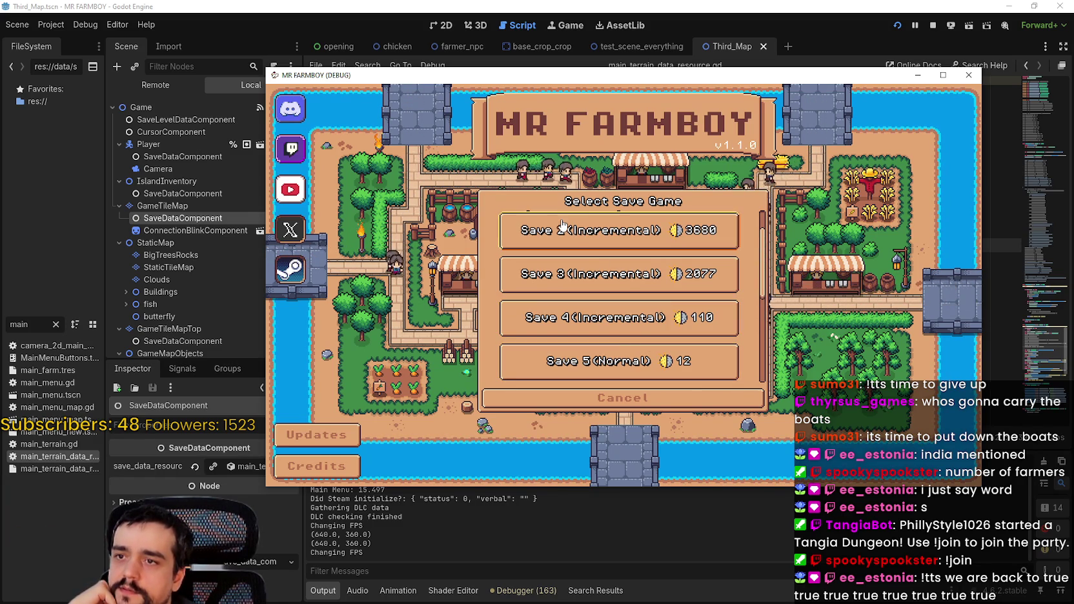
pyautogui.click(503, 244)
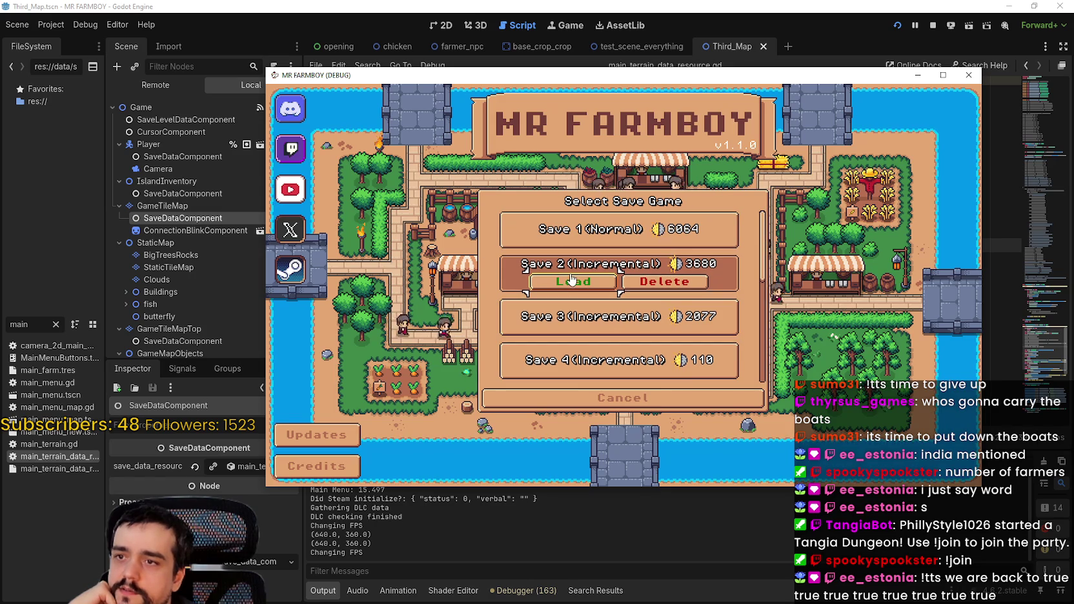
pyautogui.click(573, 262)
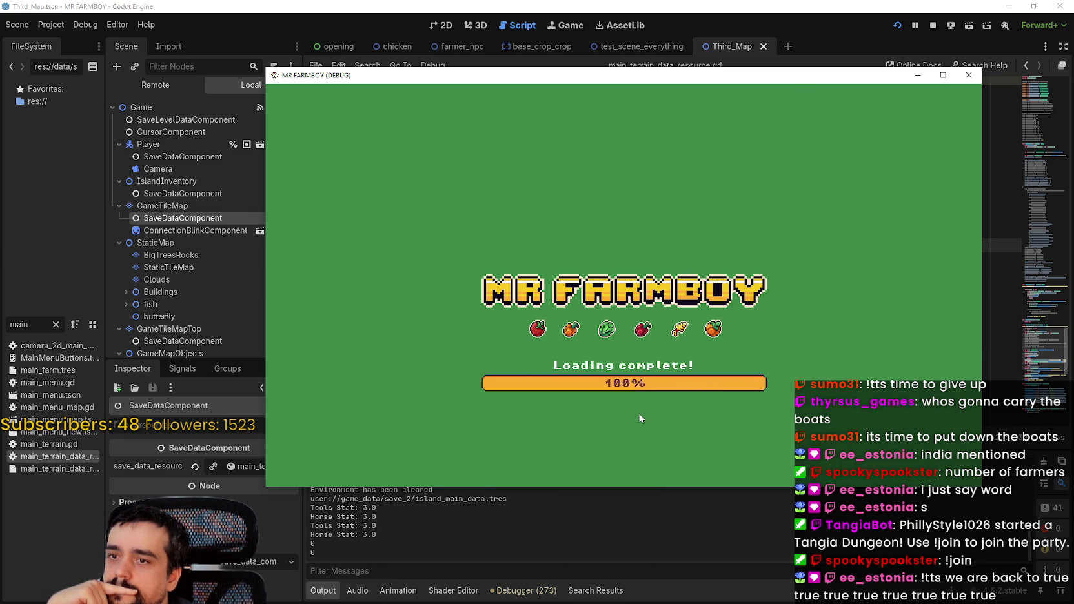
# - Pause with Esc, Force Save, and quit the game back to the editor
pyautogui.scroll(-10, 649, 327)
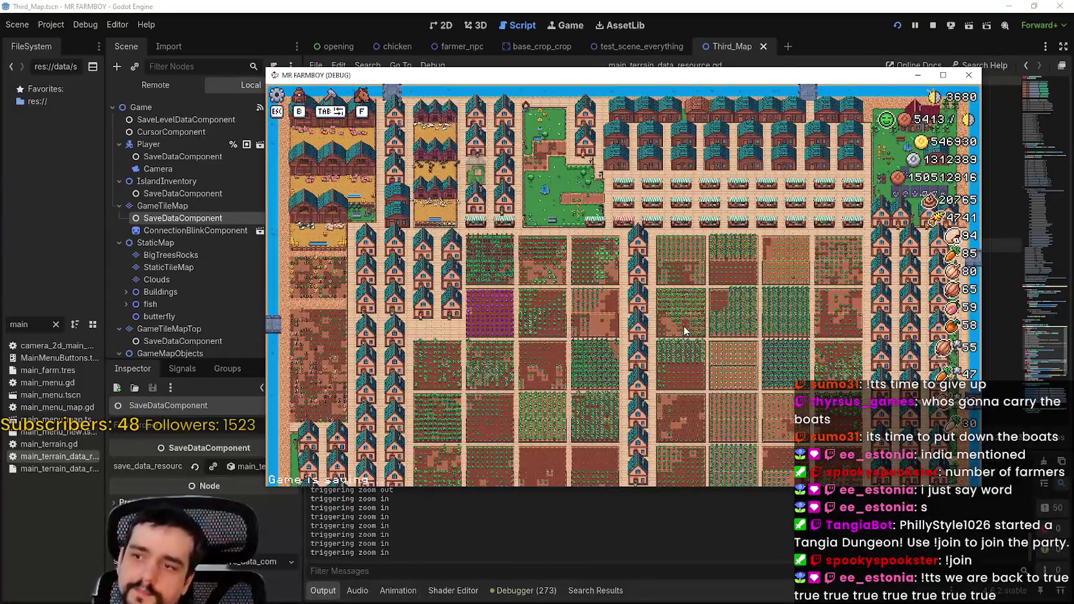
pyautogui.scroll(5, 649, 315)
pyautogui.press('Escape')
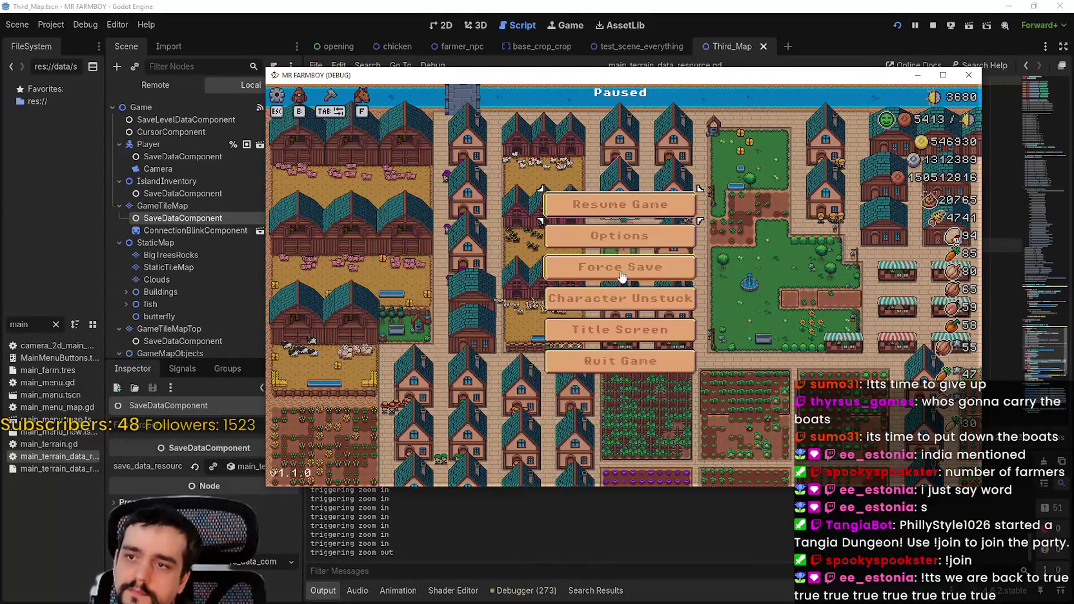
pyautogui.click(621, 278)
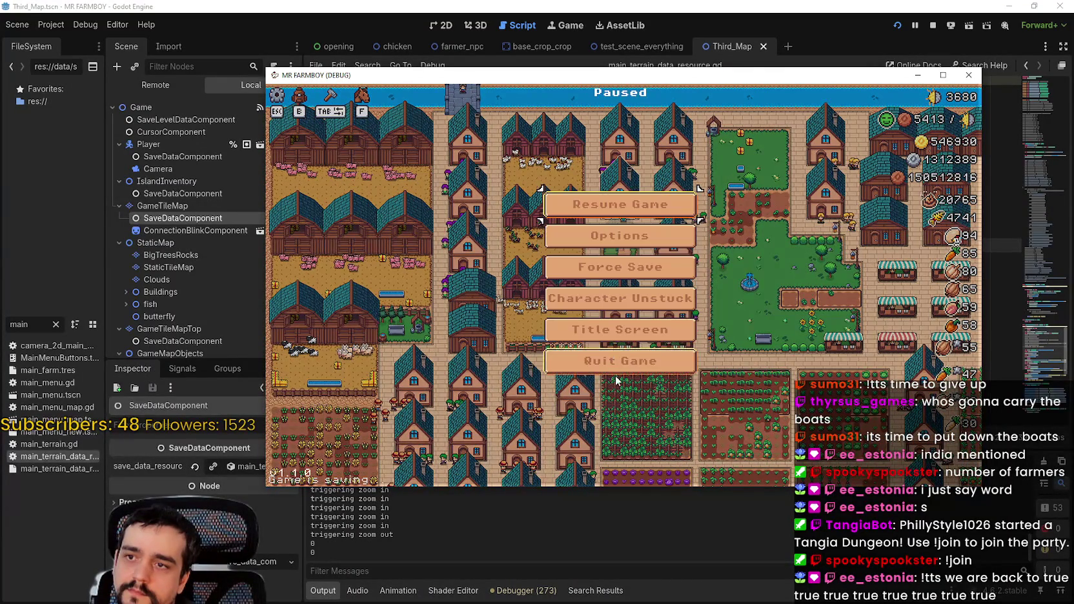
pyautogui.click(618, 373)
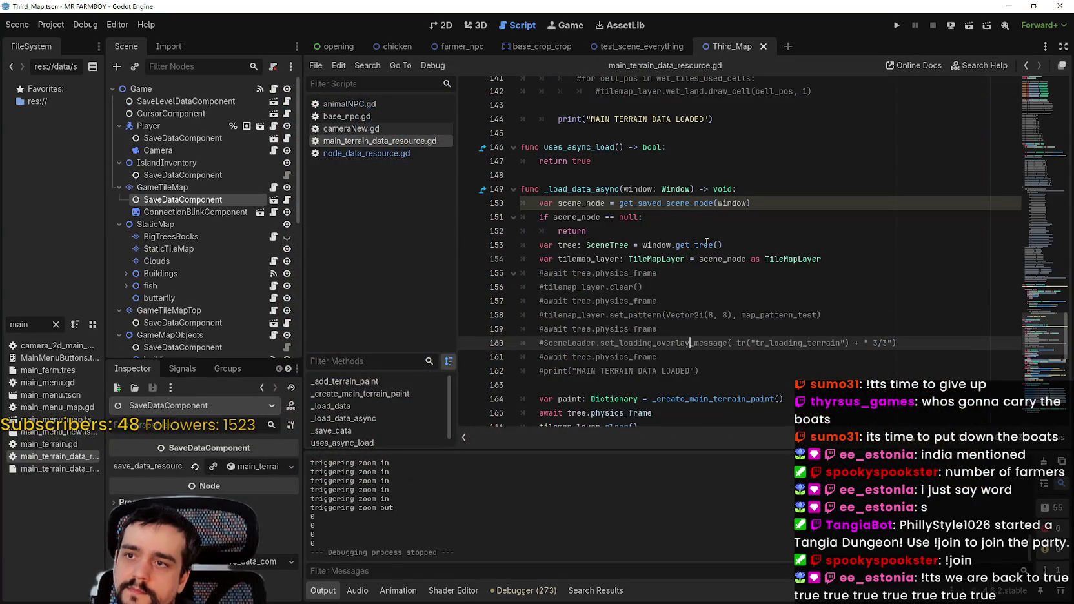
# - In _load_data_async, comment out the paint-based terrain block and uncomment the set_pattern lines 155–162
pyautogui.scroll(-10, 707, 243)
pyautogui.moveTo(718, 240)
pyautogui.mouseDown()
pyautogui.moveTo(520, 223)
pyautogui.moveTo(516, 213)
pyautogui.mouseUp()
pyautogui.hotkey('ctrl', 'k')
pyautogui.scroll(1, 585, 264)
pyautogui.moveTo(699, 203)
pyautogui.mouseDown()
pyautogui.moveTo(520, 203)
pyautogui.moveTo(509, 117)
pyautogui.mouseUp()
pyautogui.hotkey('ctrl', 'k')
# - Save the terrain script and relaunch the game to test the reverted loading
pyautogui.click(731, 218)
pyautogui.hotkey('ctrl', 's')
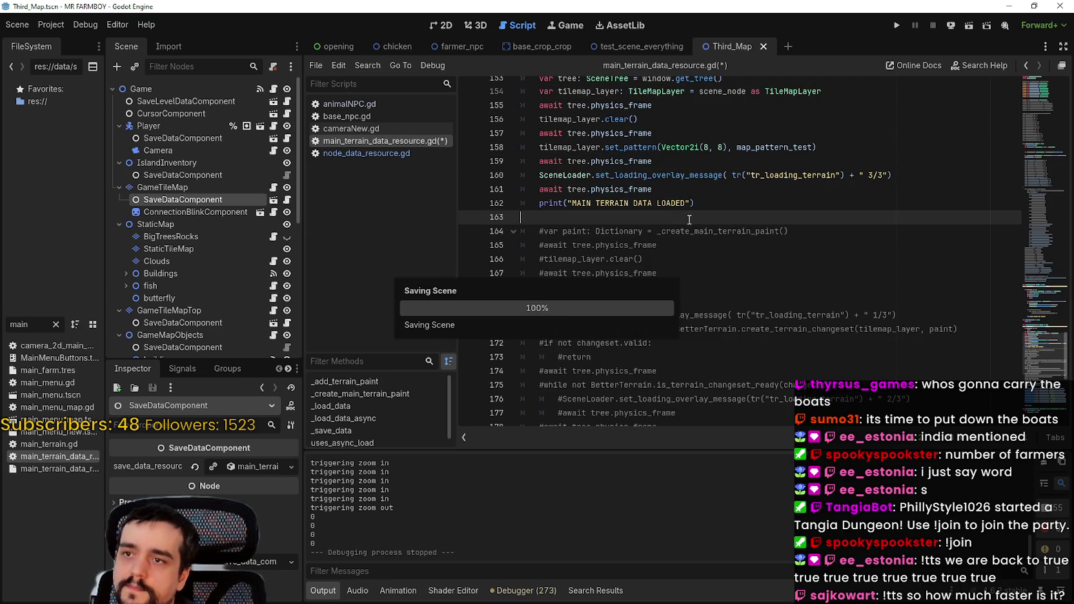
pyautogui.scroll(2, 736, 219)
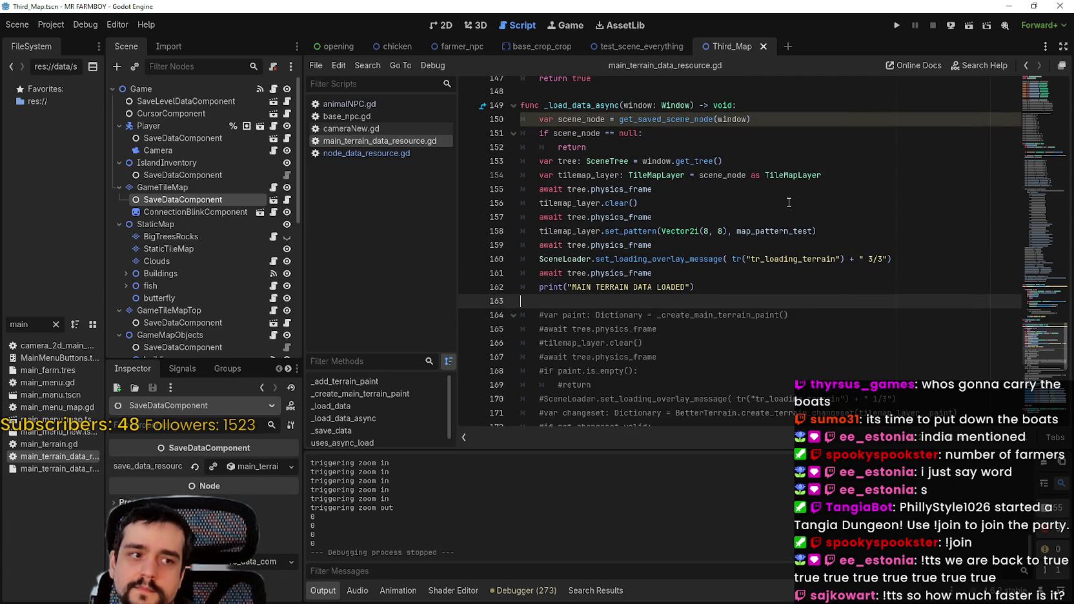
pyautogui.scroll(-1, 788, 202)
pyautogui.click(897, 26)
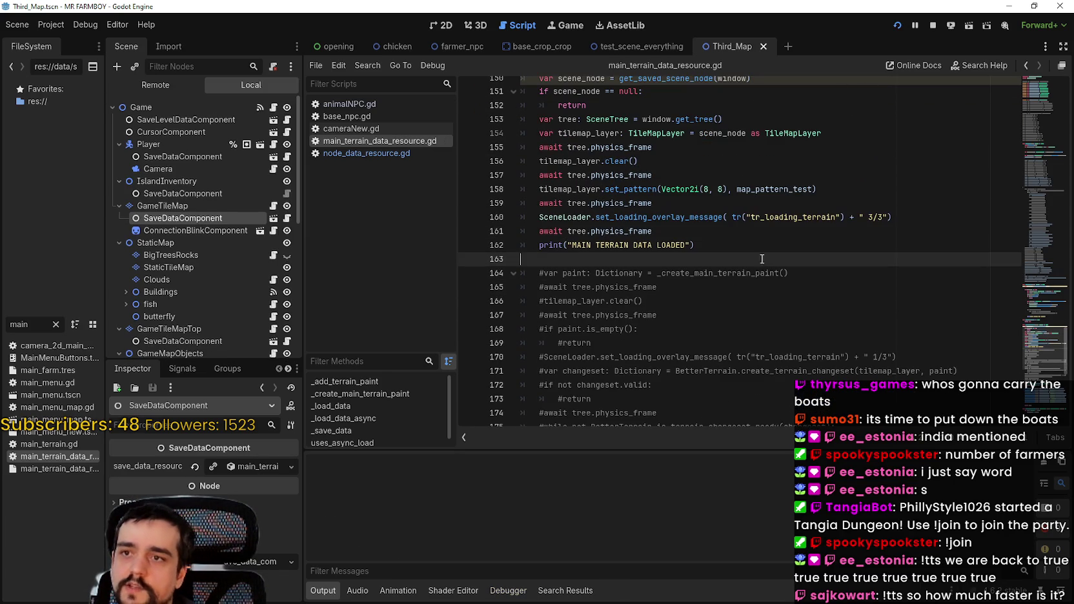
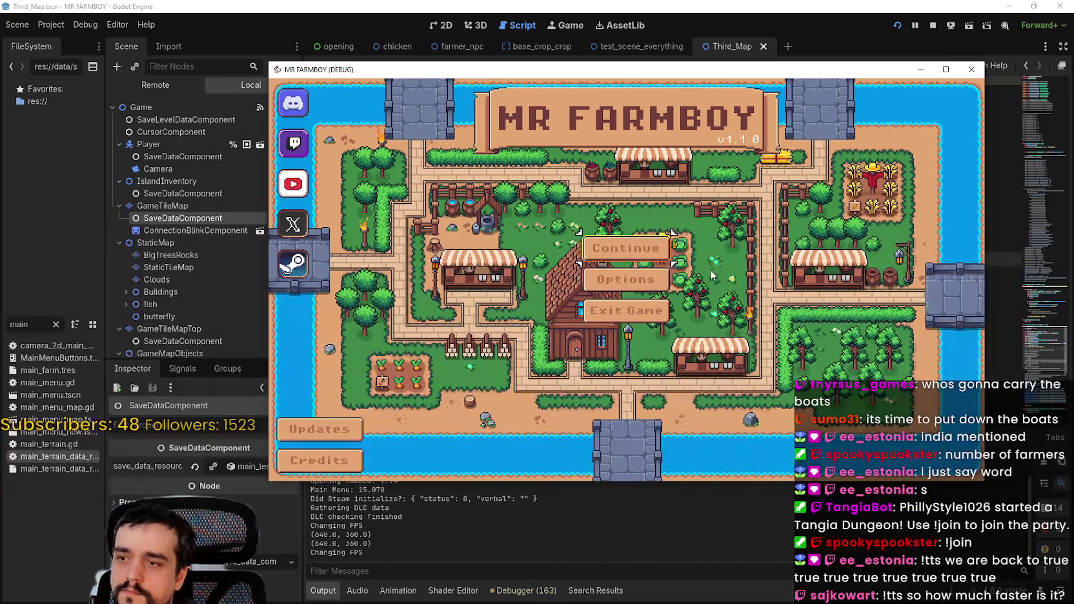
# - From the running game's Continue menu, expand Save 2 and load it
pyautogui.click(625, 248)
pyautogui.click(584, 264)
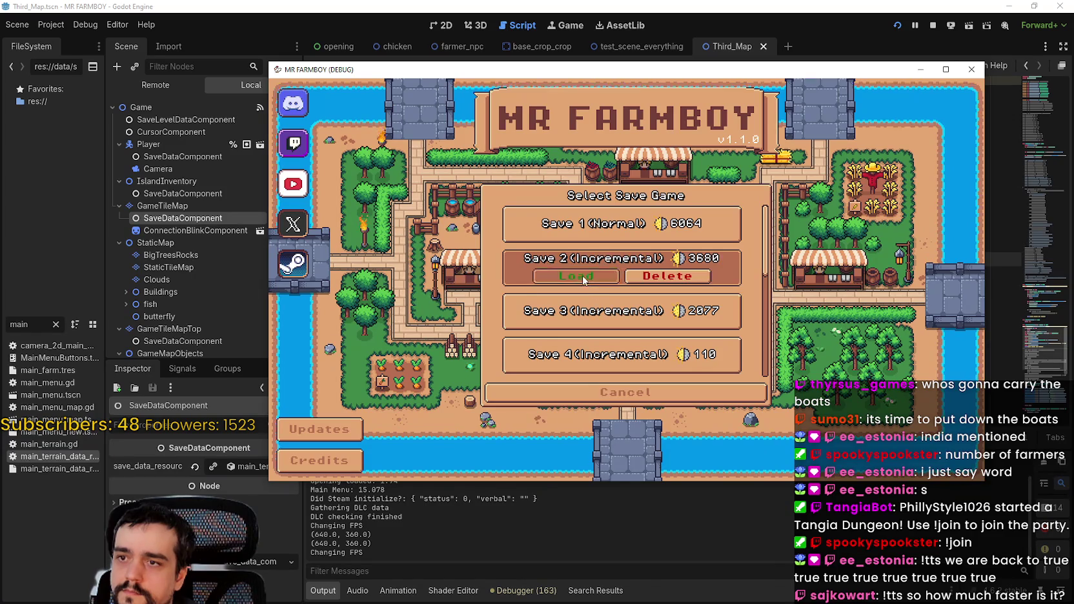
pyautogui.click(583, 277)
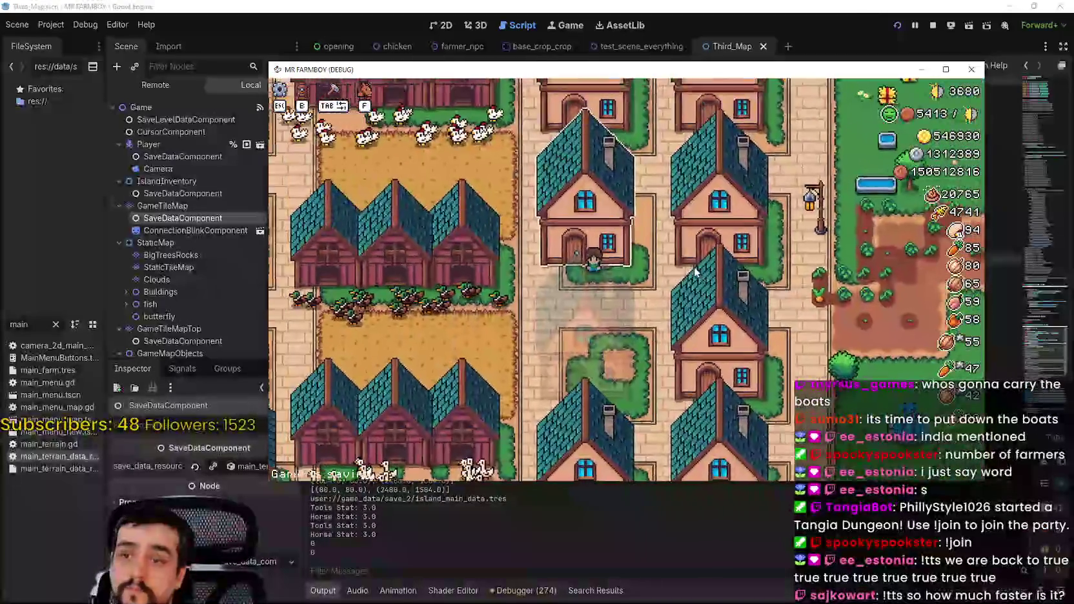
pyautogui.scroll(-3, 692, 270)
pyautogui.scroll(-3, 745, 170)
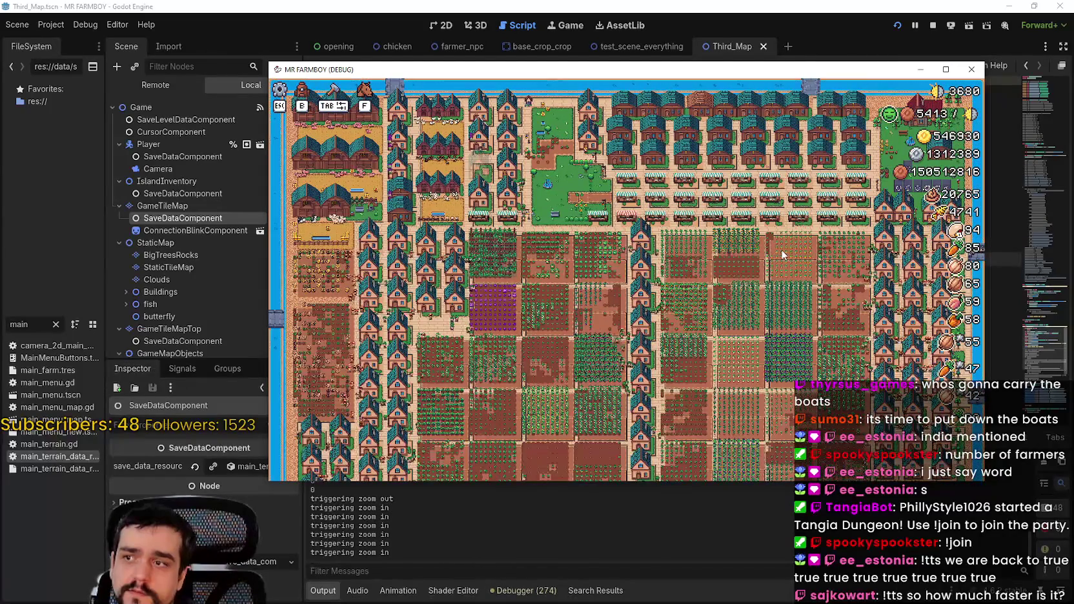
pyautogui.scroll(1, 781, 250)
pyautogui.press('d')
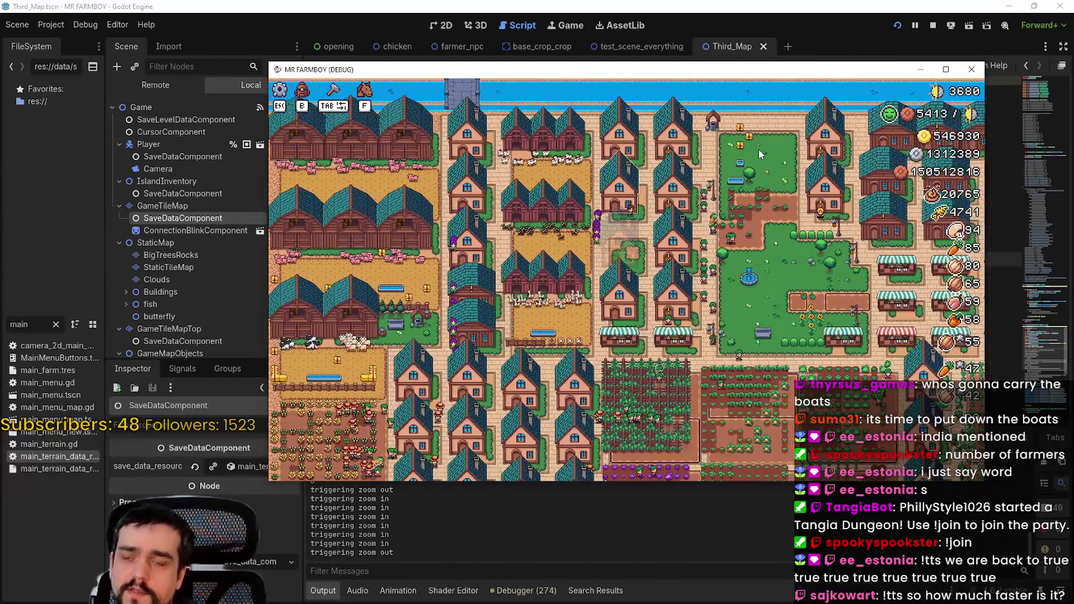
pyautogui.press('d')
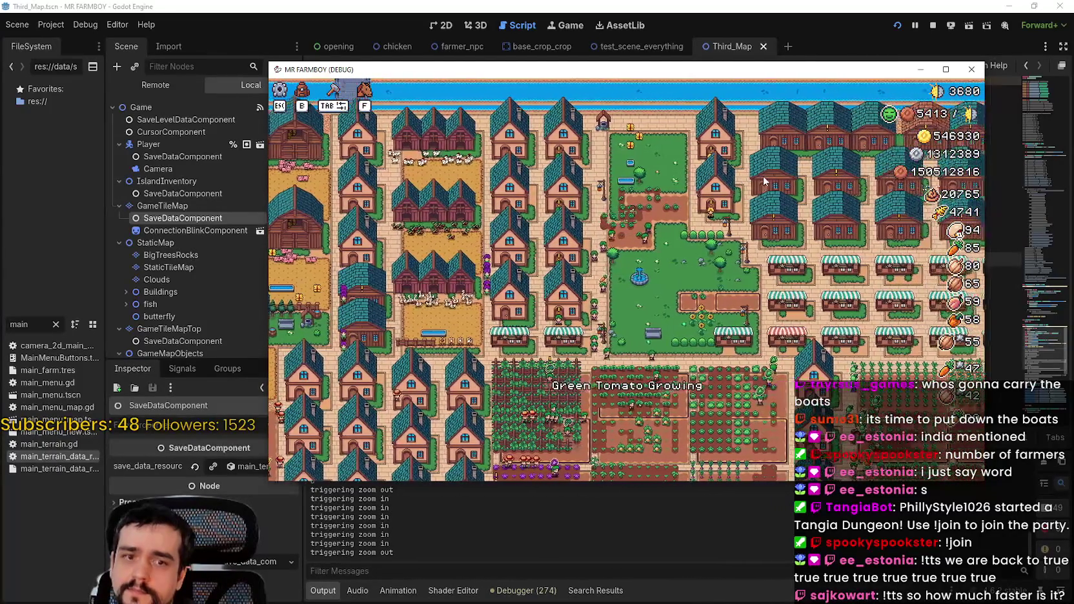
pyautogui.press('d')
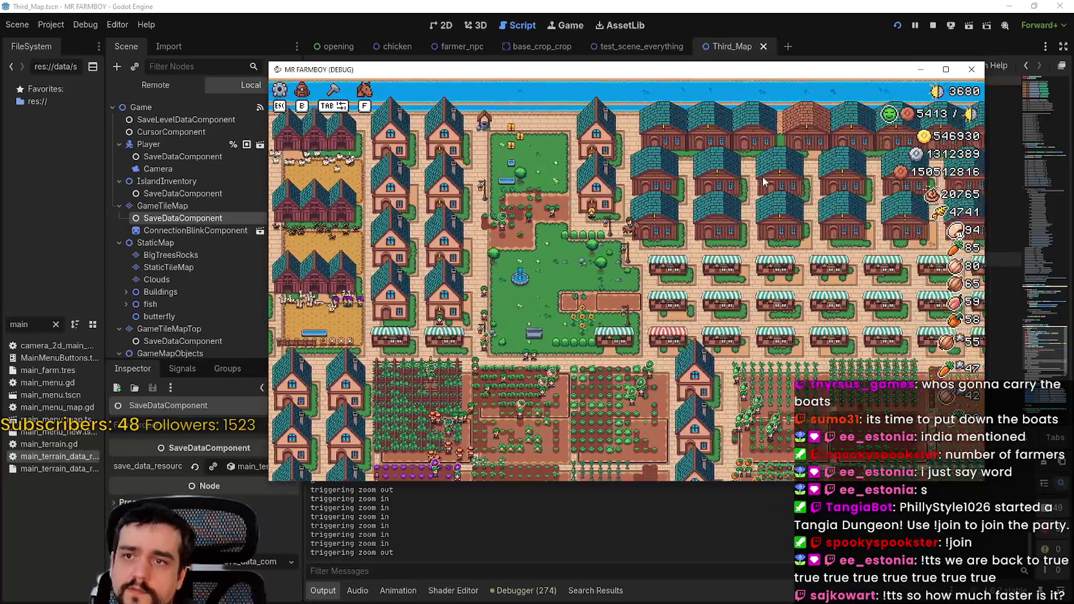
pyautogui.scroll(2, 503, 386)
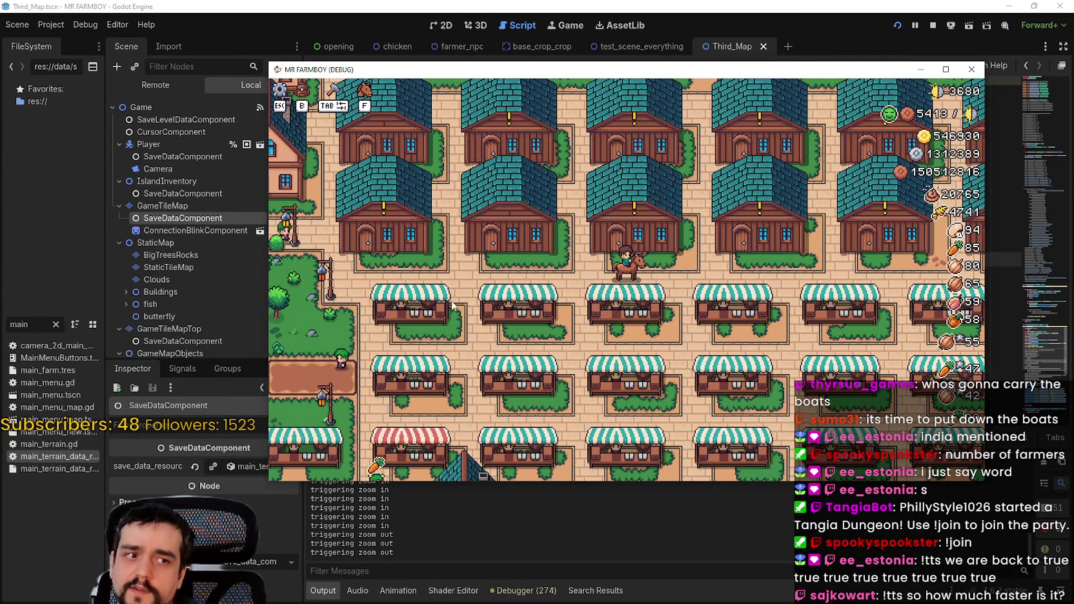
pyautogui.scroll(1, 545, 341)
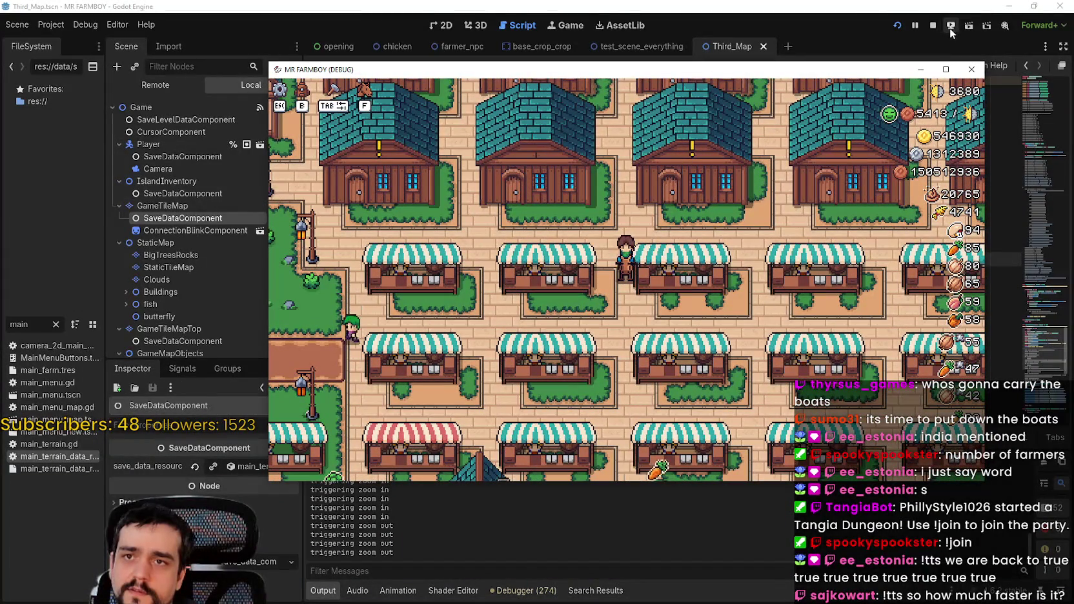
# - Stop the game, change Vector2i(8, 8) to Vector2i(7, 7) on line 158, and run the project
pyautogui.click(938, 25)
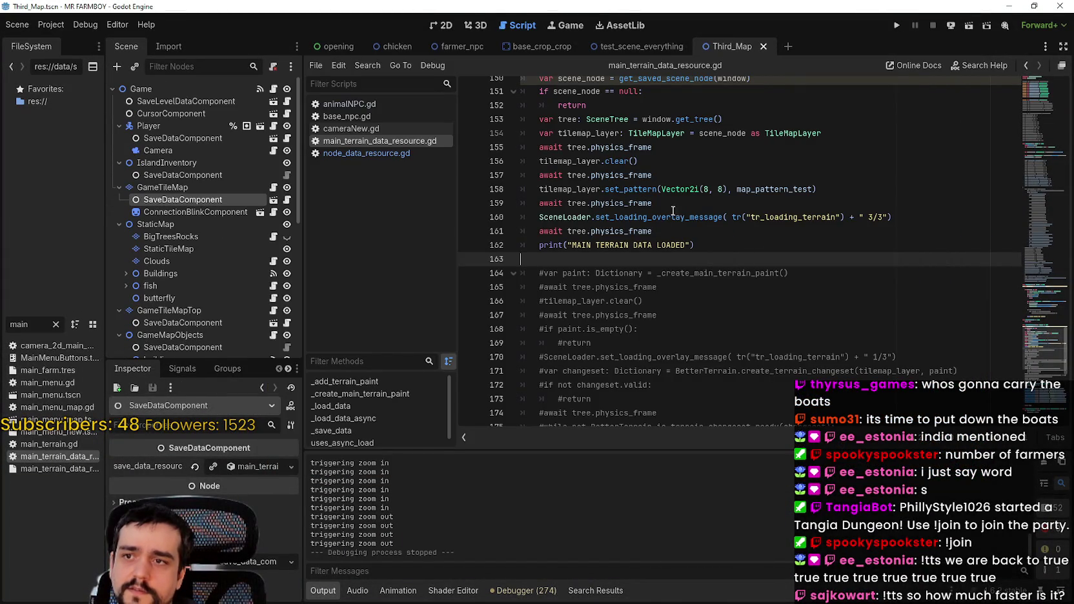
pyautogui.doubleClick(706, 190)
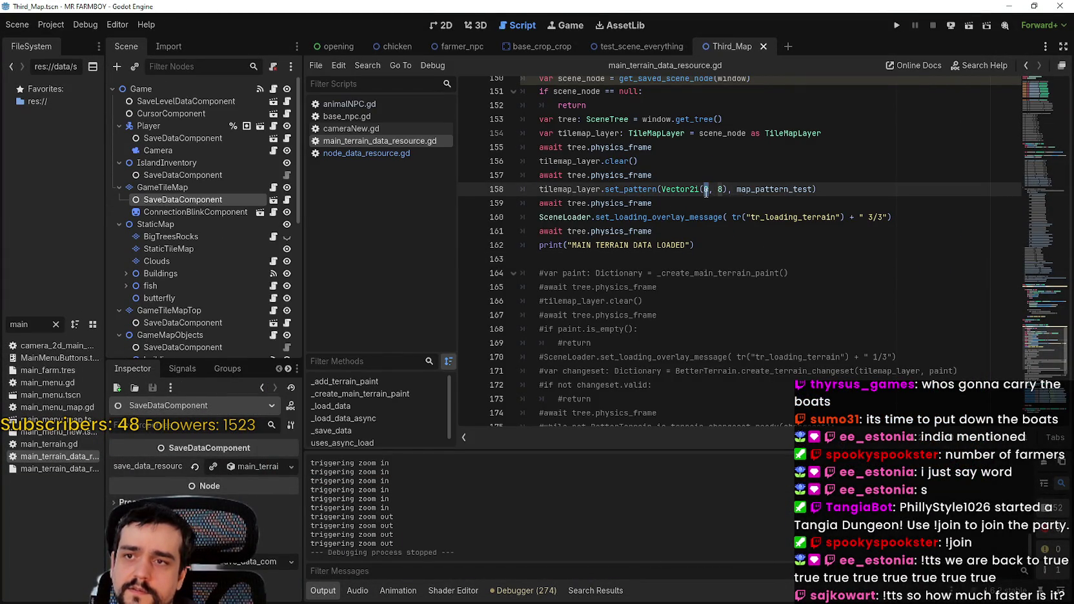
pyautogui.write('7')
pyautogui.doubleClick(721, 189)
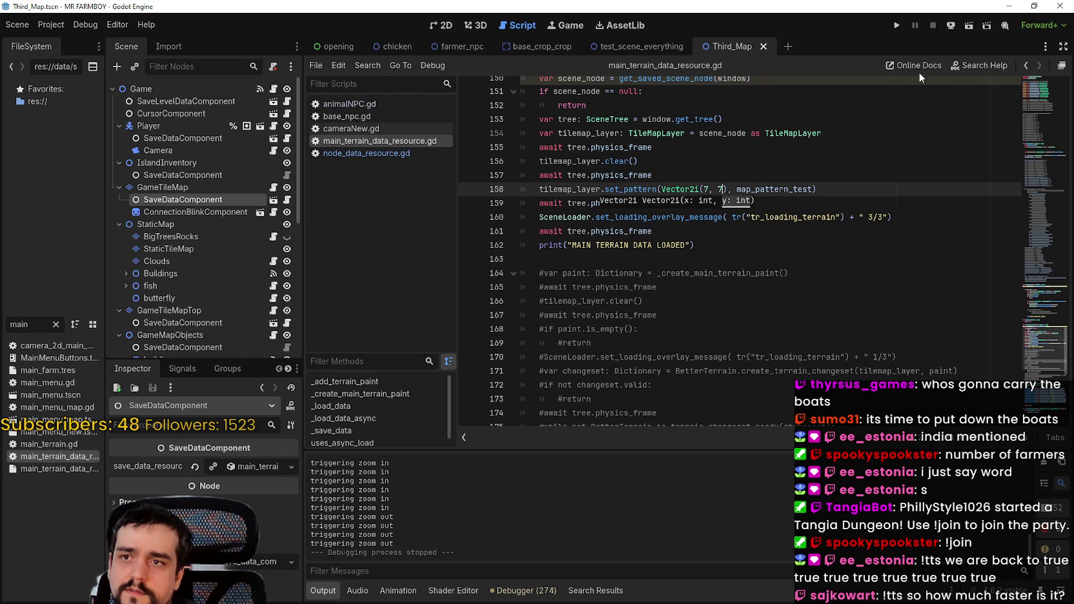
pyautogui.click(899, 27)
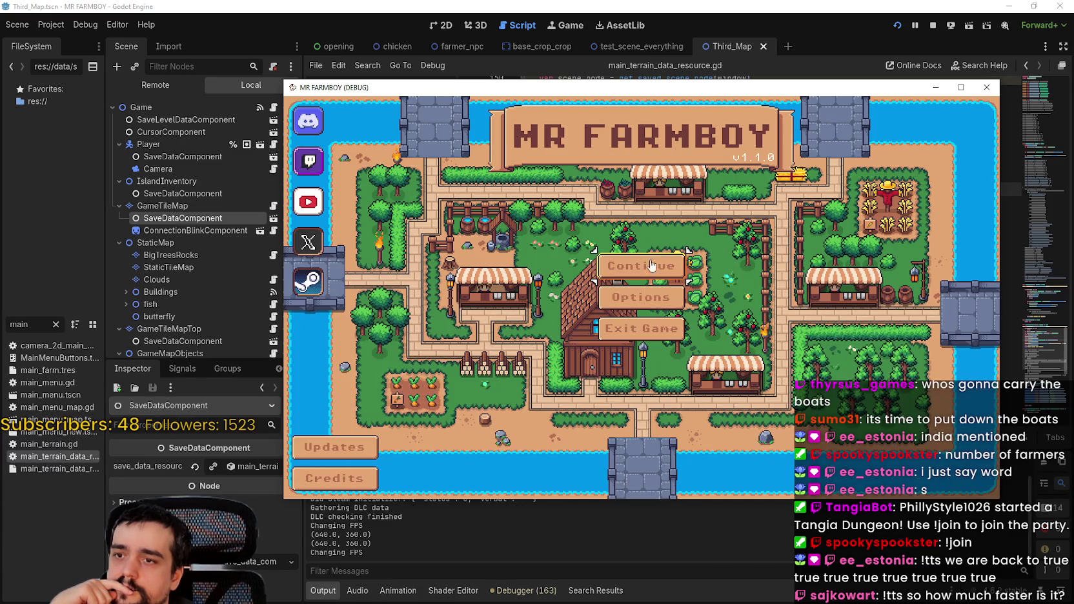
# - Open the Continue list and load Save 2 until the town with houses and chicken pens appears
pyautogui.click(643, 264)
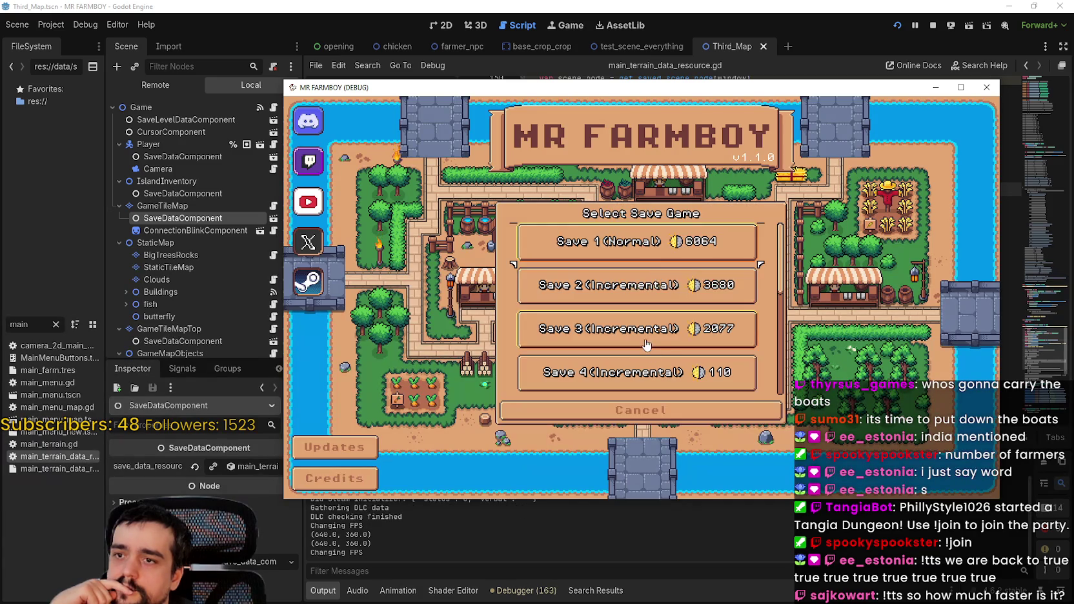
pyautogui.scroll(-3, 644, 340)
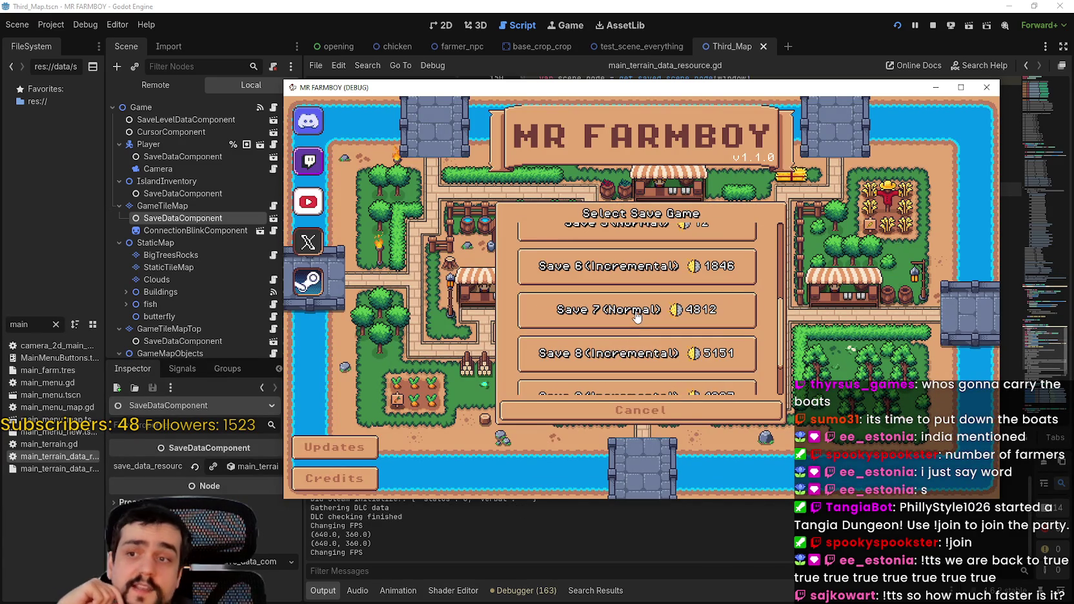
pyautogui.scroll(5, 636, 318)
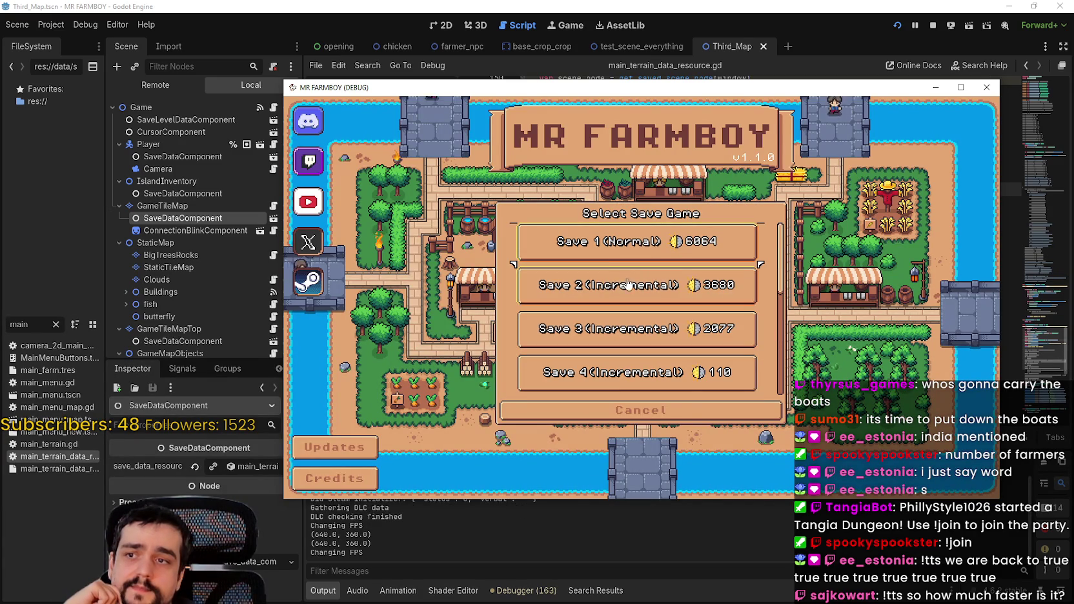
pyautogui.click(575, 294)
pyautogui.click(575, 295)
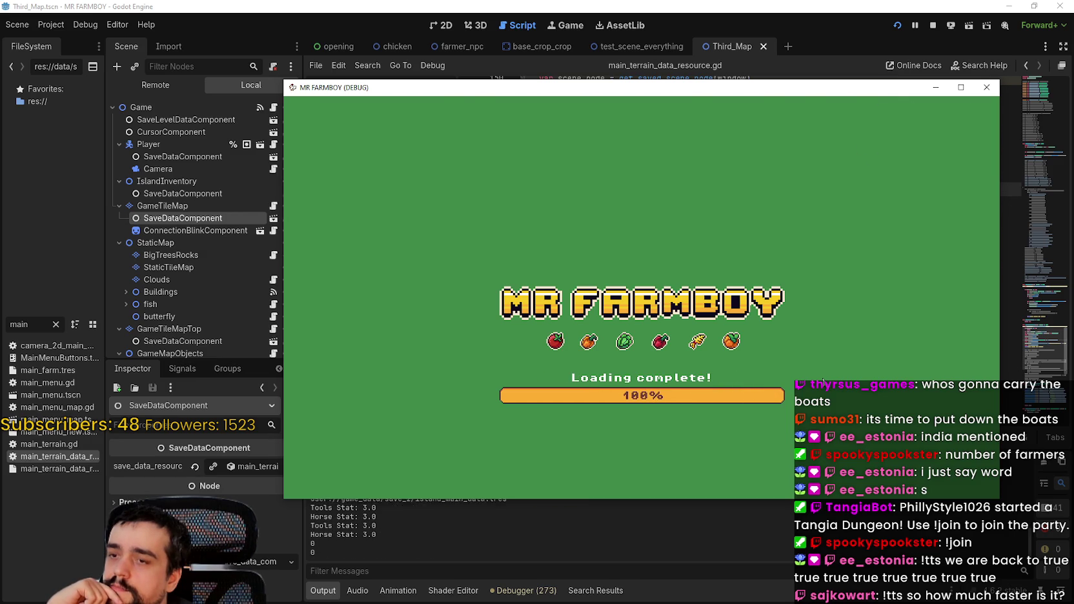
pyautogui.scroll(-2, 775, 362)
pyautogui.scroll(3, 765, 350)
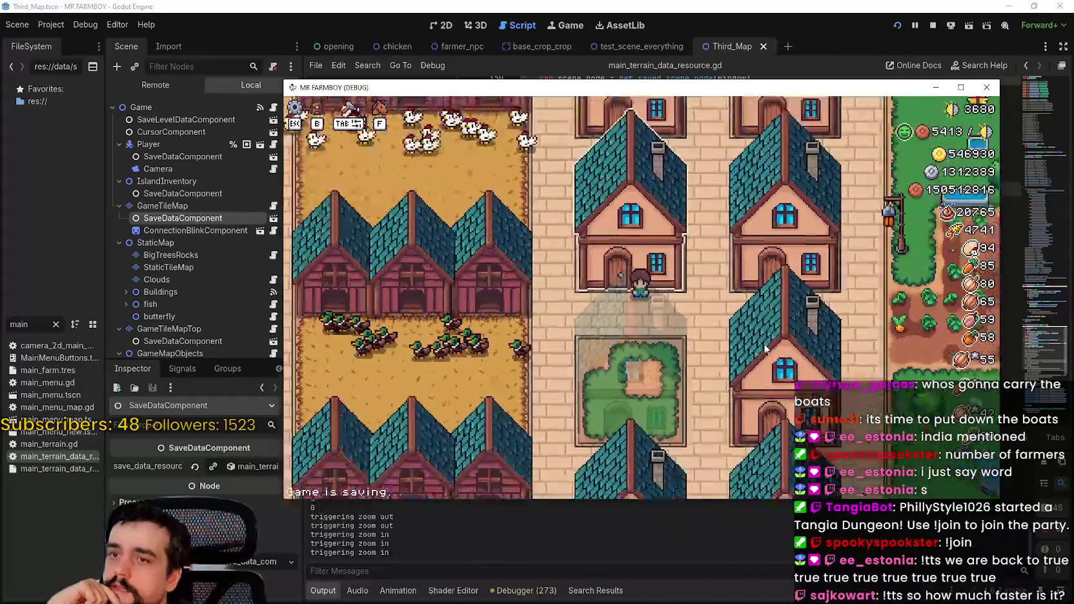
# - Pan and zoom around the loaded town, then bring the script editor back to the front
pyautogui.scroll(-2, 766, 349)
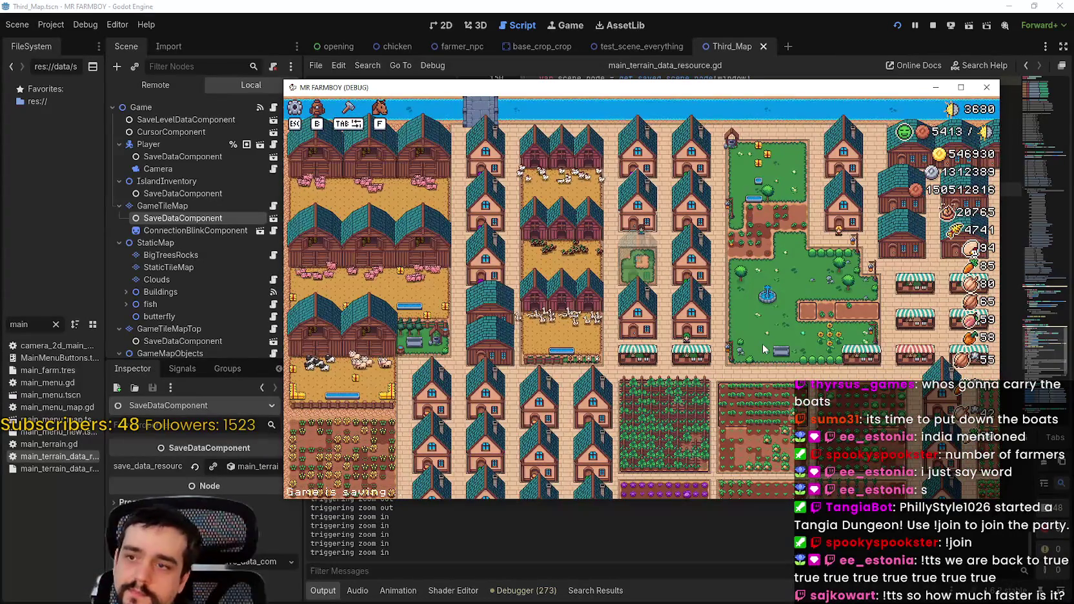
pyautogui.press('d')
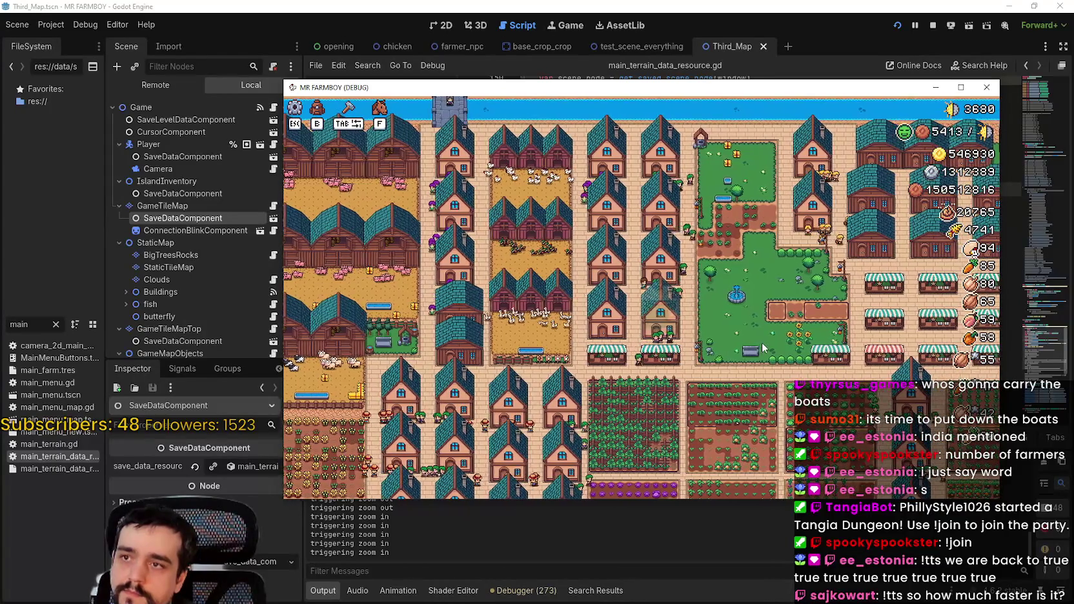
pyautogui.scroll(-1, 762, 345)
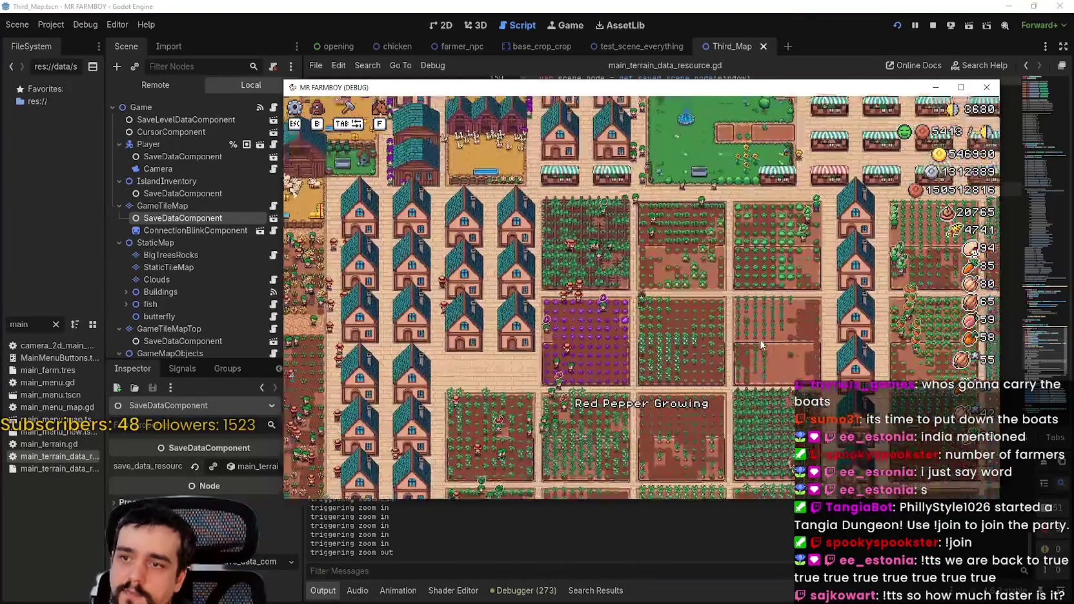
pyautogui.scroll(1, 762, 345)
pyautogui.scroll(2, 762, 345)
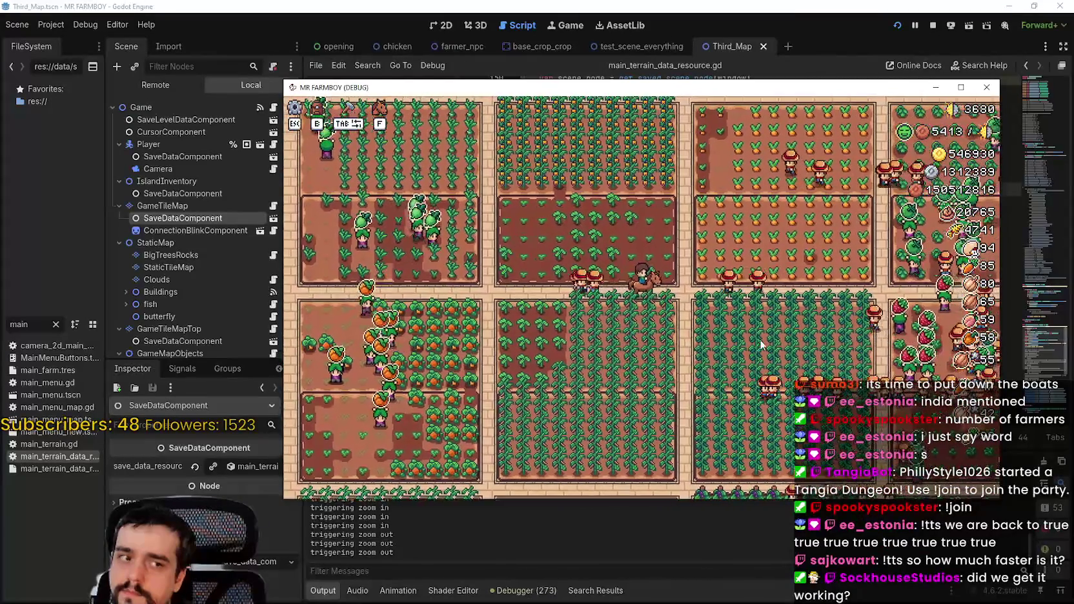
pyautogui.scroll(3, 762, 345)
pyautogui.scroll(-4, 756, 334)
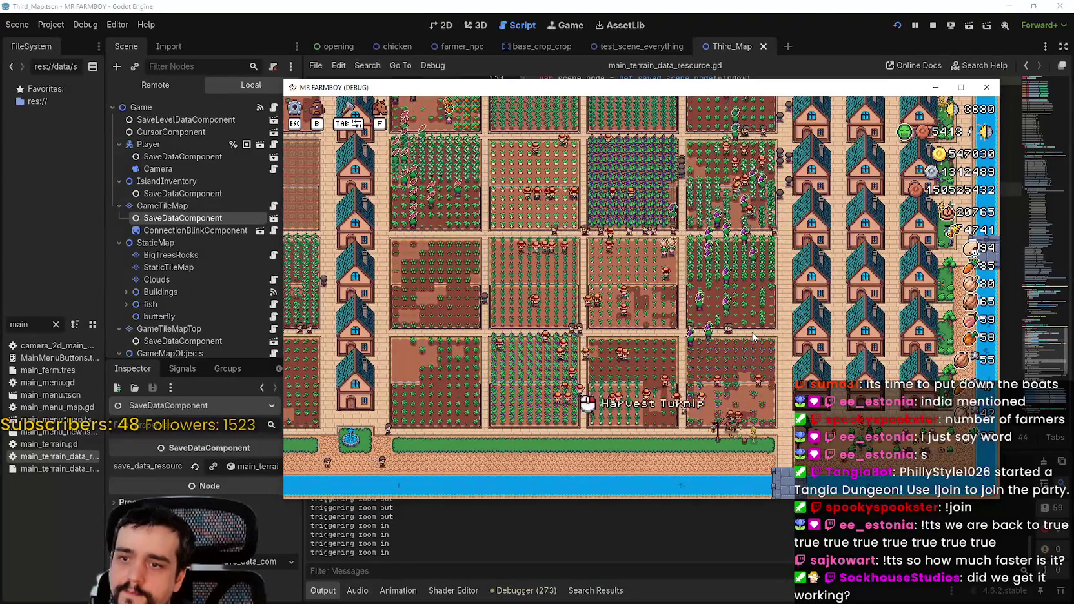
pyautogui.scroll(1, 753, 336)
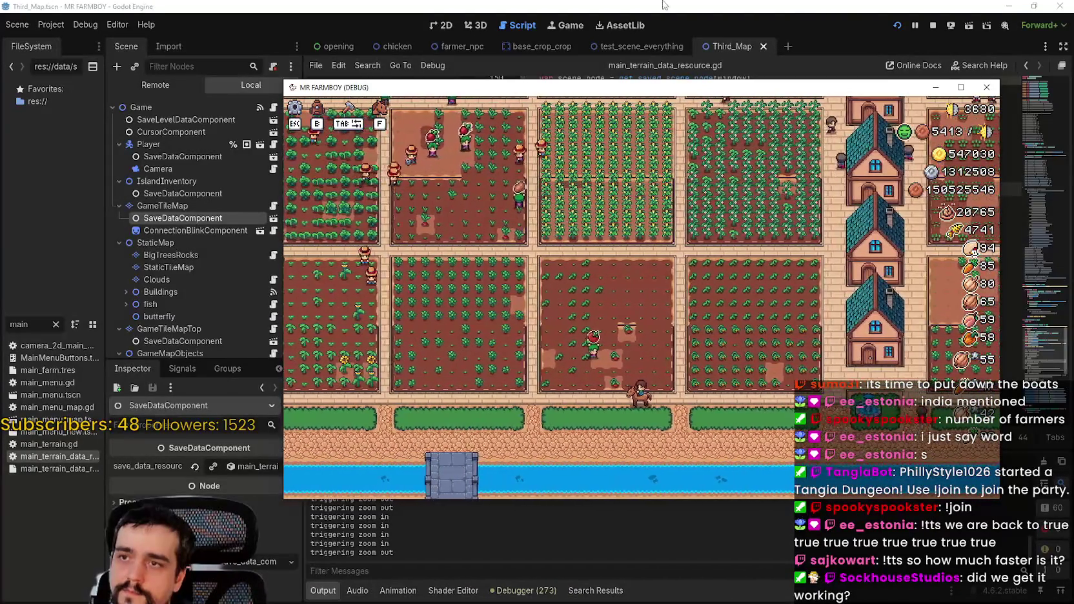
pyautogui.click(1051, 87)
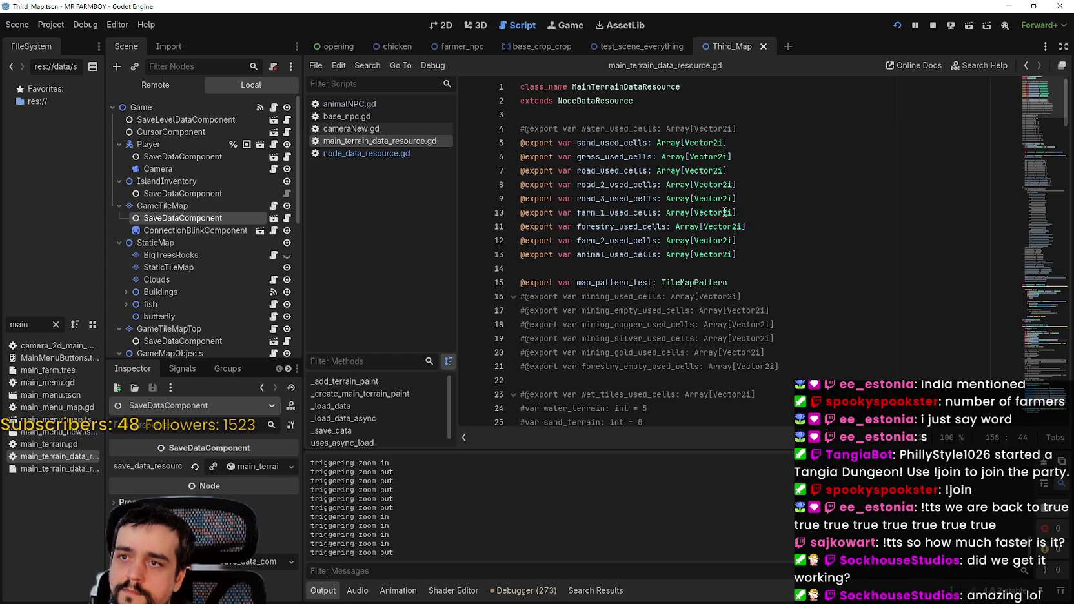
# - Switch back to the game window, maximize it, and zoom around the town
pyautogui.click(677, 267)
pyautogui.hotkey('alt', 'Tab')
pyautogui.press('a')
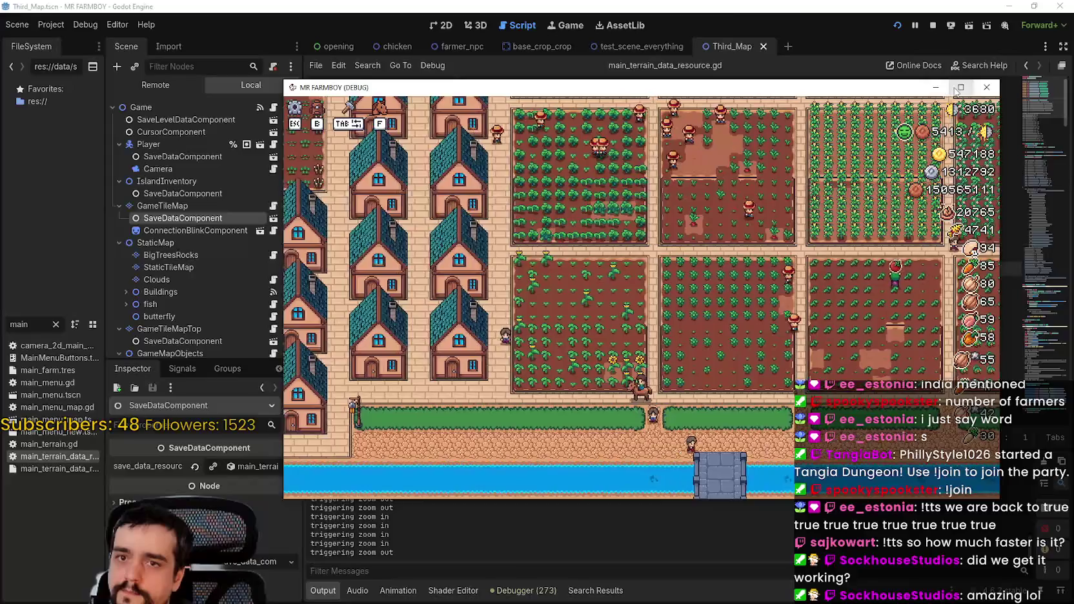
pyautogui.click(957, 90)
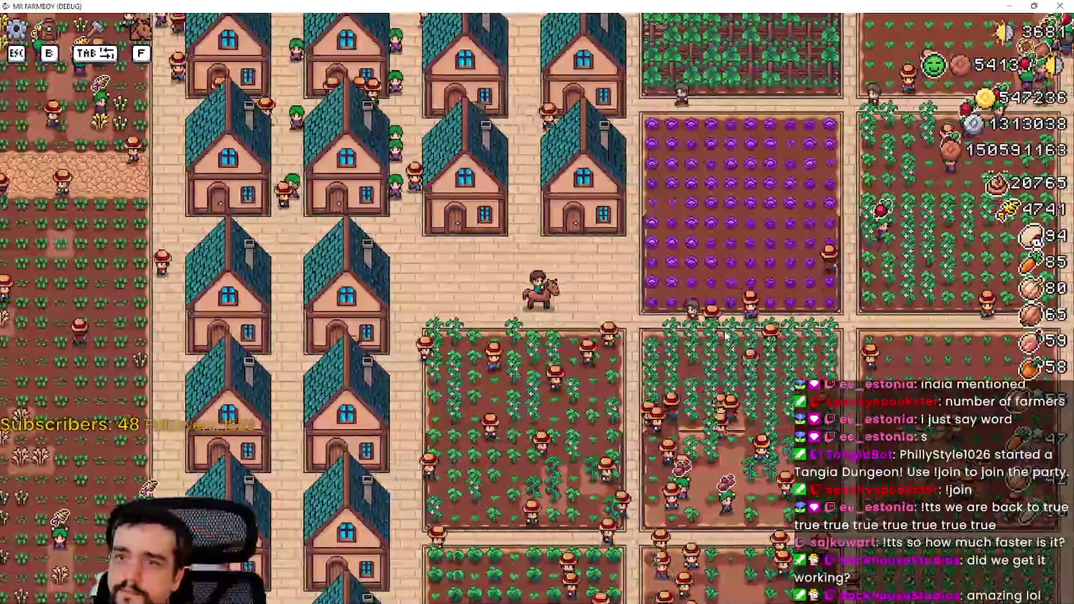
pyautogui.scroll(-5, 725, 335)
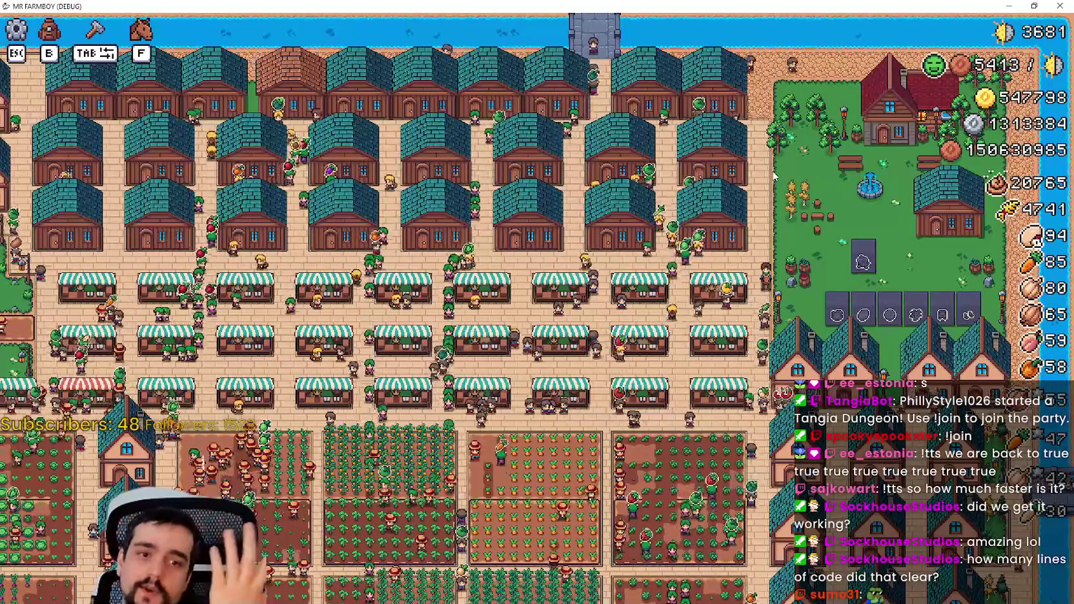
pyautogui.scroll(-3, 671, 128)
pyautogui.scroll(8, 559, 130)
# - Ride the player up into the park and open the crafting panel
pyautogui.press('w')
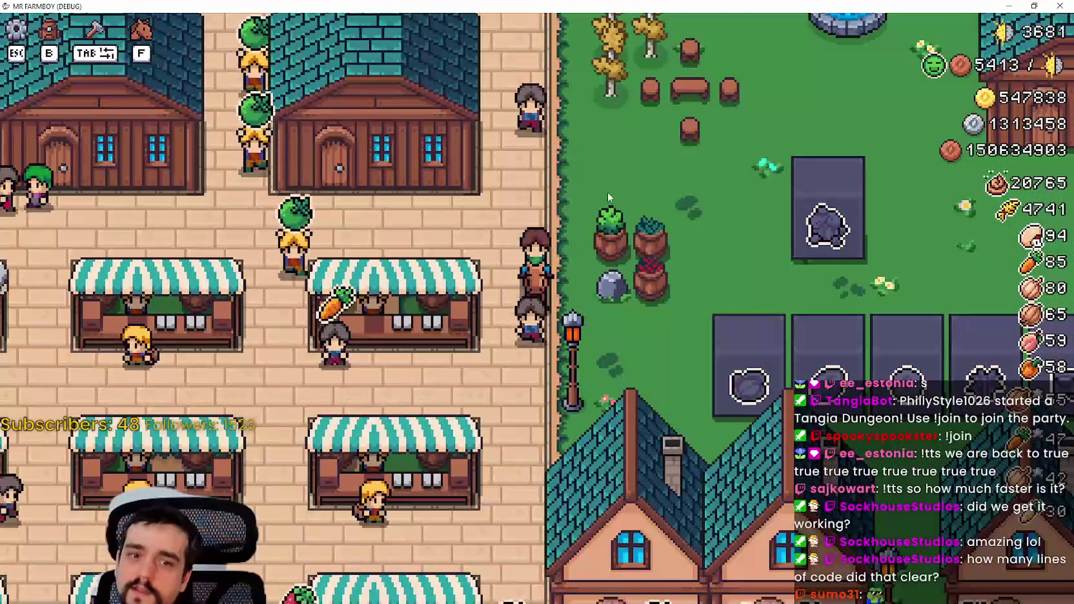
pyautogui.press('d')
pyautogui.press('b')
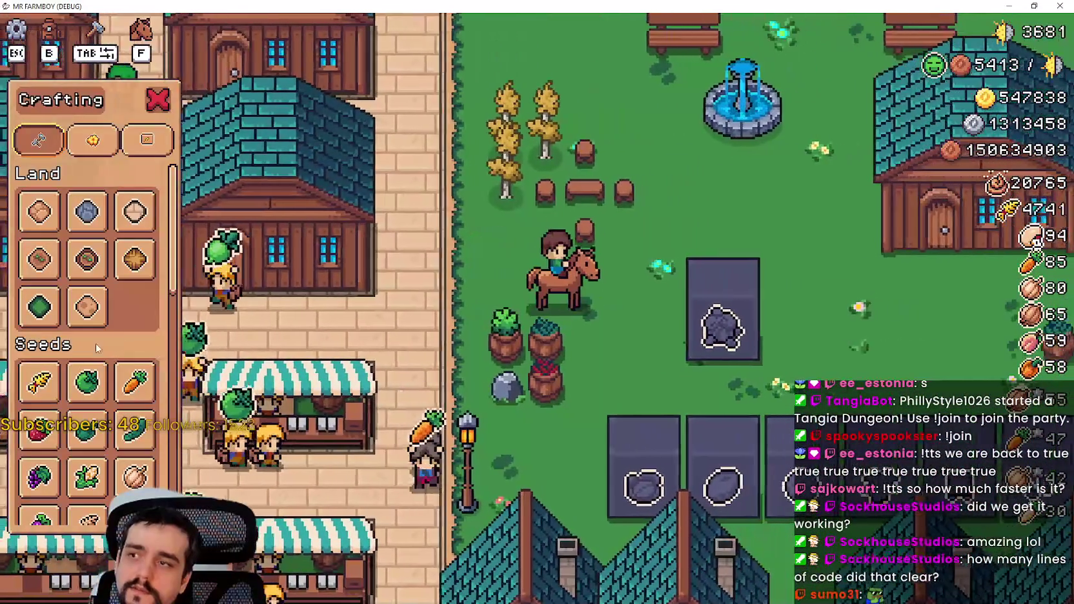
pyautogui.press('d')
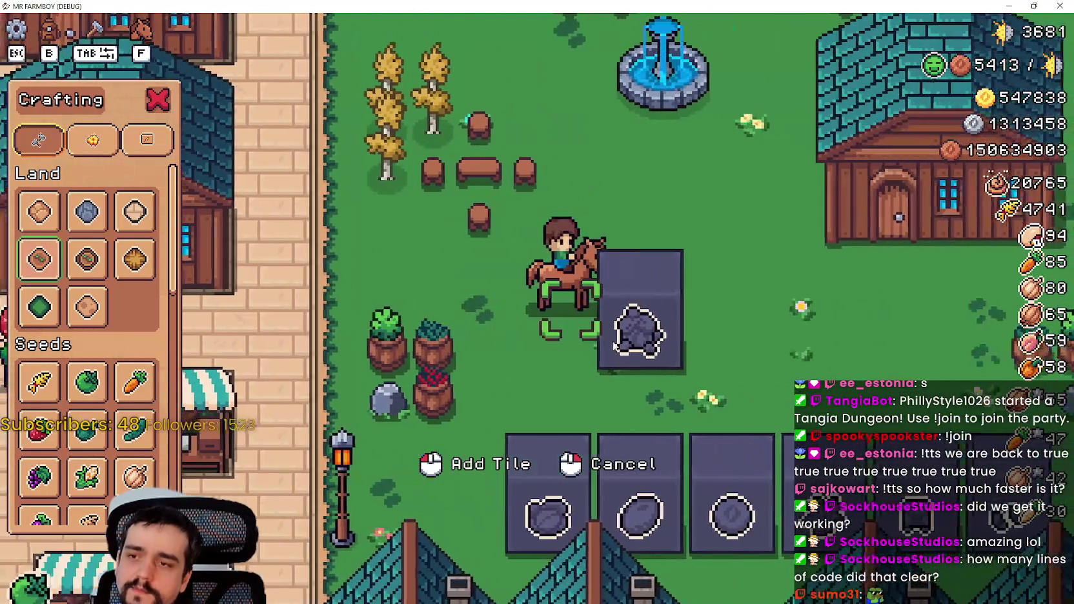
pyautogui.press('w')
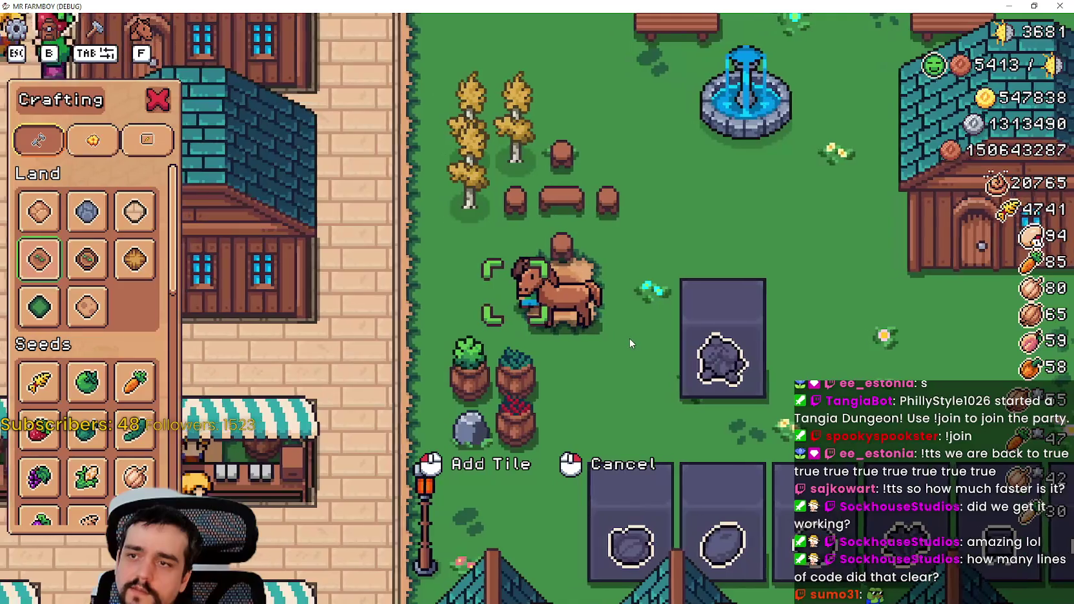
# - Place land, sand and hay tiles around the horse, then cancel placement
pyautogui.click(629, 339)
pyautogui.click(86, 259)
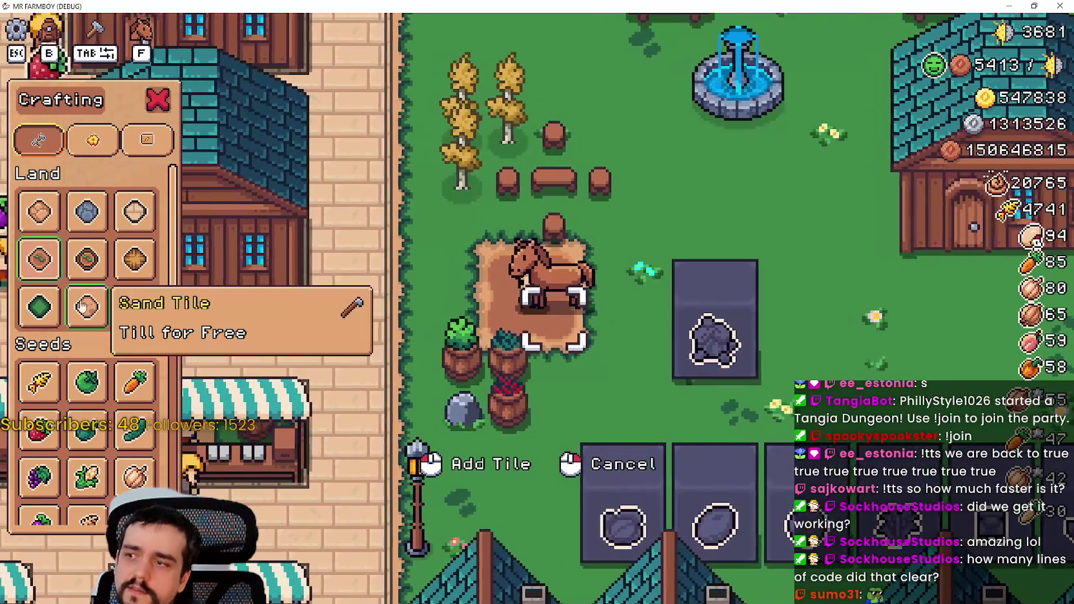
pyautogui.click(511, 350)
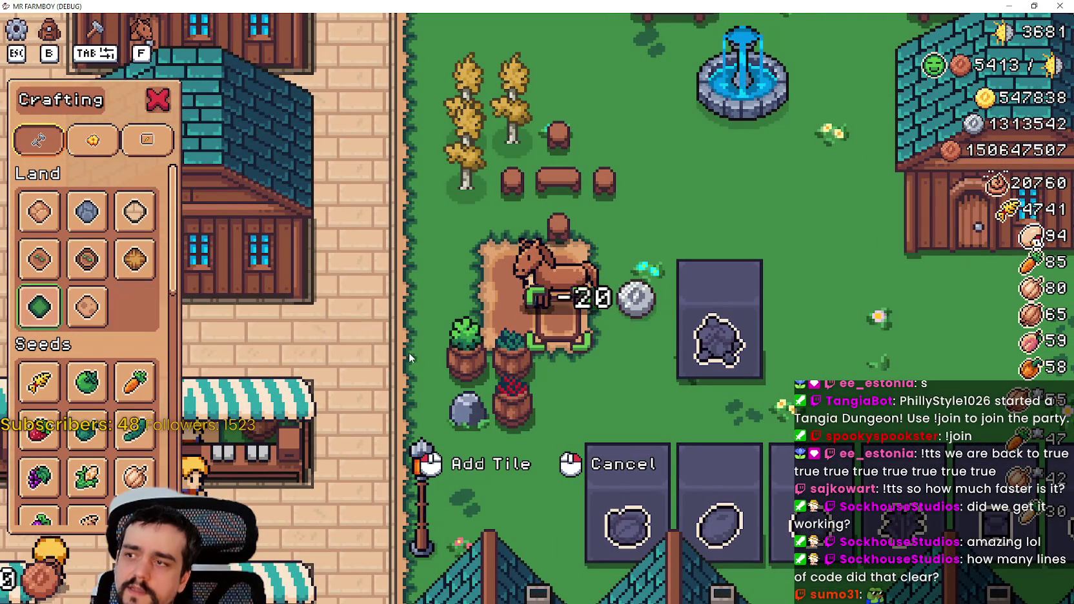
pyautogui.click(134, 259)
pyautogui.click(474, 352)
pyautogui.press('w')
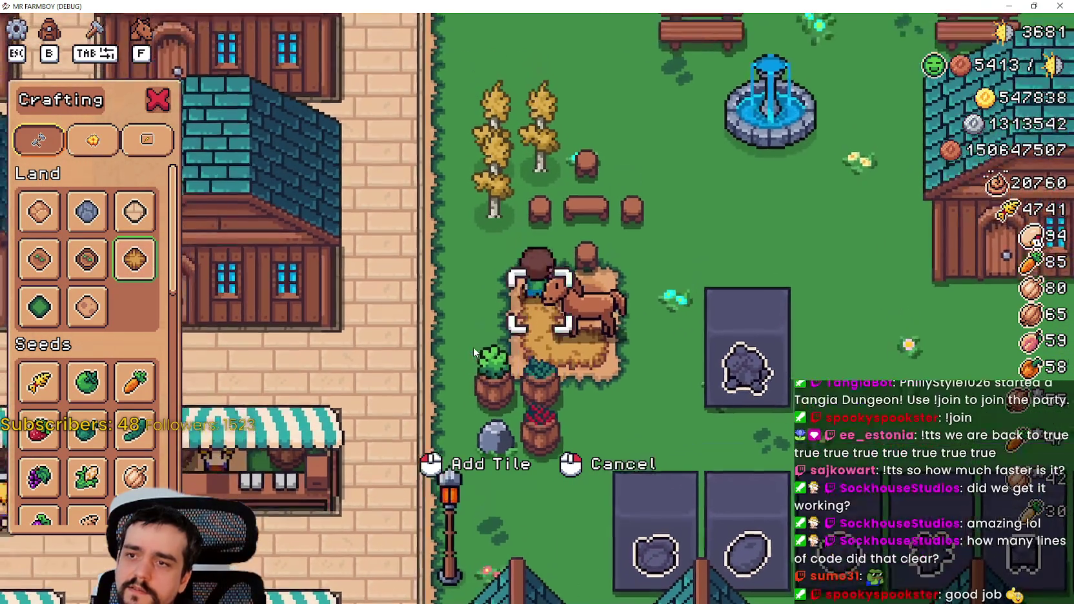
pyautogui.press('a')
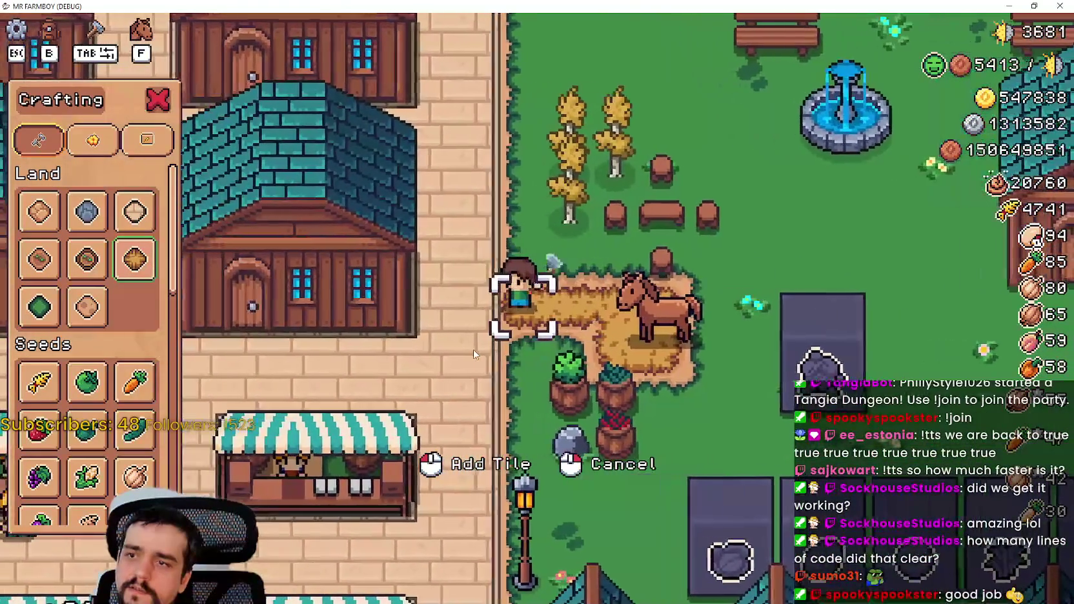
pyautogui.click(473, 349)
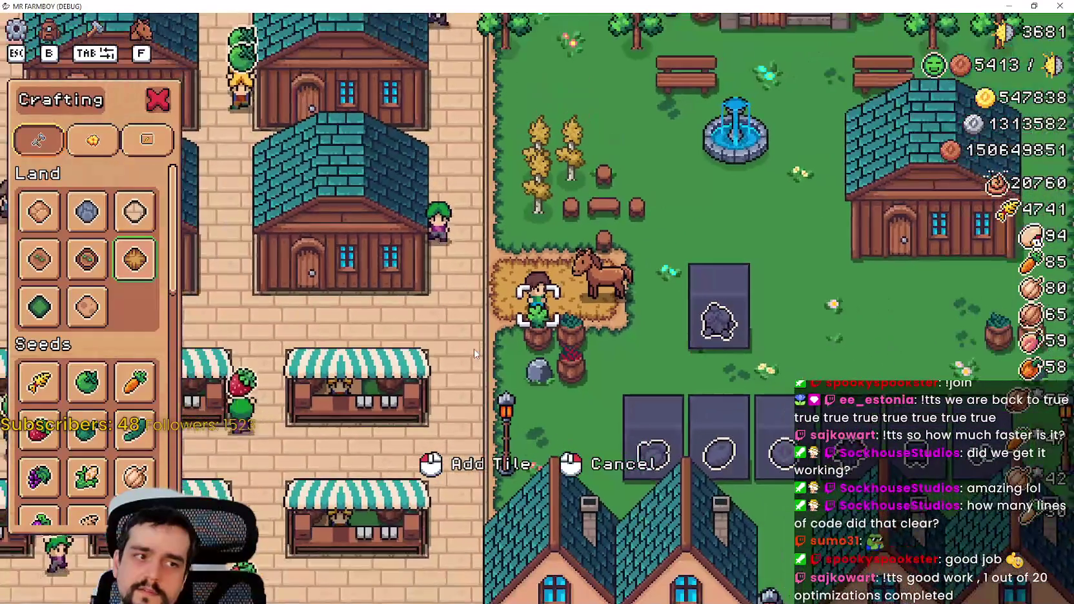
pyautogui.rightClick(474, 349)
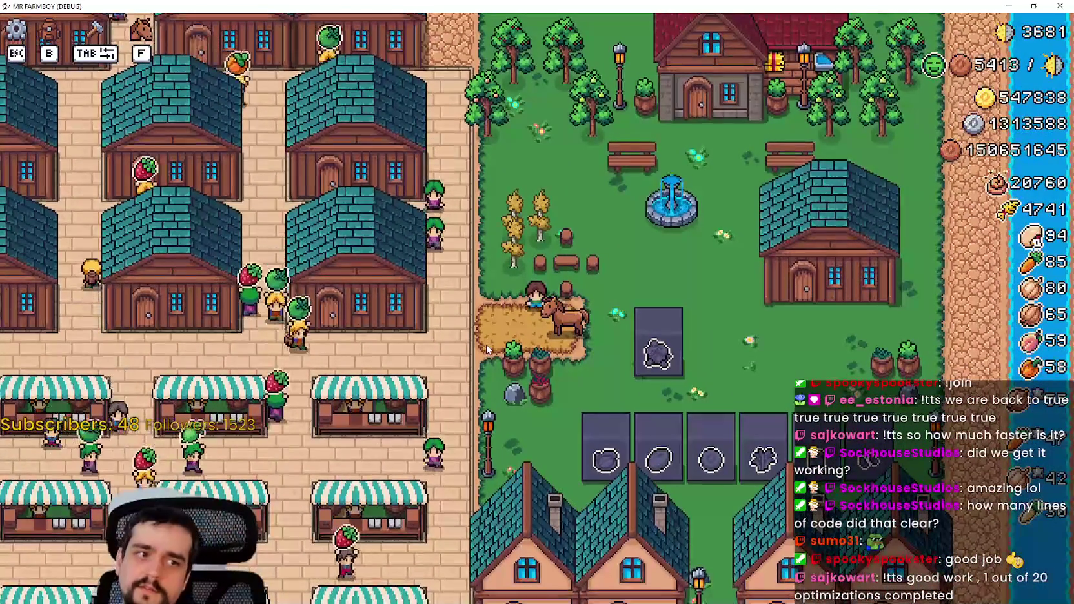
# - Zoom around the new tile patch, then minimize the game window
pyautogui.scroll(-3, 484, 345)
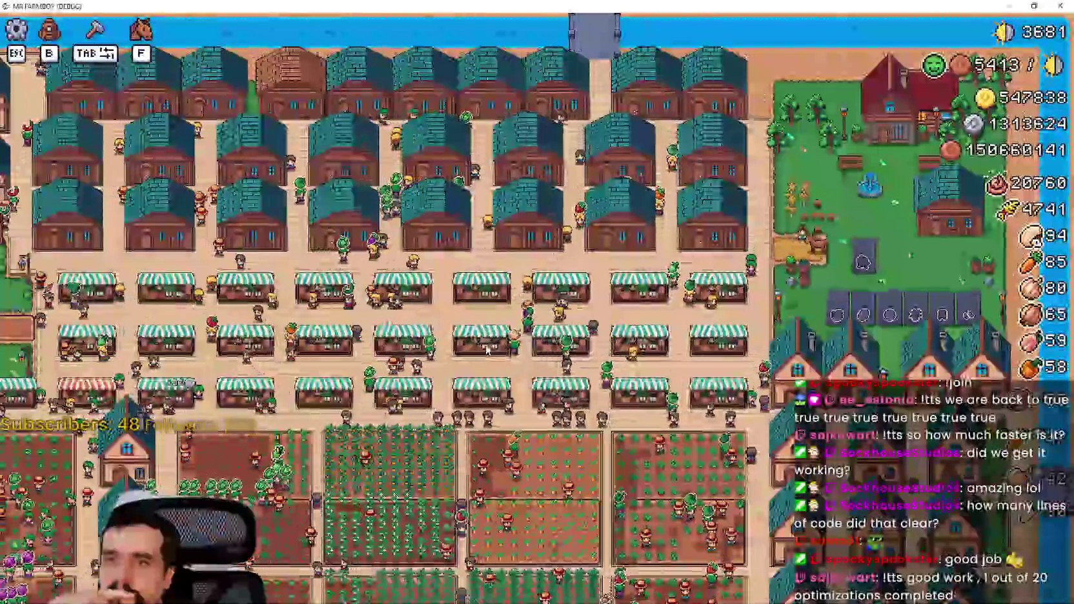
pyautogui.scroll(-2, 487, 349)
pyautogui.scroll(5, 486, 349)
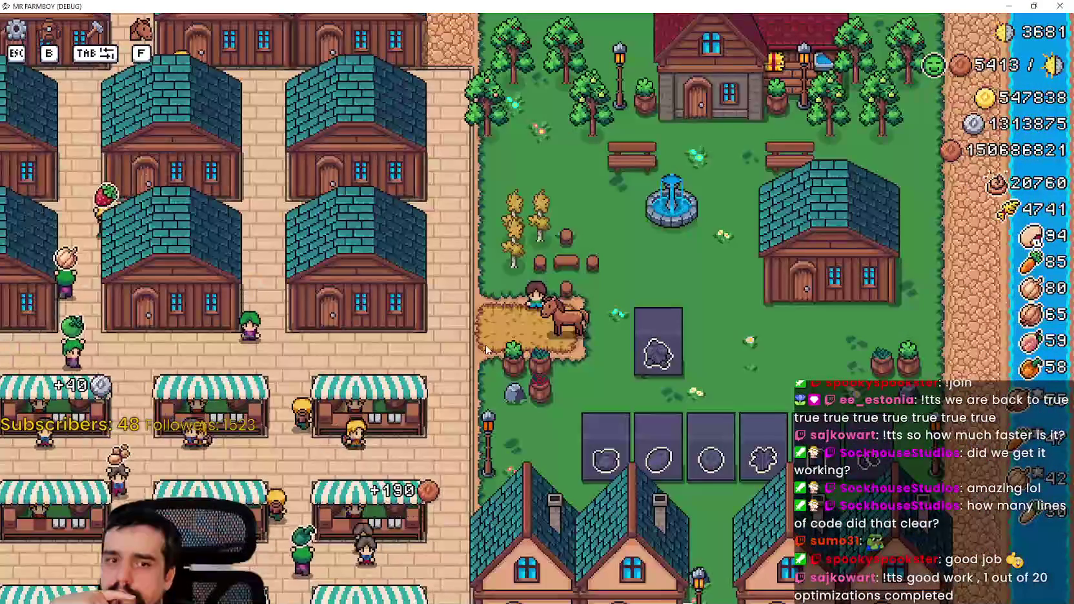
pyautogui.scroll(-3, 486, 347)
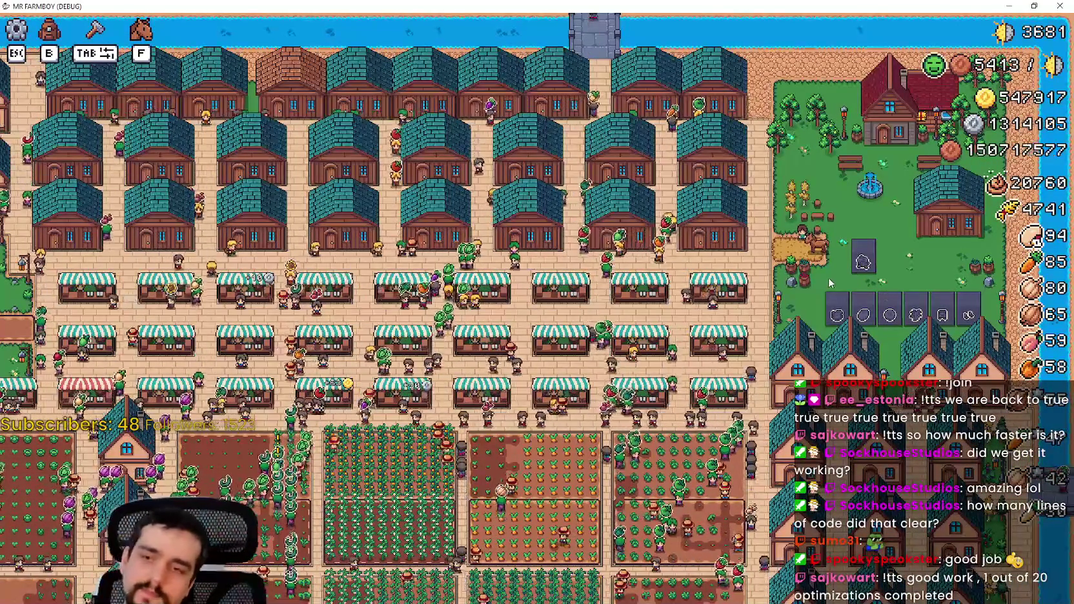
pyautogui.scroll(2, 828, 277)
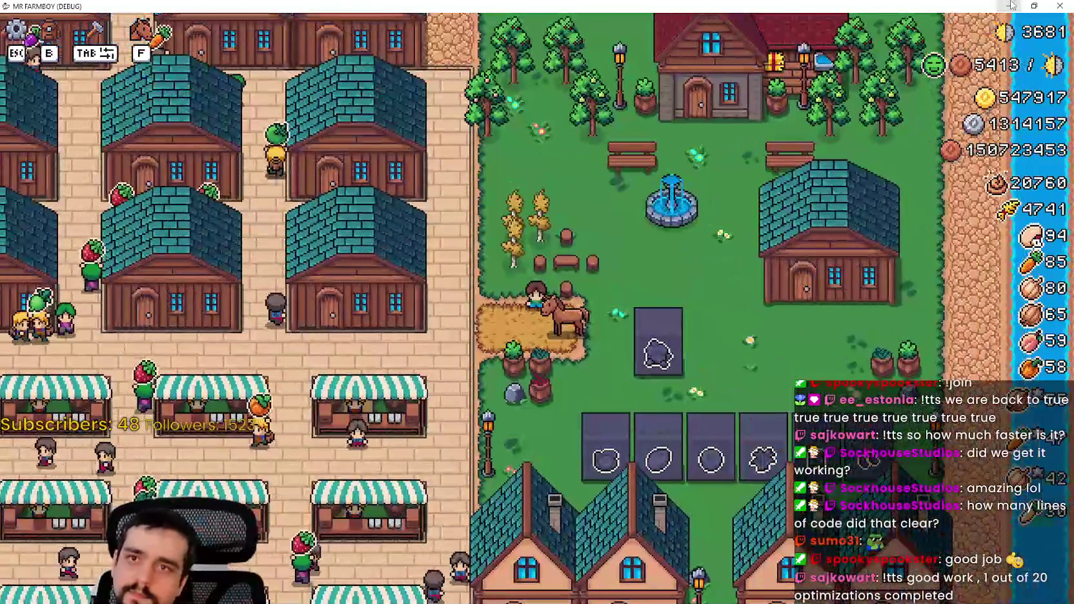
pyautogui.click(1011, 5)
# - Insert '#Incremental 7, 7' and '#Normal' comments after line 157, above set_pattern, and save
pyautogui.scroll(-15, 740, 286)
pyautogui.scroll(5, 743, 281)
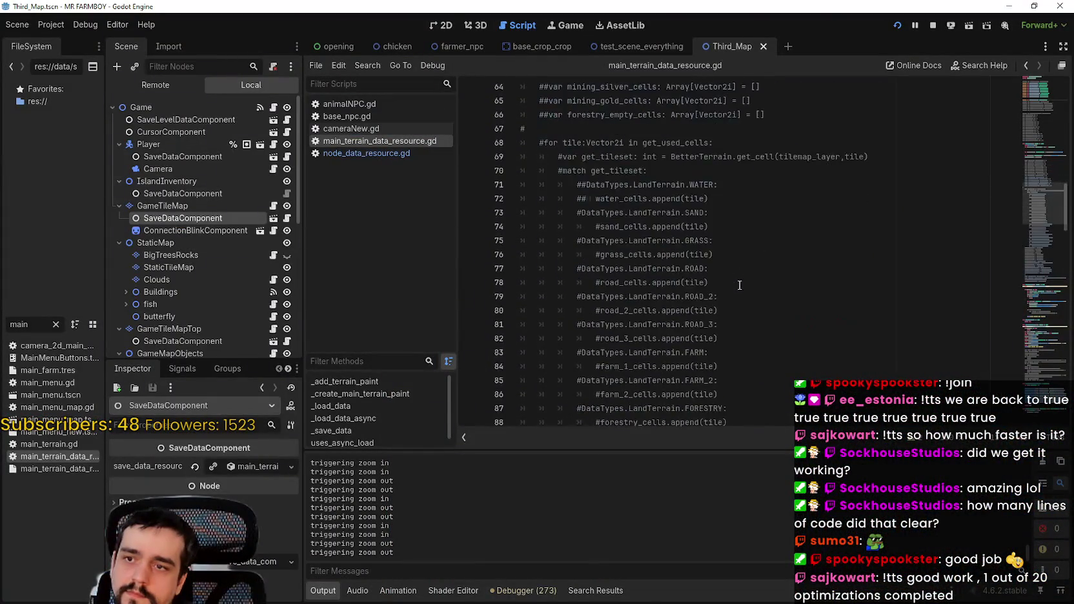
pyautogui.click(749, 269)
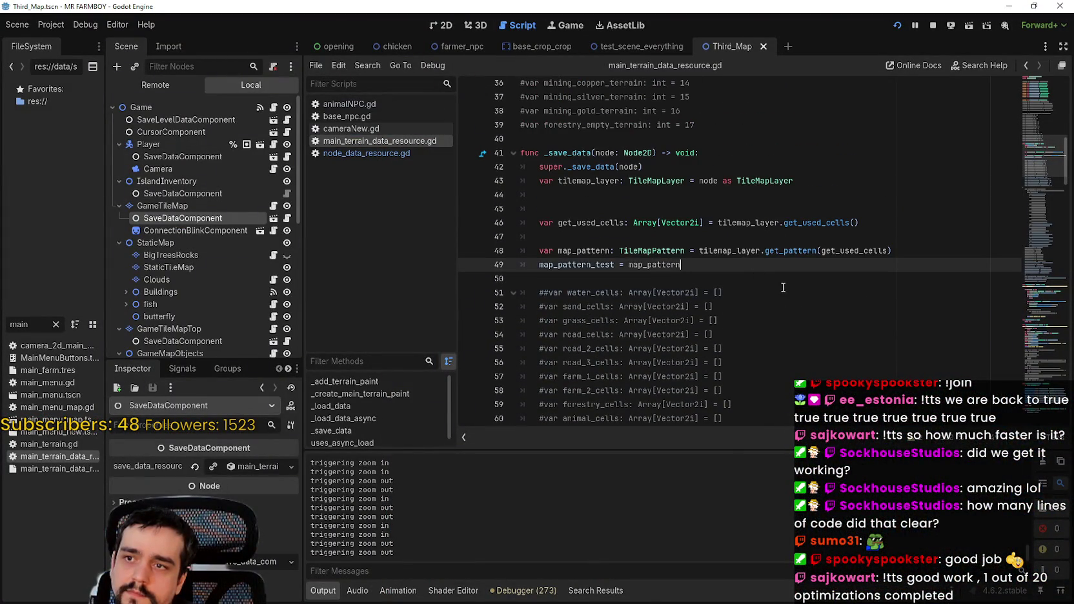
pyautogui.scroll(-13, 775, 277)
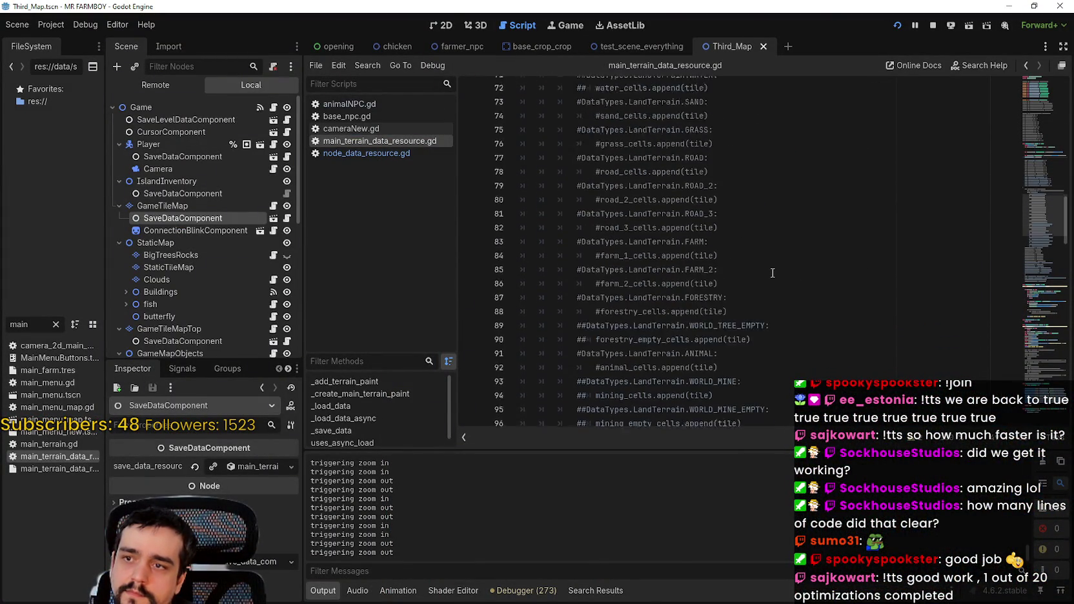
pyautogui.moveTo(1064, 223); pyautogui.dragTo(1026, 338)
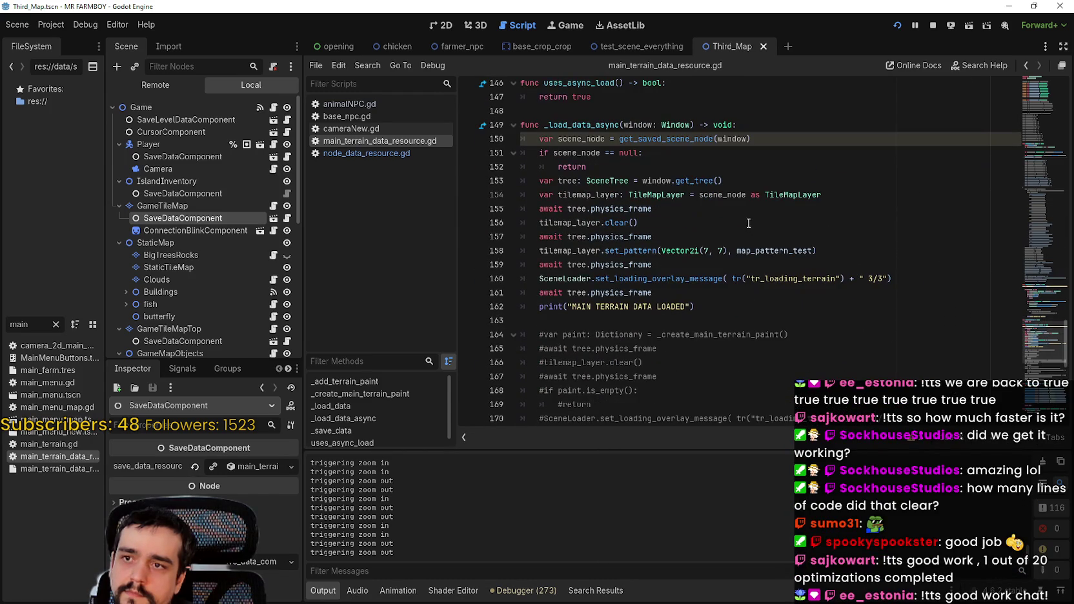
pyautogui.click(857, 254)
pyautogui.click(694, 235)
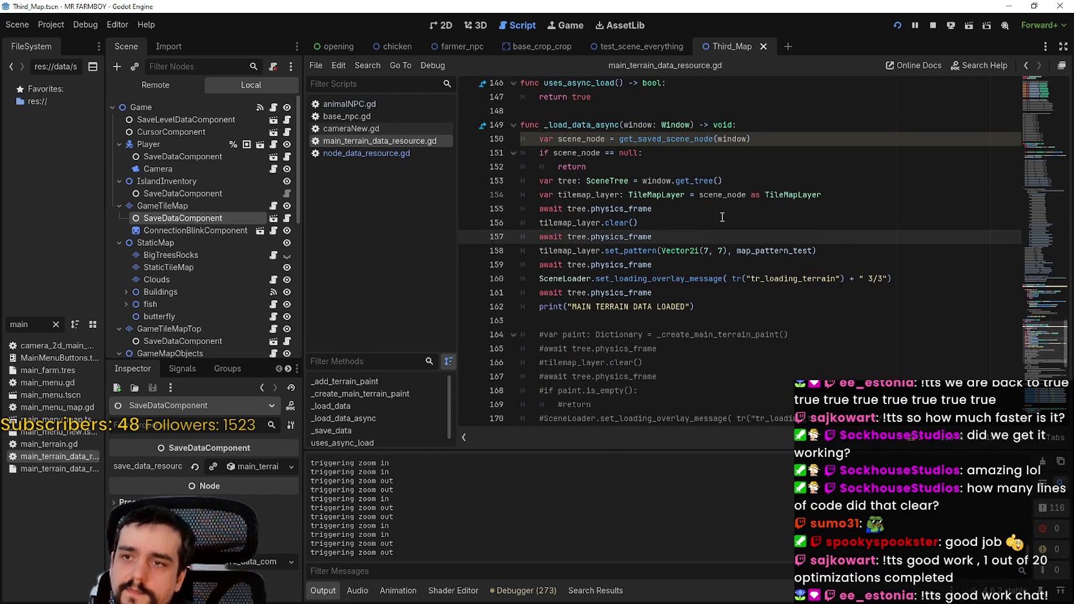
pyautogui.press('Return')
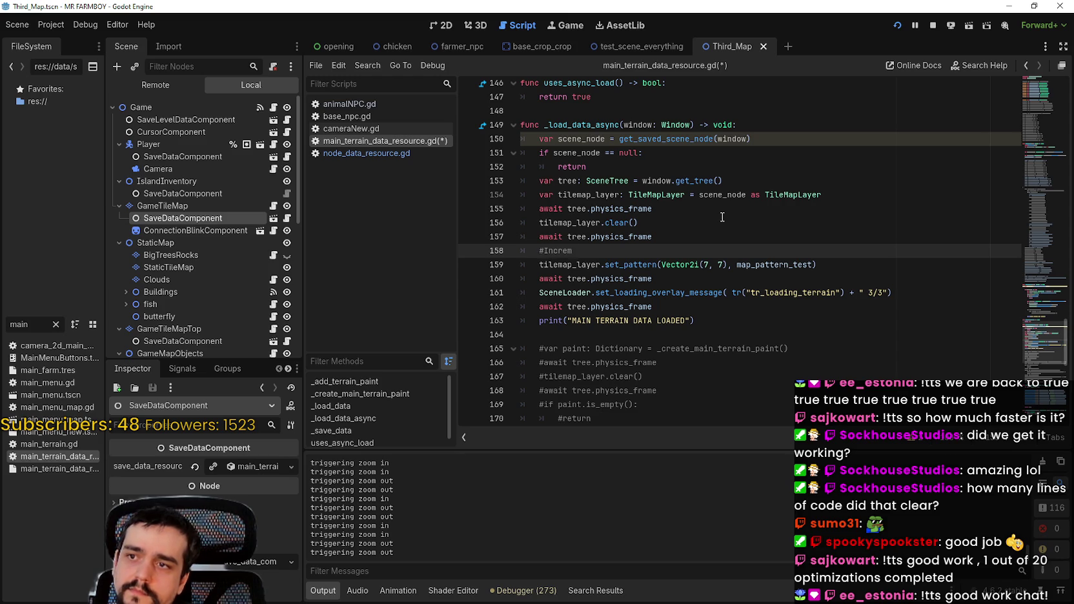
pyautogui.write('#Incremental 7, 7')
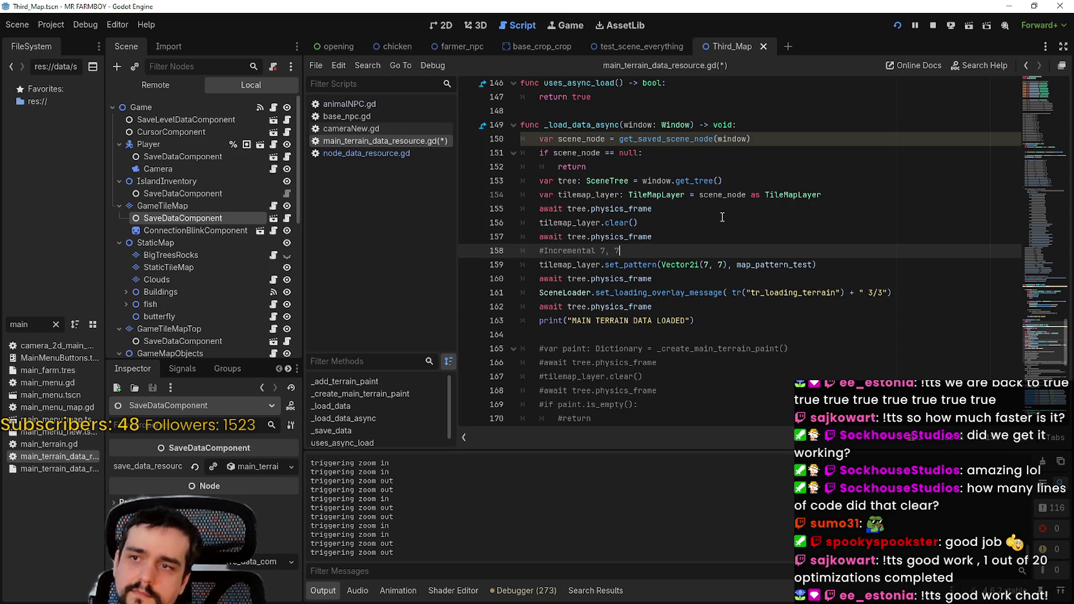
pyautogui.press('Return')
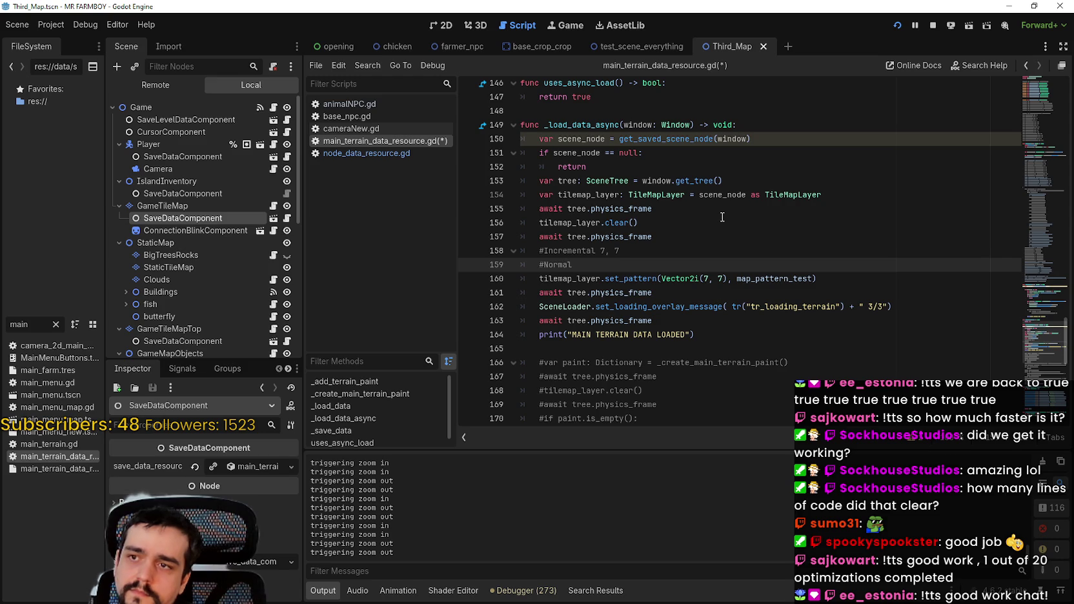
pyautogui.hotkey('ctrl', 's')
pyautogui.click(710, 278)
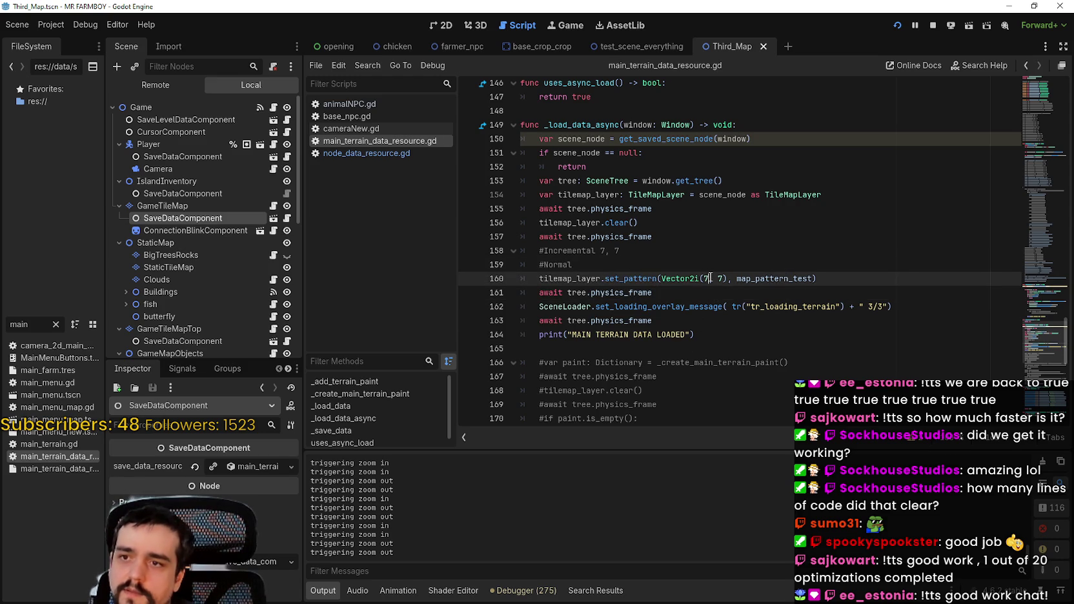
pyautogui.click(666, 47)
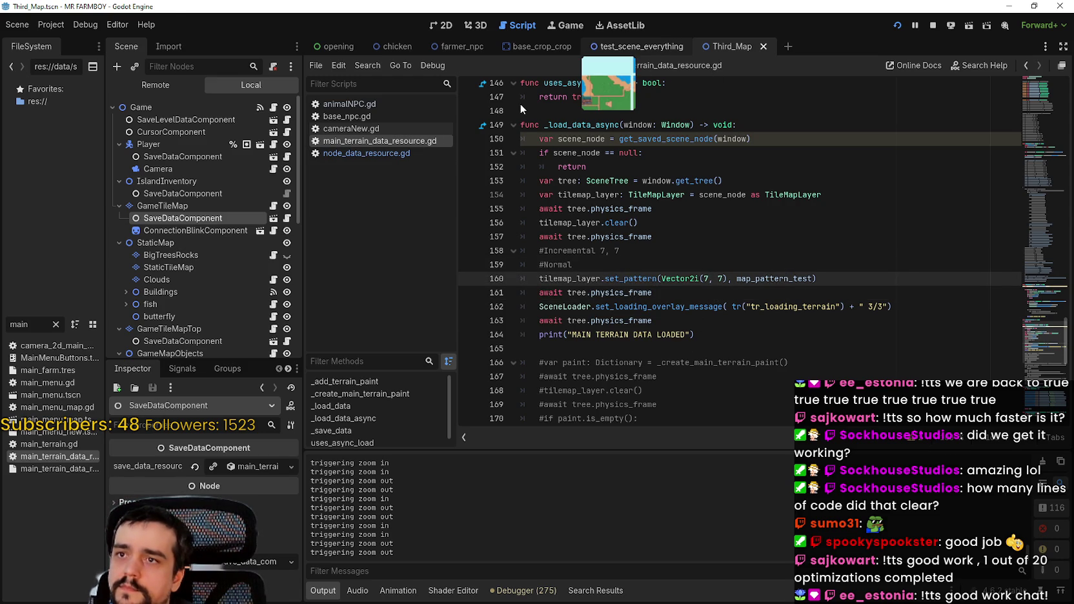
# - Show test_scene_everything in 2D and expand GameTileMapTop, GameMapObjects and StaticMap
pyautogui.click(434, 28)
pyautogui.scroll(5, 512, 211)
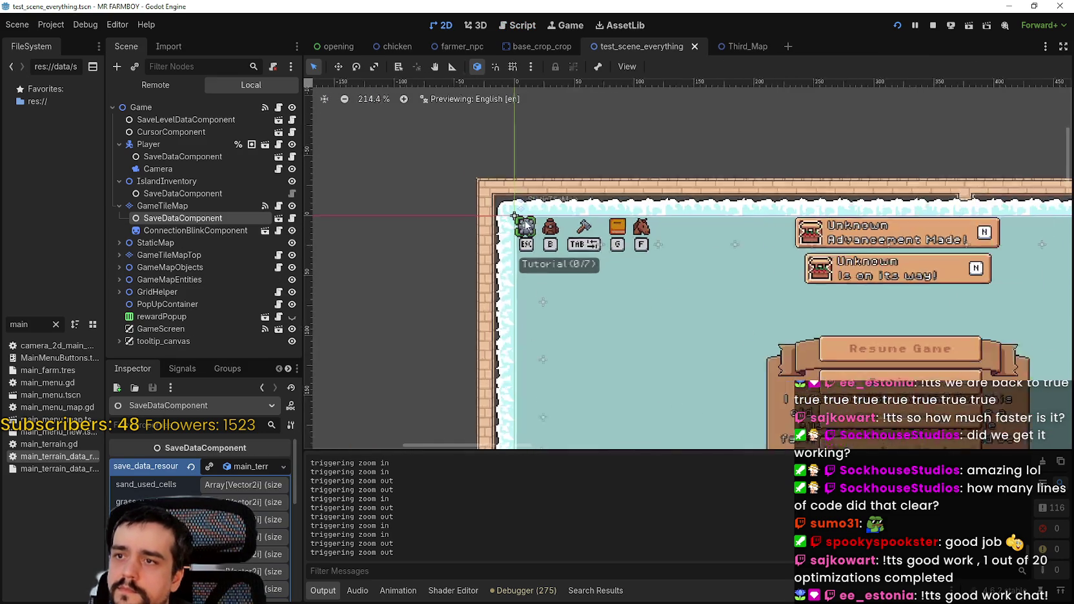
pyautogui.click(116, 255)
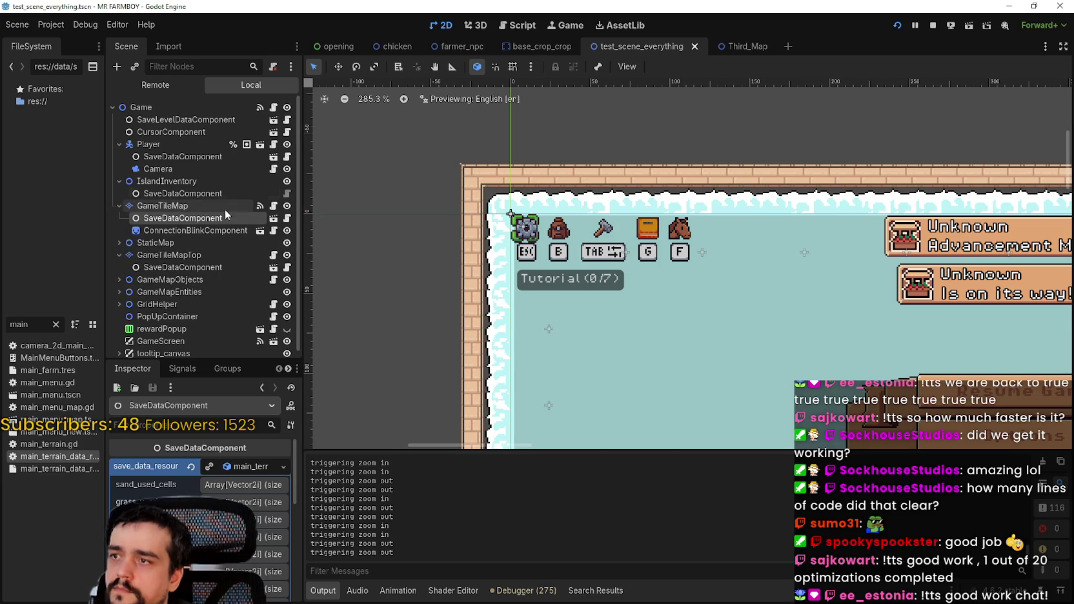
pyautogui.click(161, 205)
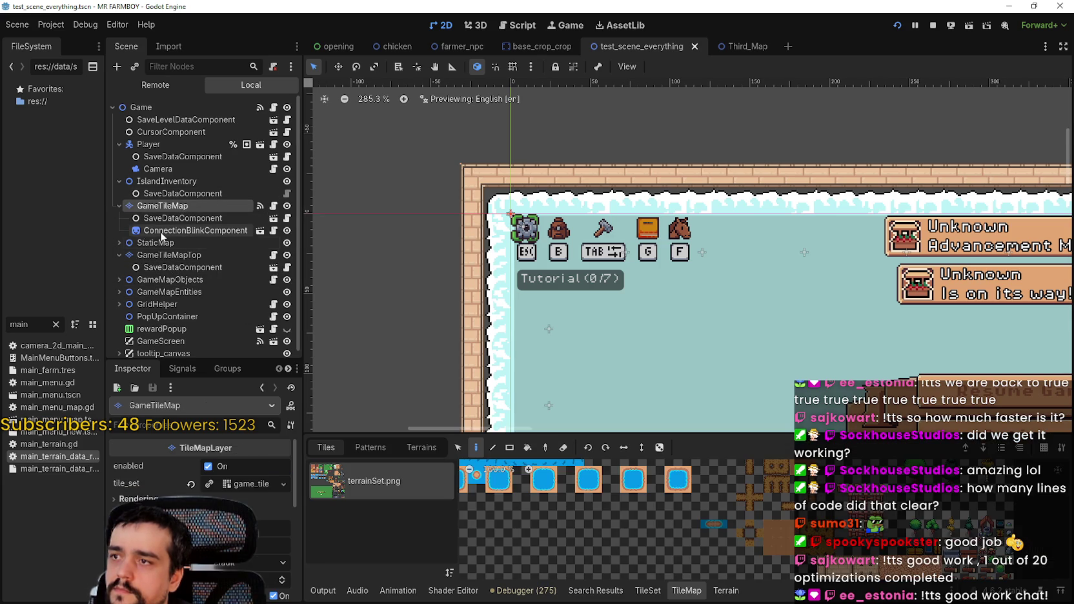
pyautogui.click(116, 279)
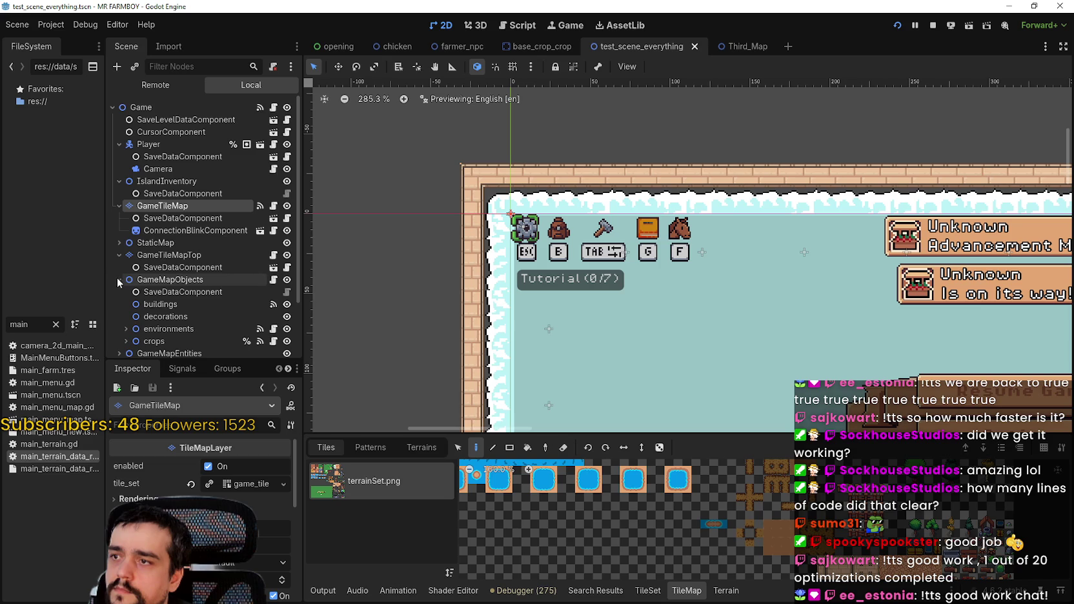
pyautogui.click(118, 242)
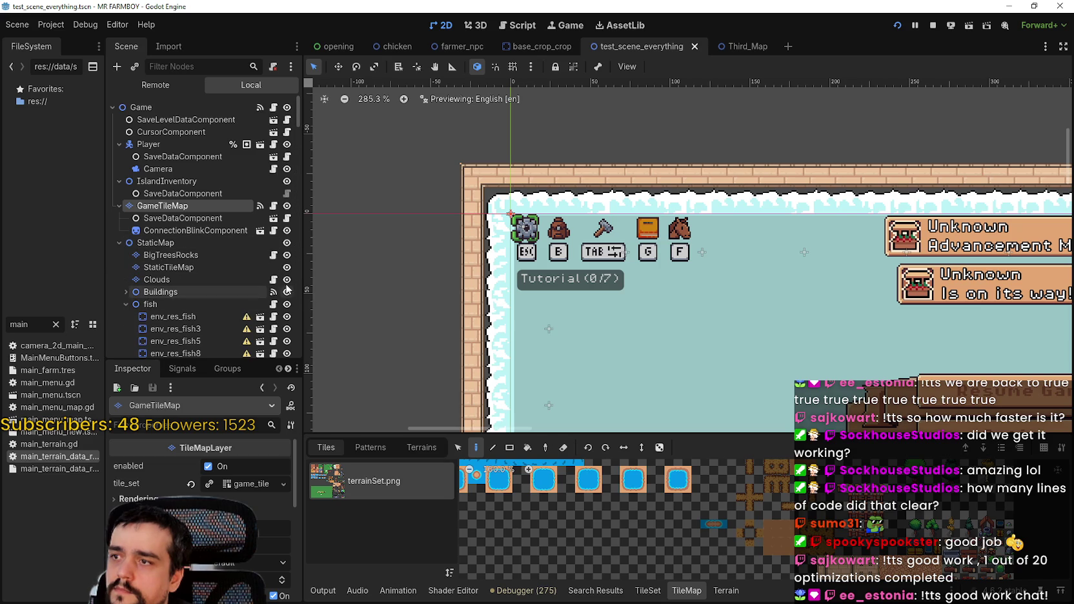
# - Toggle the Clouds and GameTileMap layers' visibility to inspect tiles, leaving both visible
pyautogui.click(286, 279)
pyautogui.scroll(2, 481, 240)
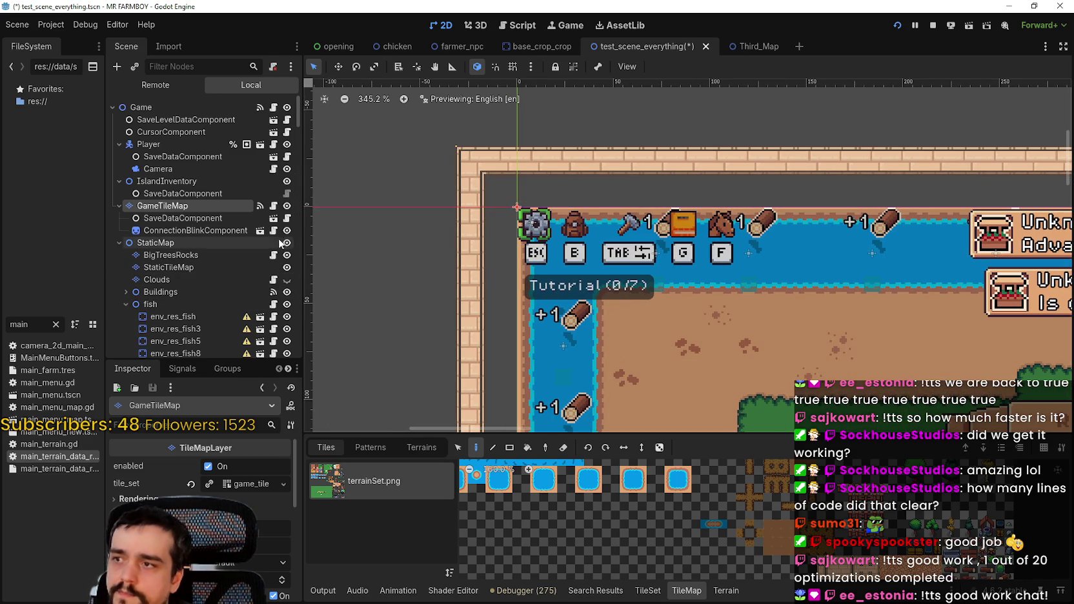
pyautogui.click(287, 206)
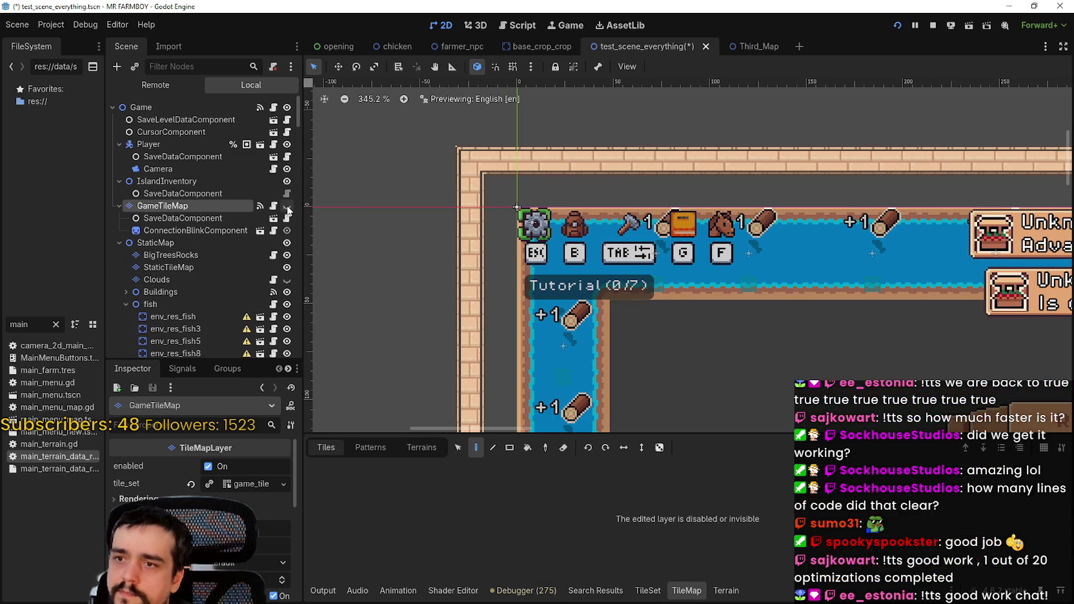
pyautogui.click(288, 206)
pyautogui.scroll(3, 621, 311)
pyautogui.click(288, 206)
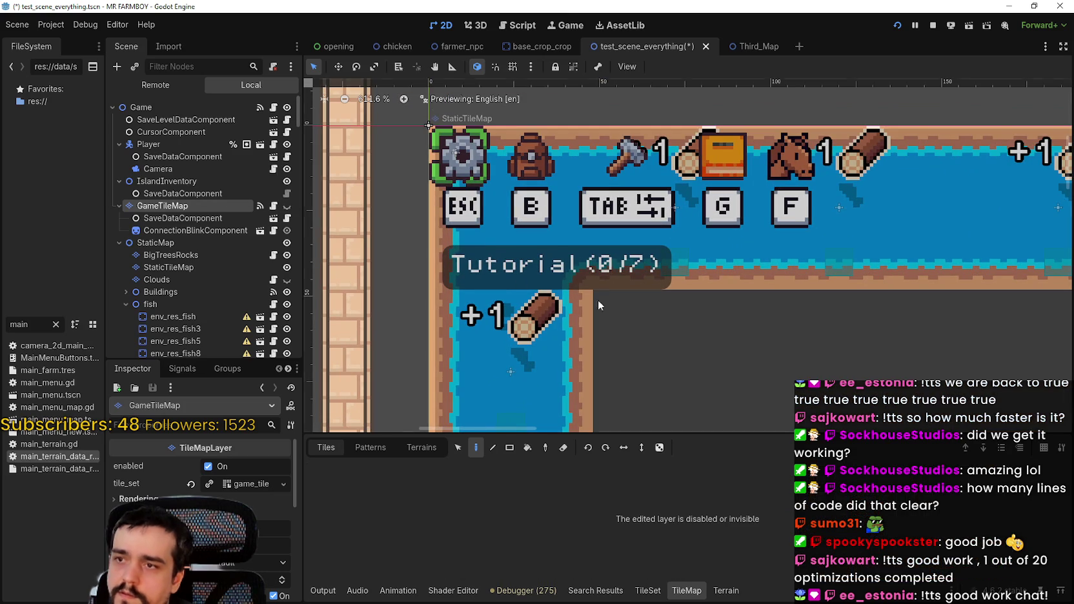
pyautogui.click(288, 206)
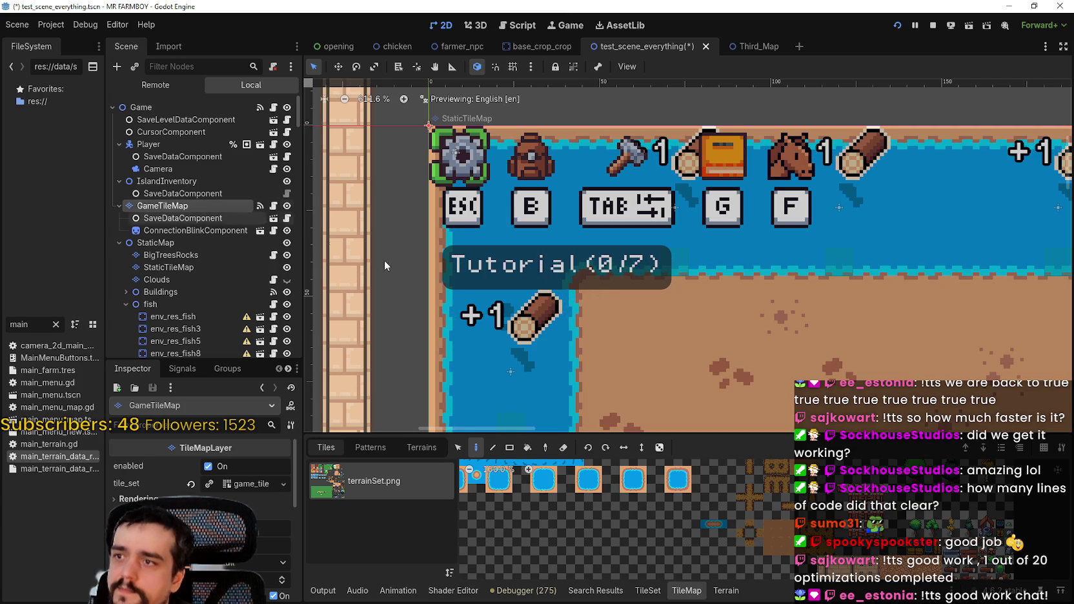
pyautogui.scroll(-2, 284, 258)
pyautogui.click(288, 218)
# - Save the scene, stop the game, and open main_terrain_data_resource.gd from FileSystem
pyautogui.hotkey('ctrl', 's')
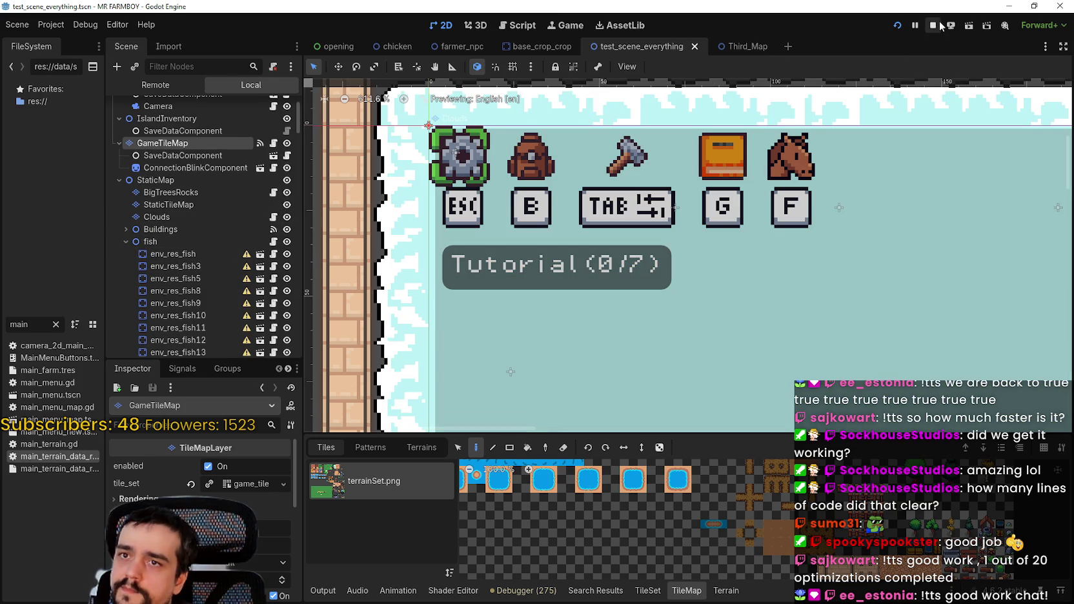
pyautogui.click(933, 26)
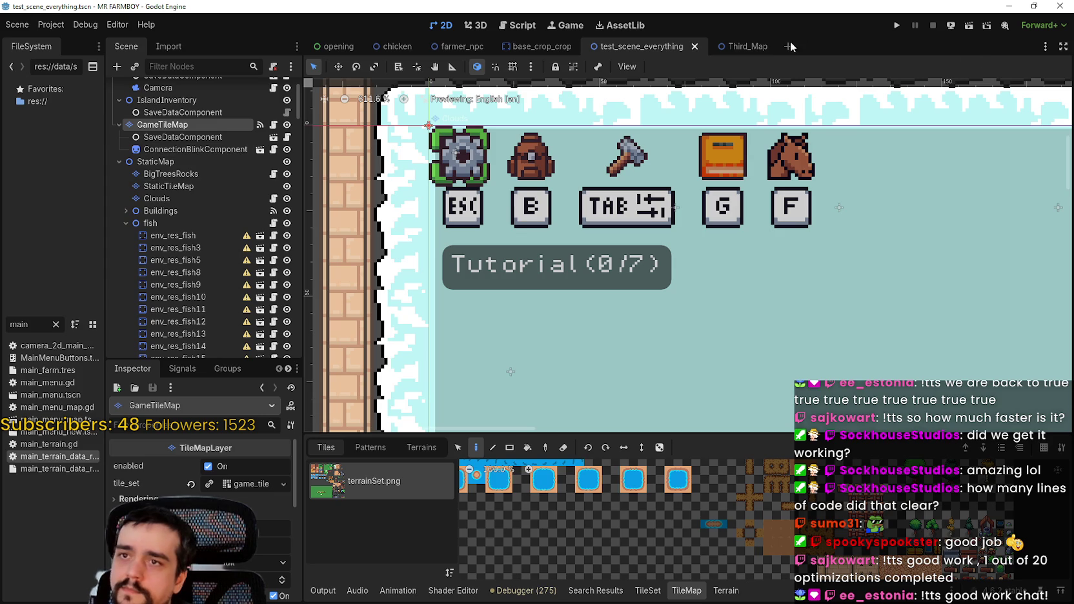
pyautogui.doubleClick(35, 457)
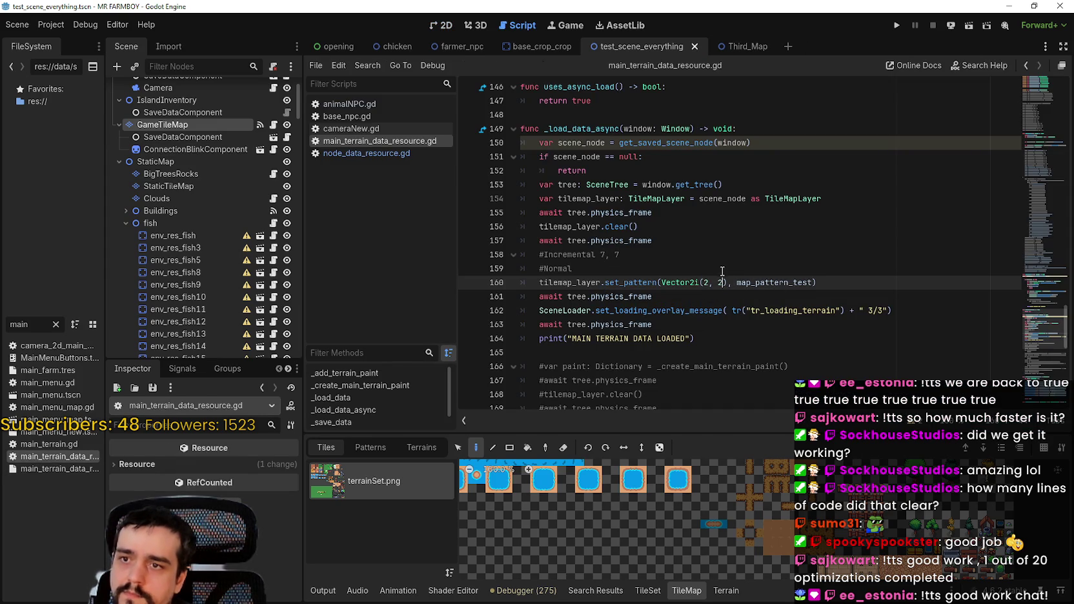
# - Save the script and select the pattern-load lines 156–164
pyautogui.click(722, 275)
pyautogui.hotkey('ctrl', 's')
pyautogui.scroll(-1, 743, 284)
pyautogui.click(743, 268)
pyautogui.click(748, 254)
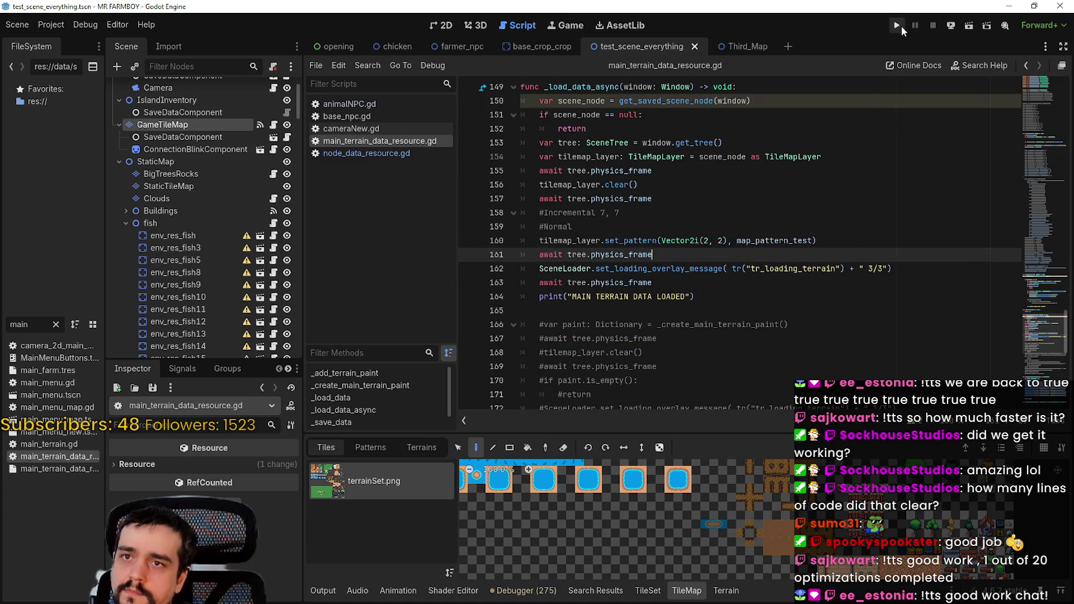
pyautogui.scroll(1, 989, 128)
pyautogui.moveTo(1033, 231)
pyautogui.mouseDown()
pyautogui.moveTo(1036, 169)
pyautogui.moveTo(1043, 294)
pyautogui.mouseUp()
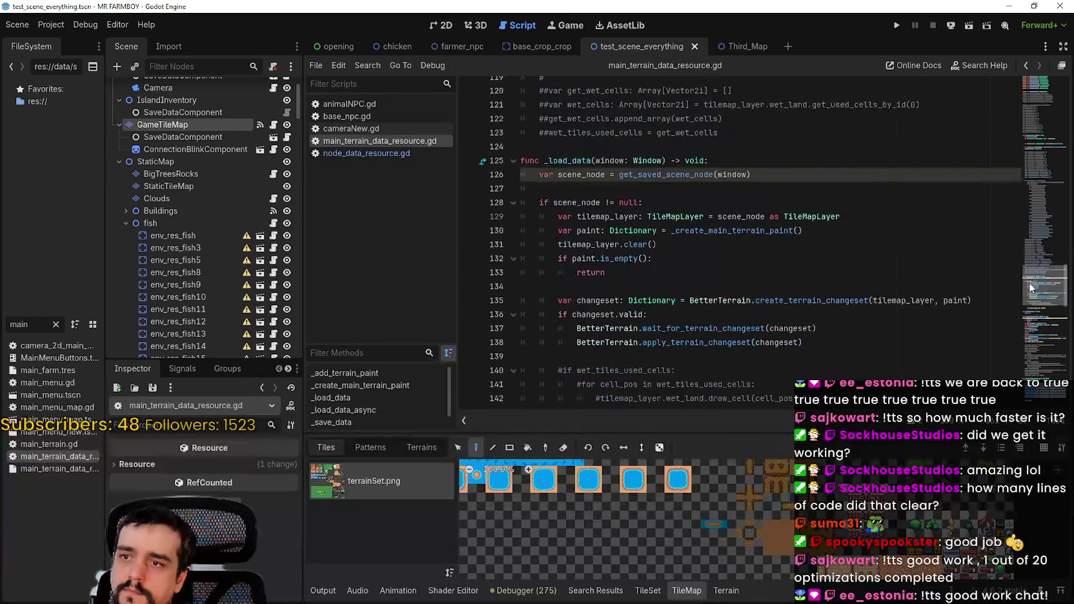
pyautogui.scroll(-1, 791, 265)
pyautogui.scroll(-8, 785, 263)
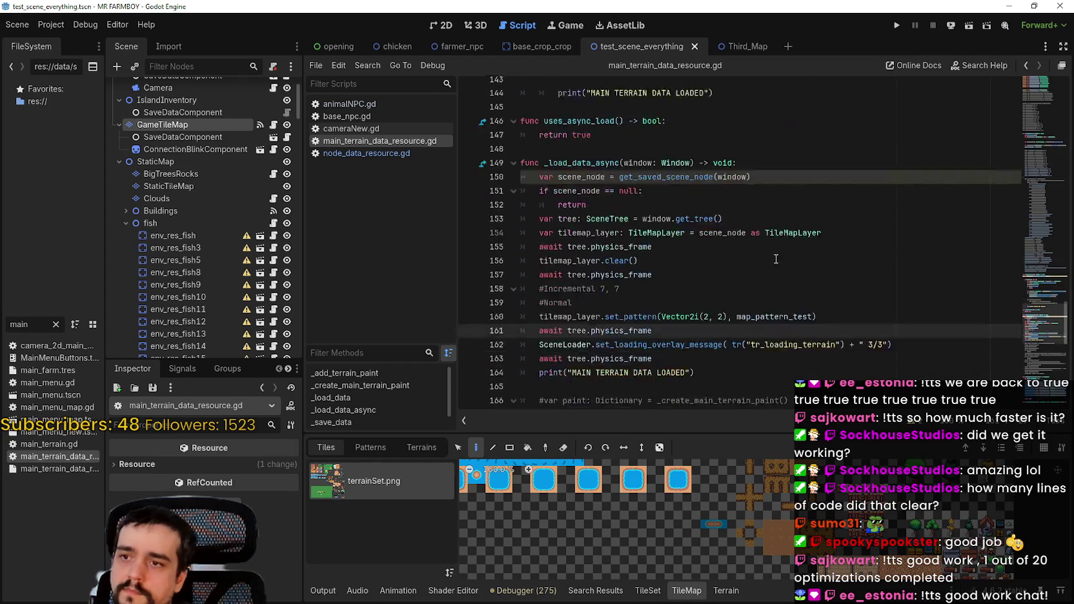
pyautogui.click(718, 306)
pyautogui.moveTo(718, 305); pyautogui.dragTo(478, 194)
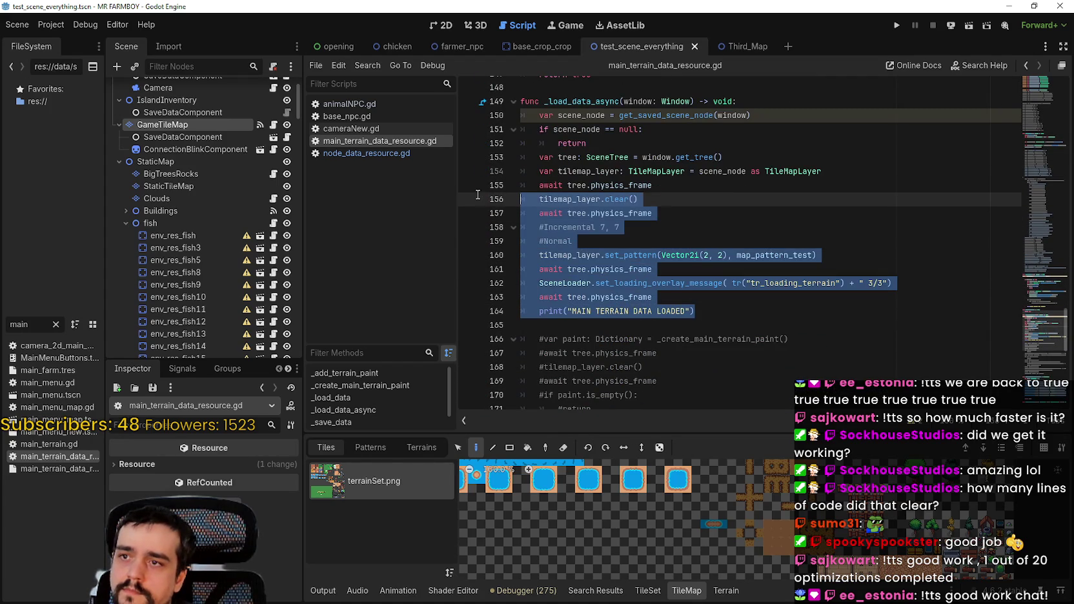
# - Add a comma after '#Normal', then comment out the pattern-load block up to line 164
pyautogui.click(605, 246)
pyautogui.write(', 2')
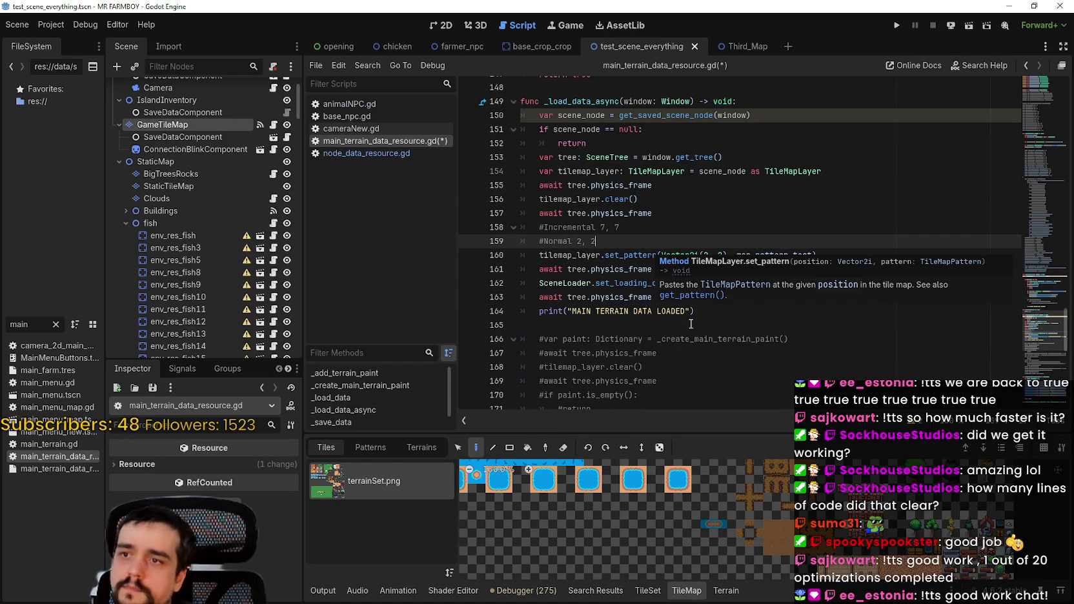
pyautogui.moveTo(777, 313)
pyautogui.mouseDown()
pyautogui.moveTo(548, 223)
pyautogui.moveTo(523, 187)
pyautogui.moveTo(529, 284)
pyautogui.moveTo(516, 188)
pyautogui.mouseUp()
pyautogui.scroll(-4, 709, 230)
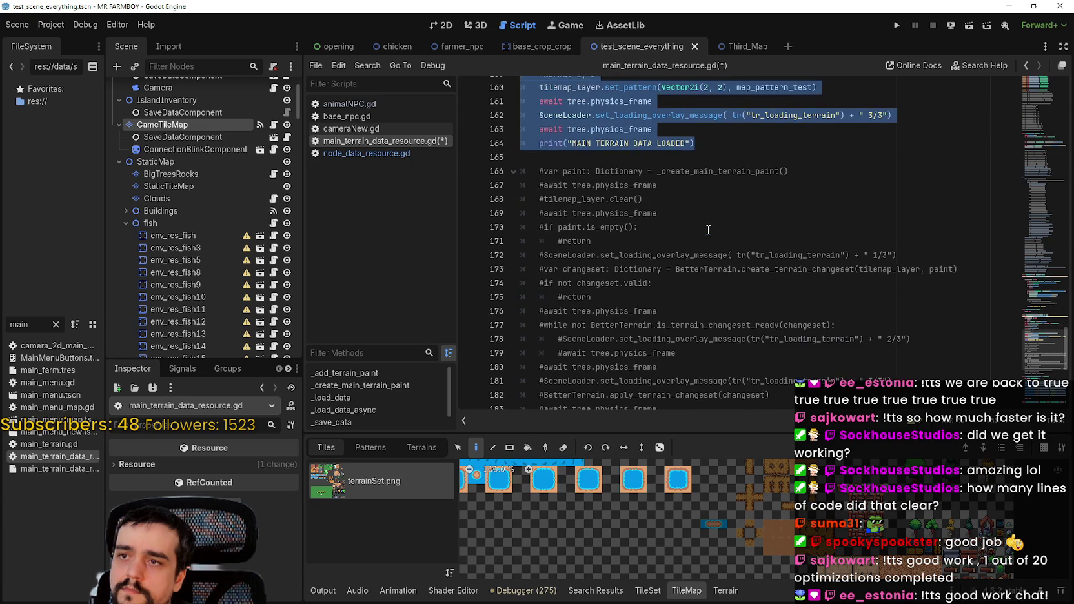
pyautogui.hotkey('ctrl', 'k')
# - Uncomment the BetterTerrain changeset block ending at line 184
pyautogui.scroll(-6, 714, 227)
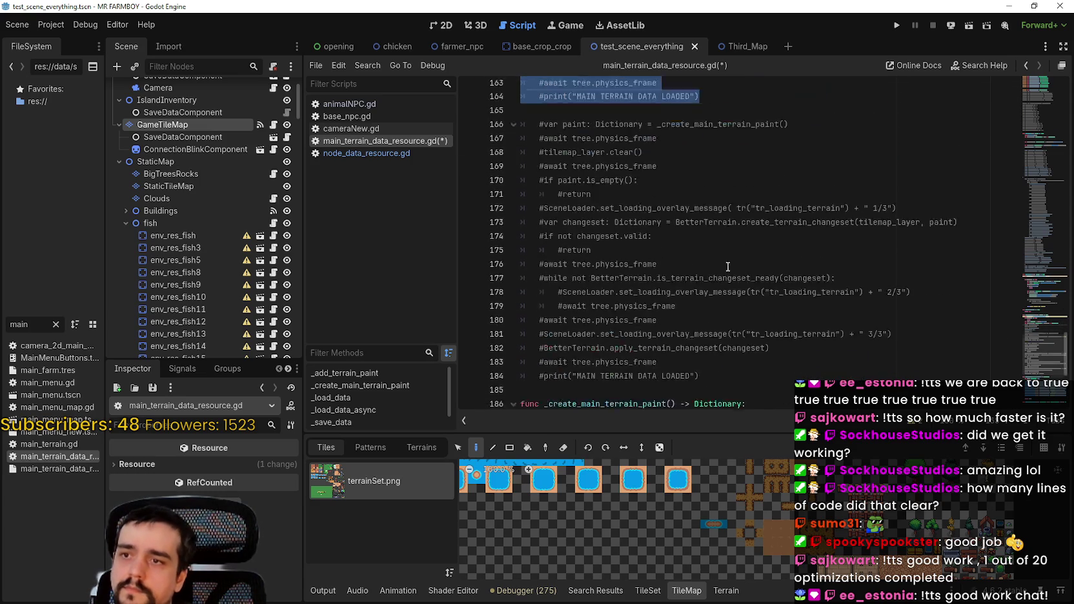
pyautogui.click(714, 174)
pyautogui.hotkey('shift', 'Up')
pyautogui.scroll(1, 714, 183)
pyautogui.moveTo(714, 183)
pyautogui.mouseDown()
pyautogui.moveTo(645, 129)
pyautogui.moveTo(568, 97)
pyautogui.moveTo(542, 162)
pyautogui.moveTo(536, 226)
pyautogui.moveTo(510, 129)
pyautogui.moveTo(504, 161)
pyautogui.moveTo(497, 150)
pyautogui.moveTo(516, 178)
pyautogui.mouseUp()
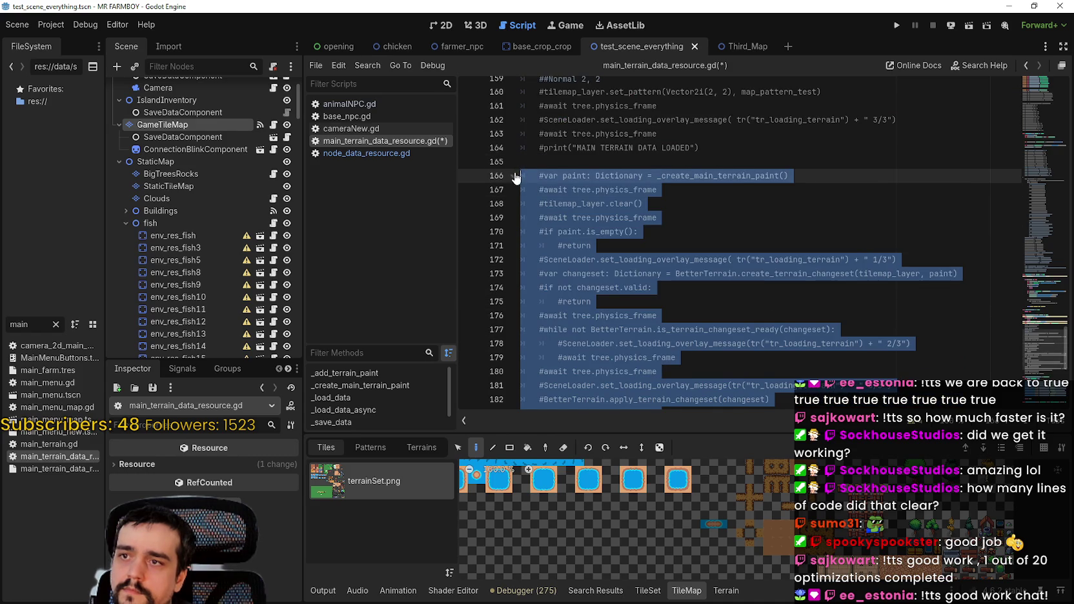
pyautogui.hotkey('ctrl', 'k')
pyautogui.click(655, 161)
pyautogui.click(897, 26)
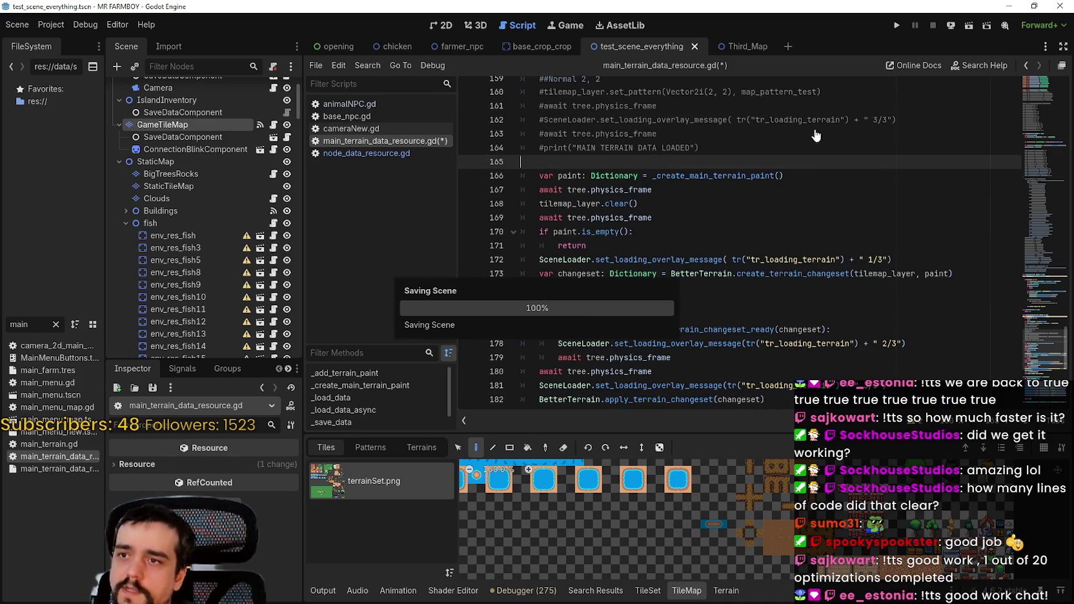
# - Launch the game, reposition its window, and load Save 1 (Normal)
pyautogui.click(896, 26)
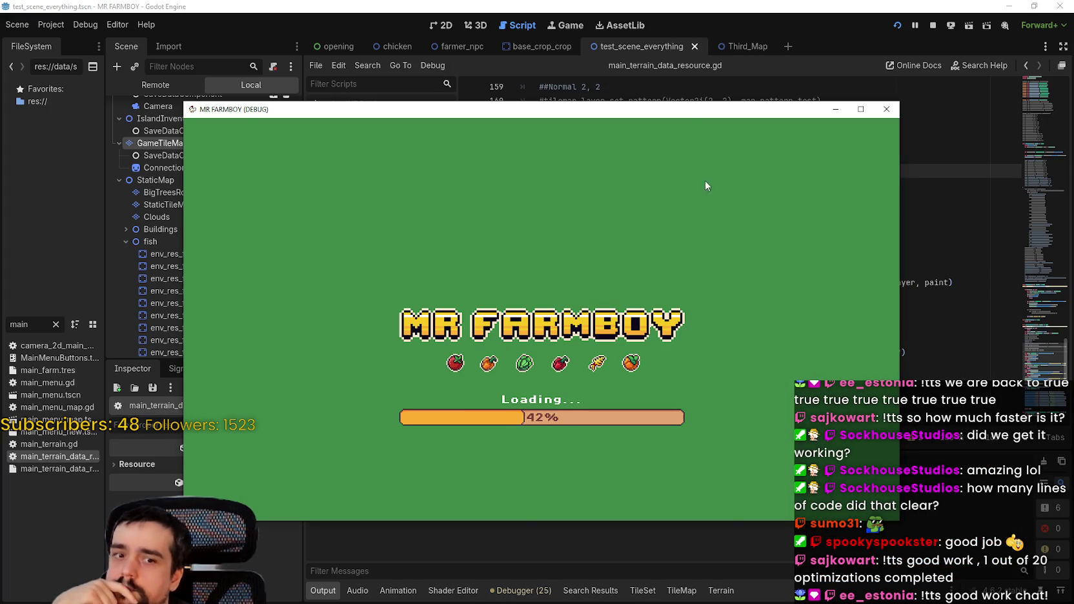
pyautogui.moveTo(681, 113)
pyautogui.mouseDown()
pyautogui.moveTo(726, 97)
pyautogui.moveTo(719, 89)
pyautogui.mouseUp()
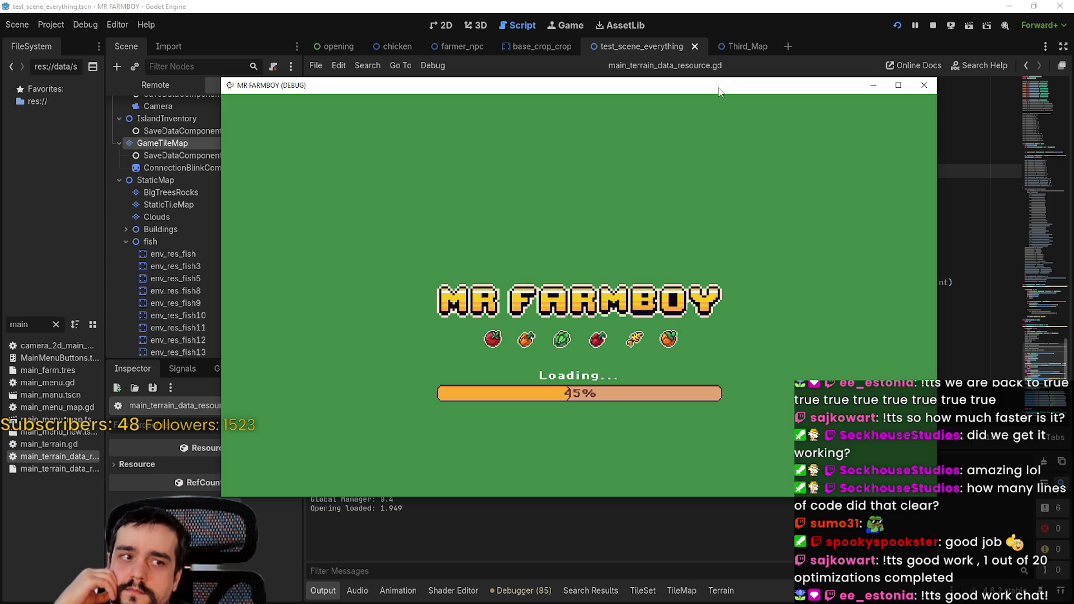
pyautogui.moveTo(720, 91); pyautogui.dragTo(741, 76)
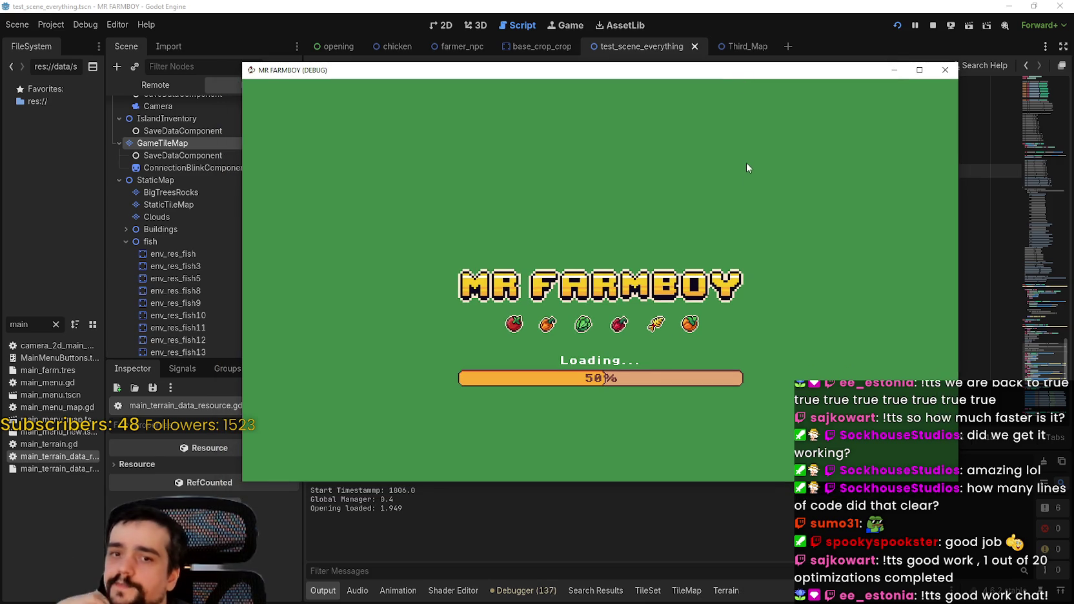
pyautogui.moveTo(725, 69); pyautogui.dragTo(720, 88)
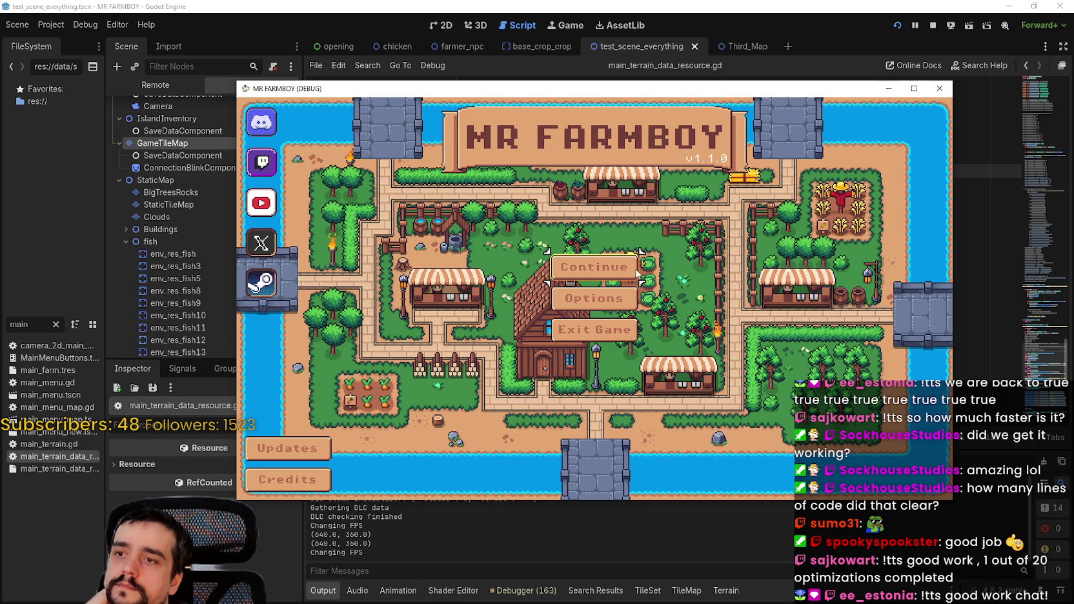
pyautogui.click(608, 258)
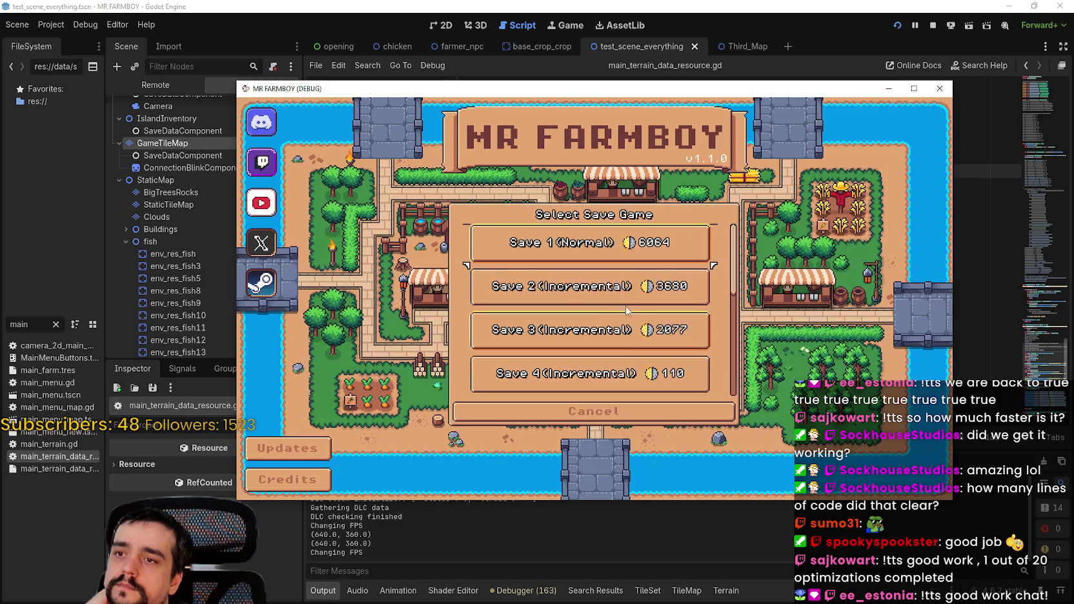
pyautogui.click(607, 258)
pyautogui.click(547, 249)
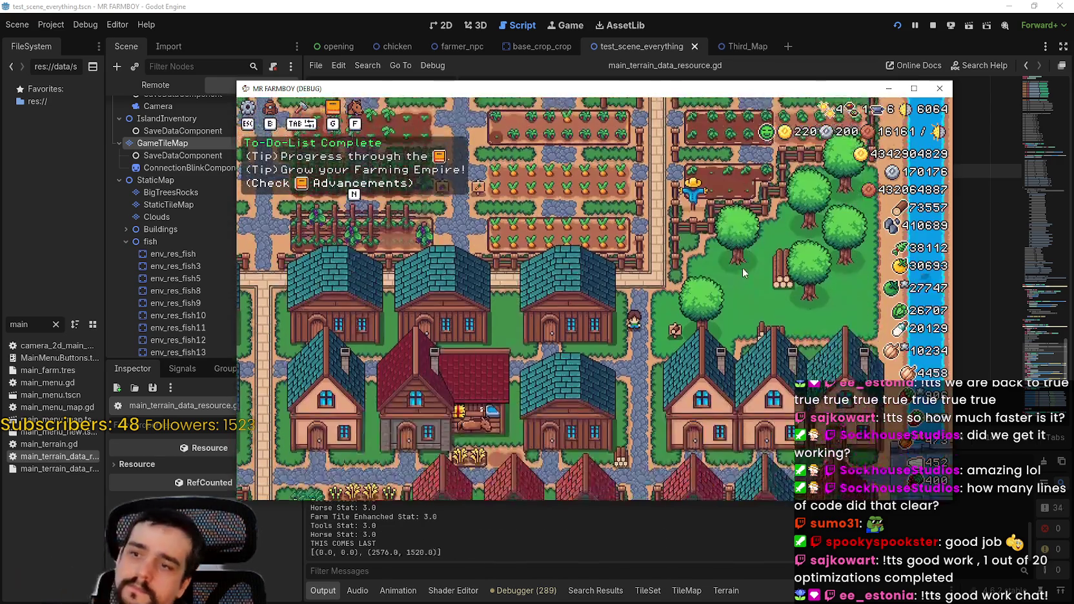
# - Zoom the game view out and back in to survey the farm world around the lake
pyautogui.scroll(-2, 704, 295)
pyautogui.scroll(2, 701, 293)
pyautogui.scroll(-3, 701, 294)
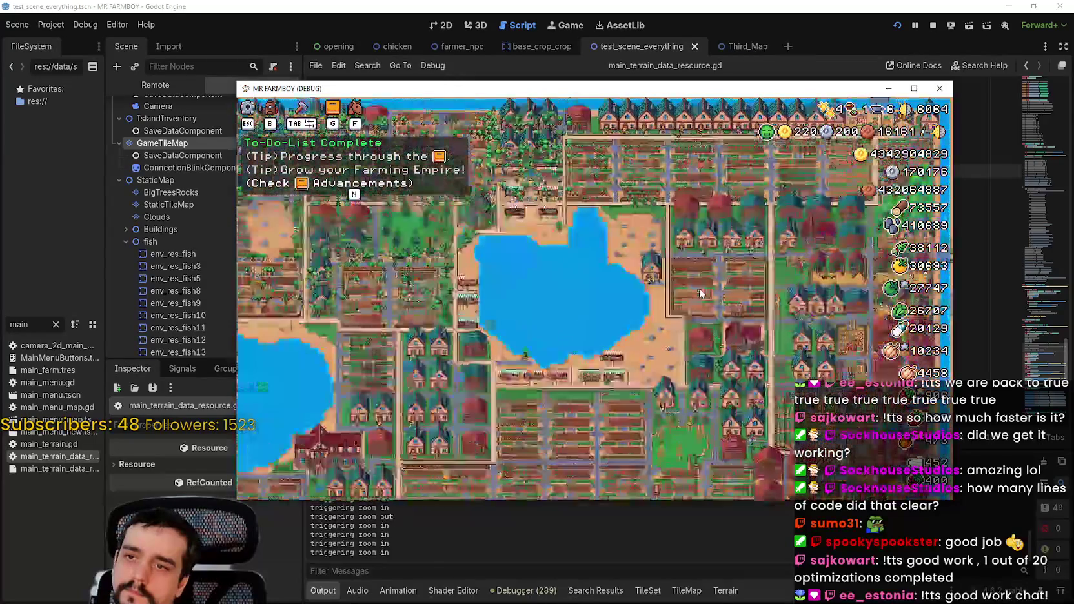
pyautogui.scroll(2, 741, 283)
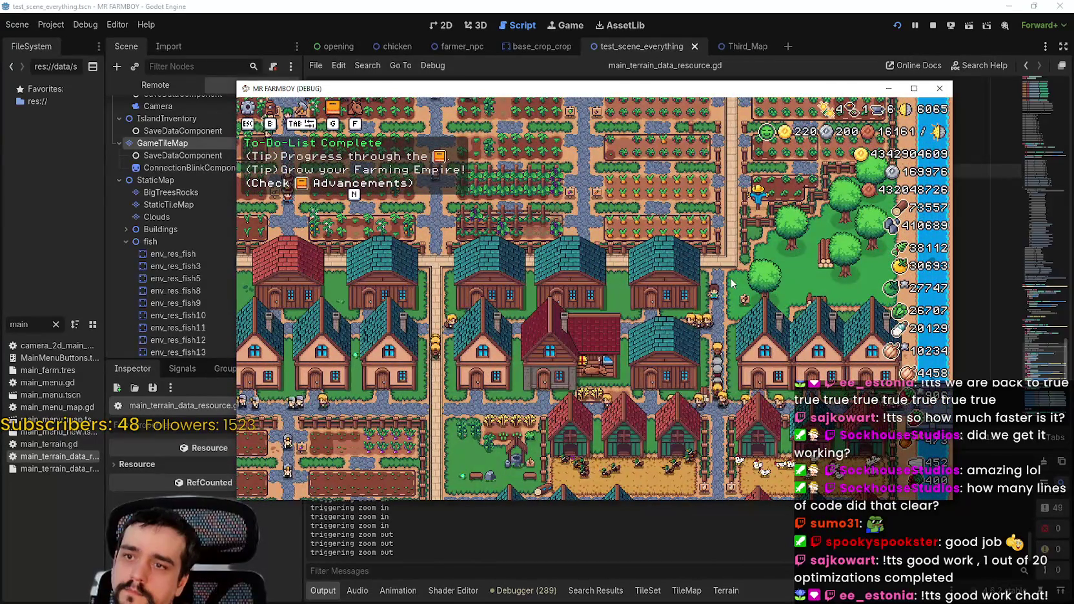
# - Pause and resume the game, then stop the debug run
pyautogui.press('Escape')
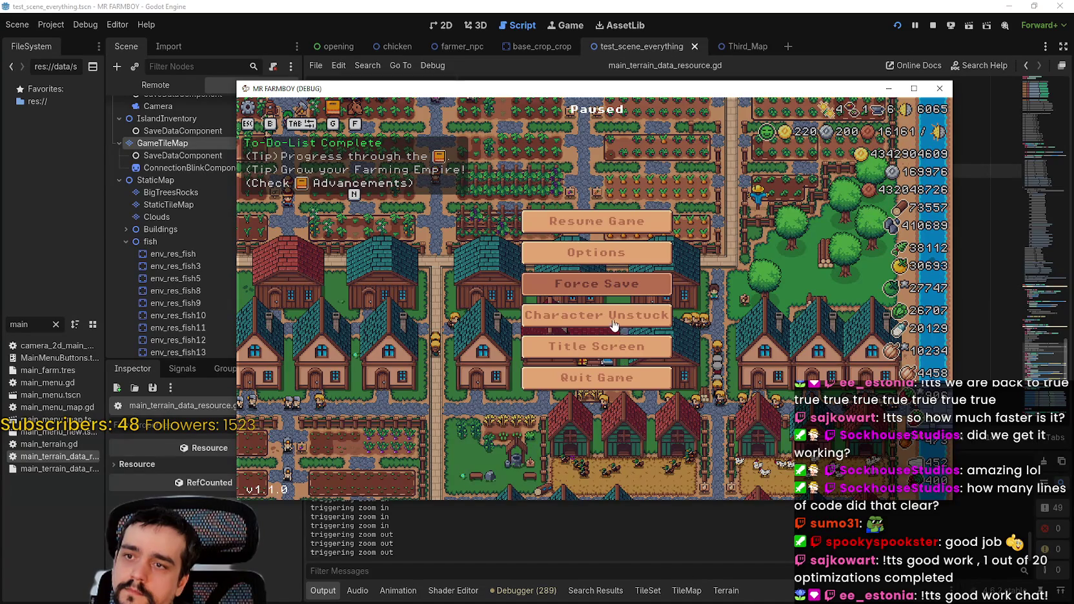
pyautogui.press('Escape')
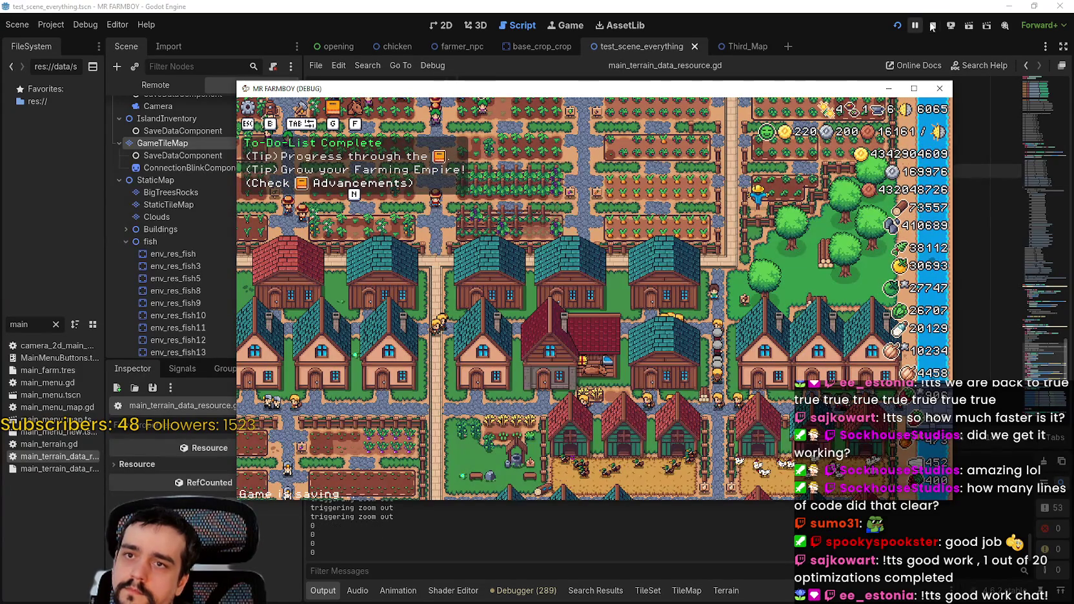
pyautogui.click(934, 25)
# - Comment out the BetterTerrain block, lines 166–184
pyautogui.scroll(-5, 718, 314)
pyautogui.click(718, 312)
pyautogui.moveTo(718, 313)
pyautogui.mouseDown()
pyautogui.moveTo(524, 283)
pyautogui.moveTo(522, 146)
pyautogui.mouseUp()
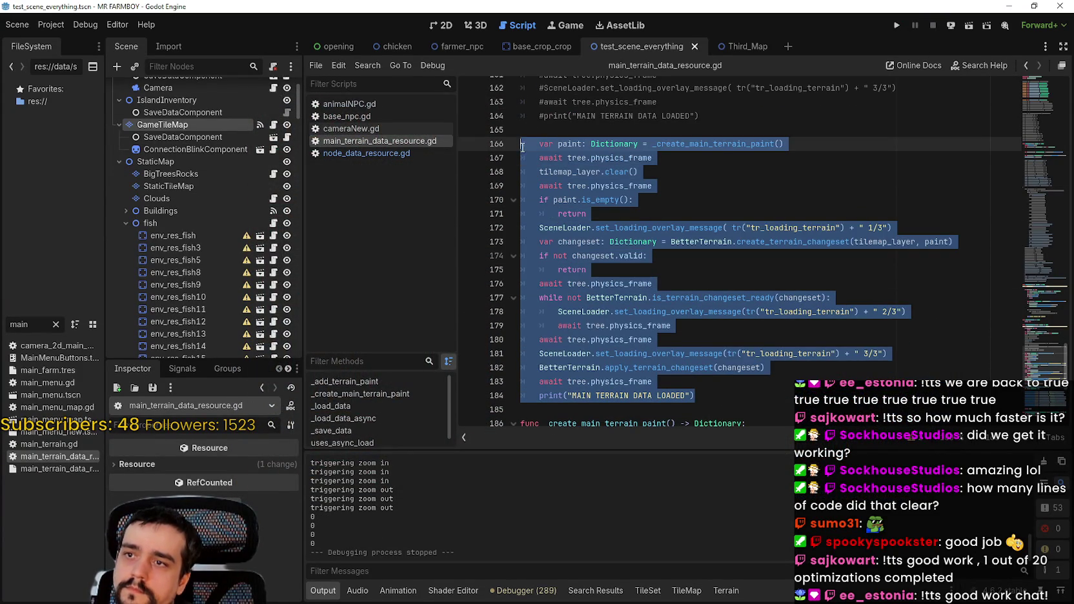
pyautogui.hotkey('ctrl', 'k')
# - Uncomment the pattern-load lines 155–164
pyautogui.scroll(4, 717, 216)
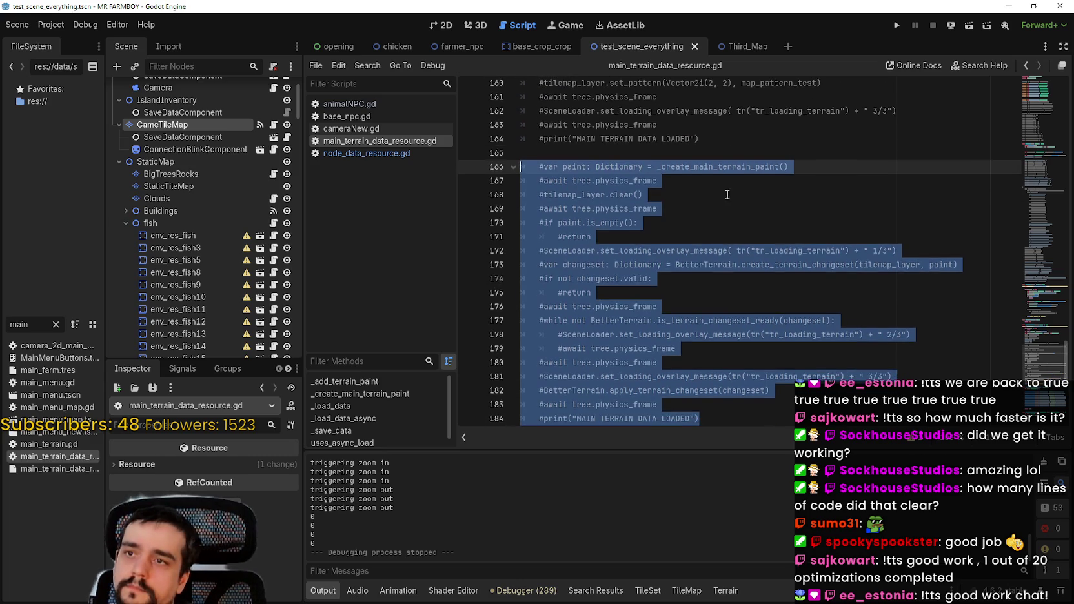
pyautogui.moveTo(700, 265); pyautogui.dragTo(526, 205)
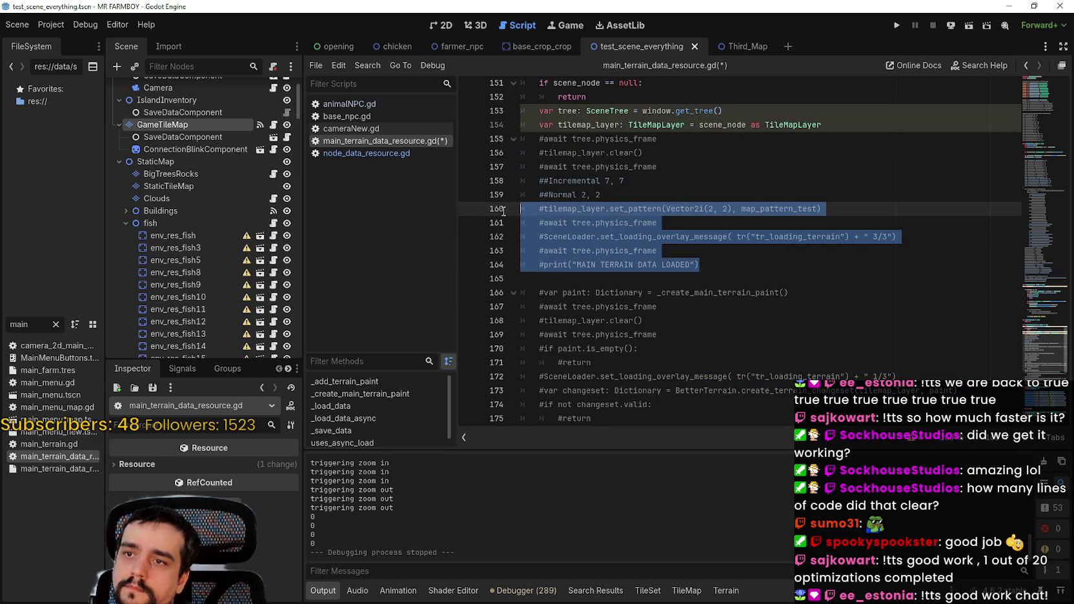
pyautogui.keyDown('shift'); pyautogui.click(489, 138); pyautogui.keyUp('shift')
pyautogui.hotkey('ctrl', 'k')
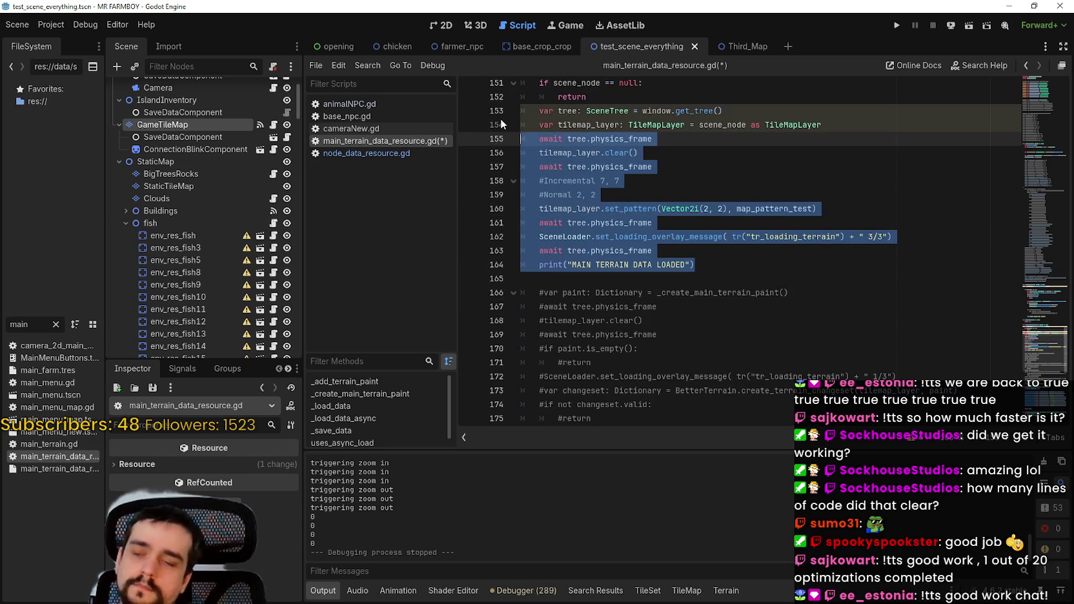
pyautogui.click(674, 168)
# - Save main_terrain_data_resource.gd with the pattern-based load active
pyautogui.scroll(-3, 840, 283)
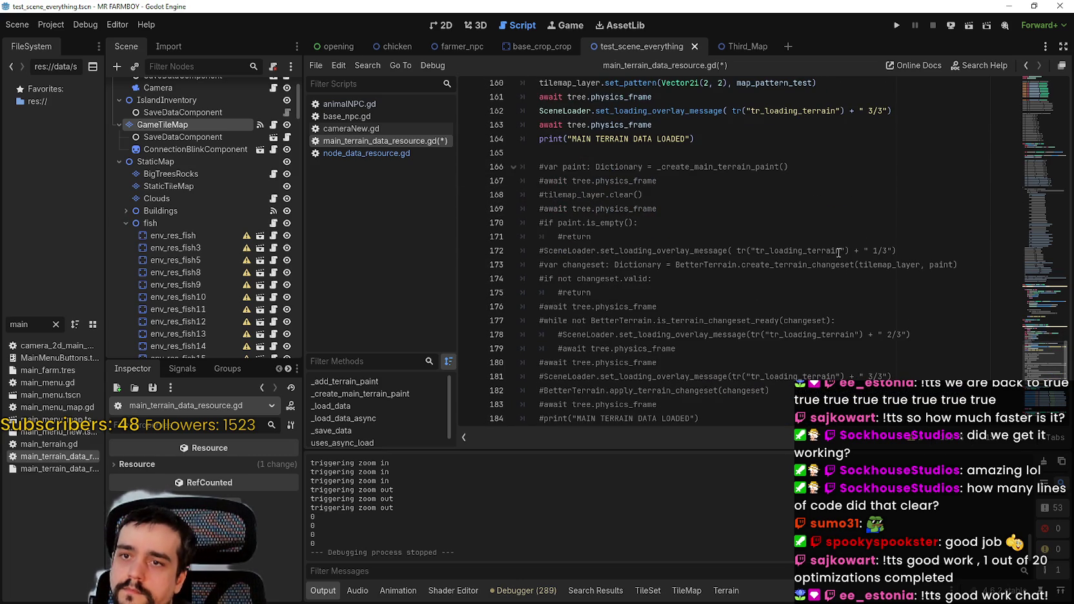
pyautogui.click(834, 239)
pyautogui.hotkey('ctrl', 's')
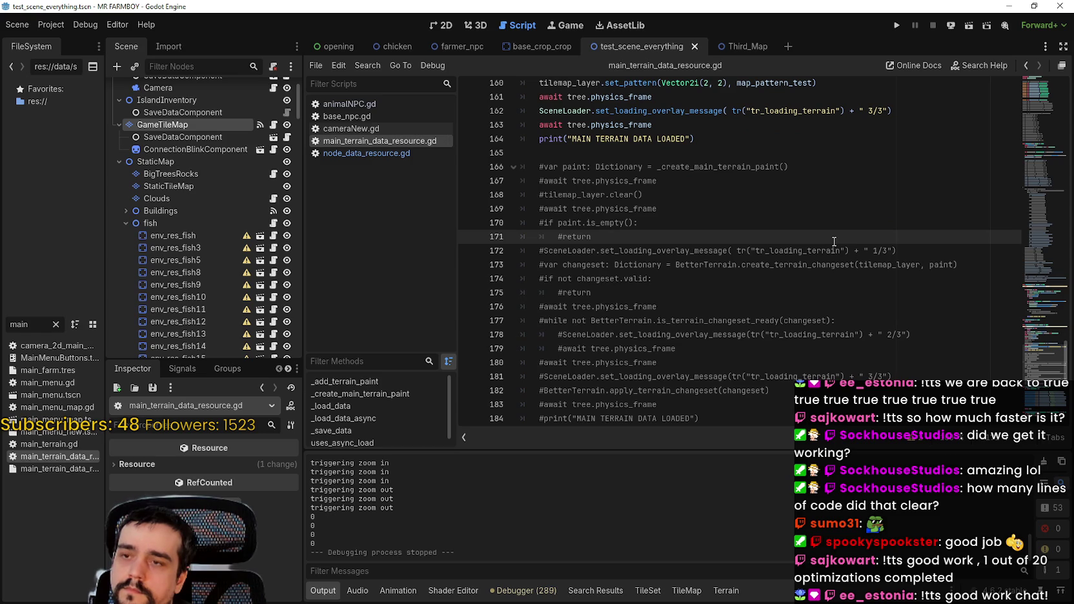
pyautogui.scroll(3, 834, 241)
pyautogui.click(798, 250)
pyautogui.click(797, 276)
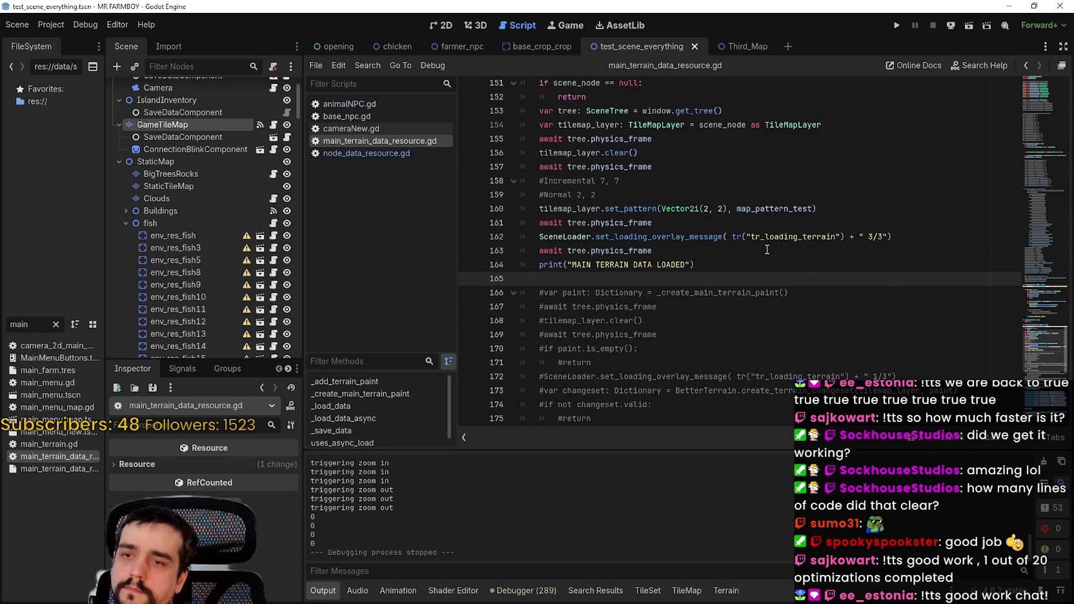
# - Relaunch the MR FARMBOY game from the editor
pyautogui.scroll(-3, 767, 249)
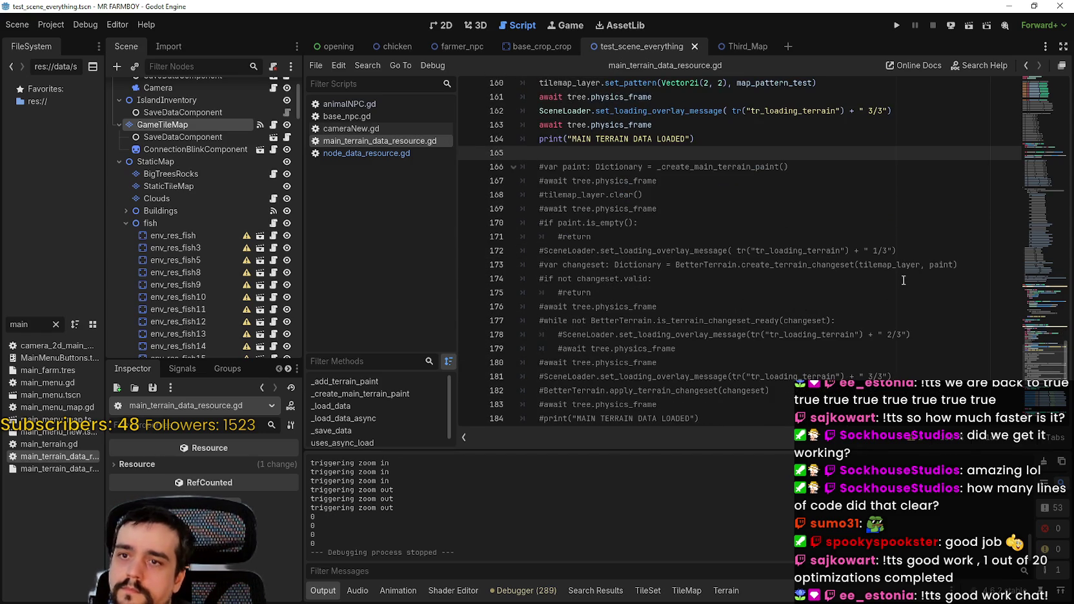
pyautogui.scroll(-3, 904, 278)
pyautogui.scroll(6, 903, 279)
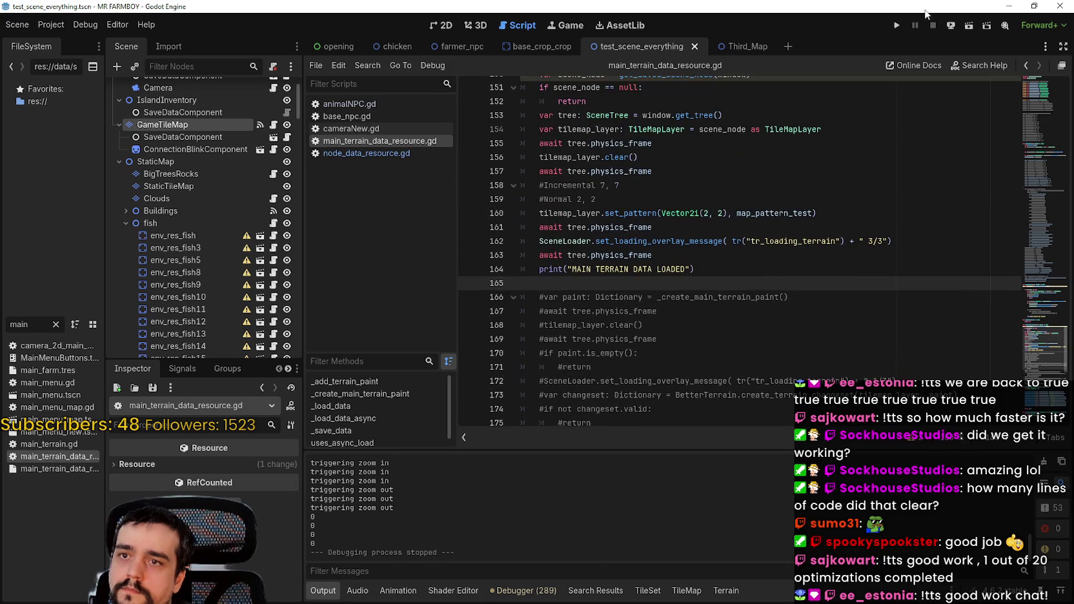
pyautogui.click(897, 24)
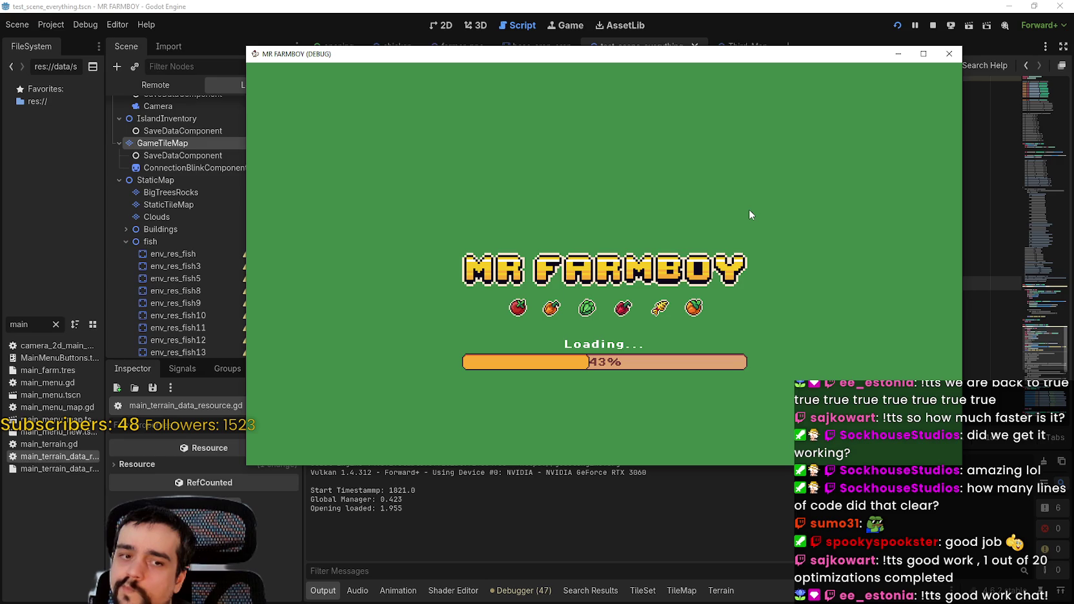
# - Move the game window aside and load Save 1 from the saved-games list
pyautogui.moveTo(797, 56); pyautogui.dragTo(787, 73)
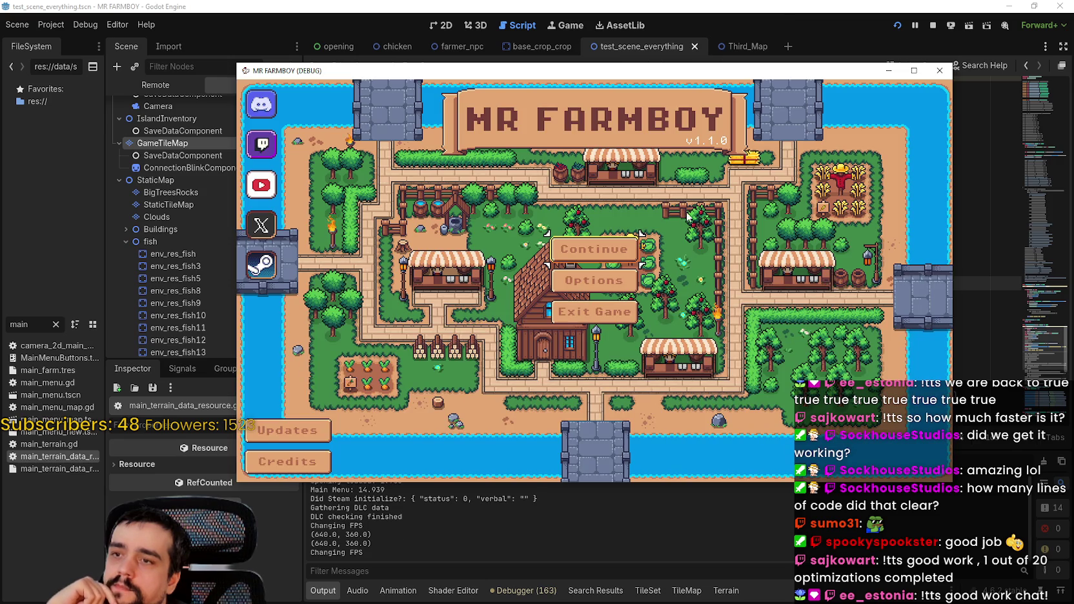
pyautogui.click(625, 262)
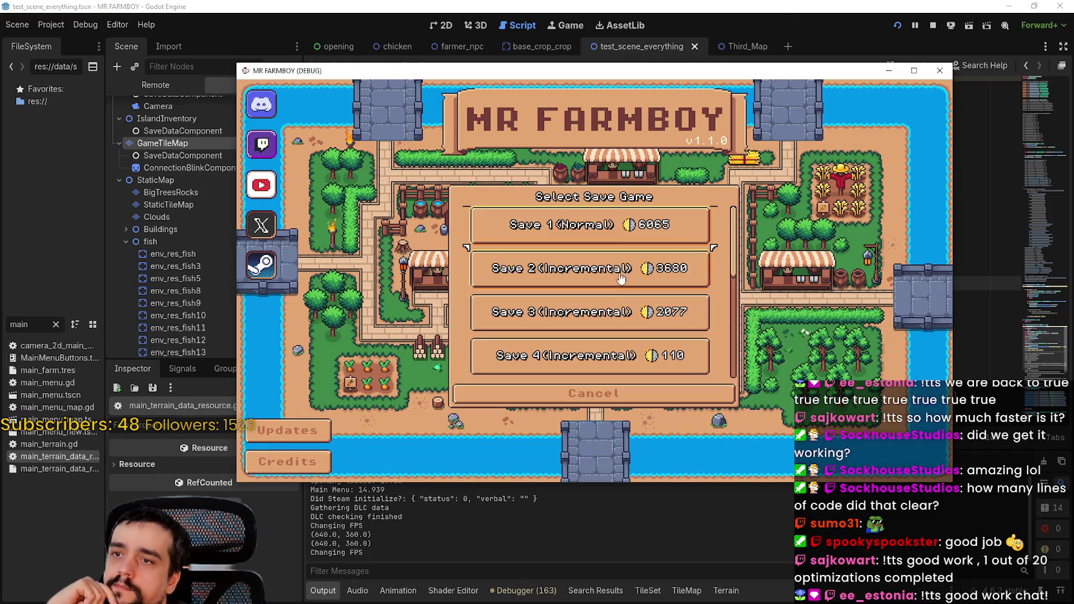
pyautogui.click(584, 226)
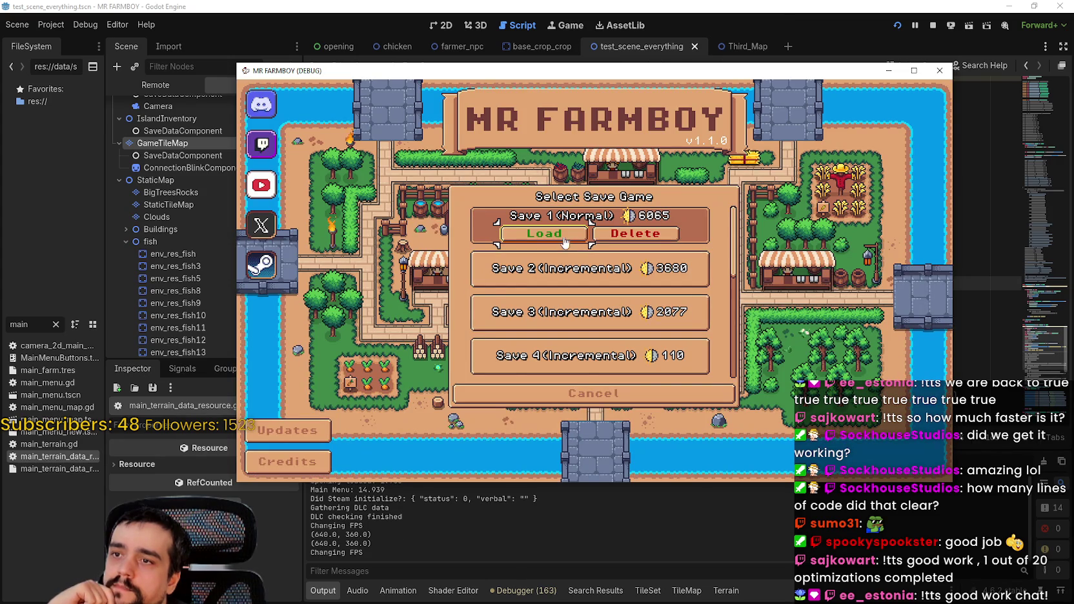
pyautogui.click(565, 241)
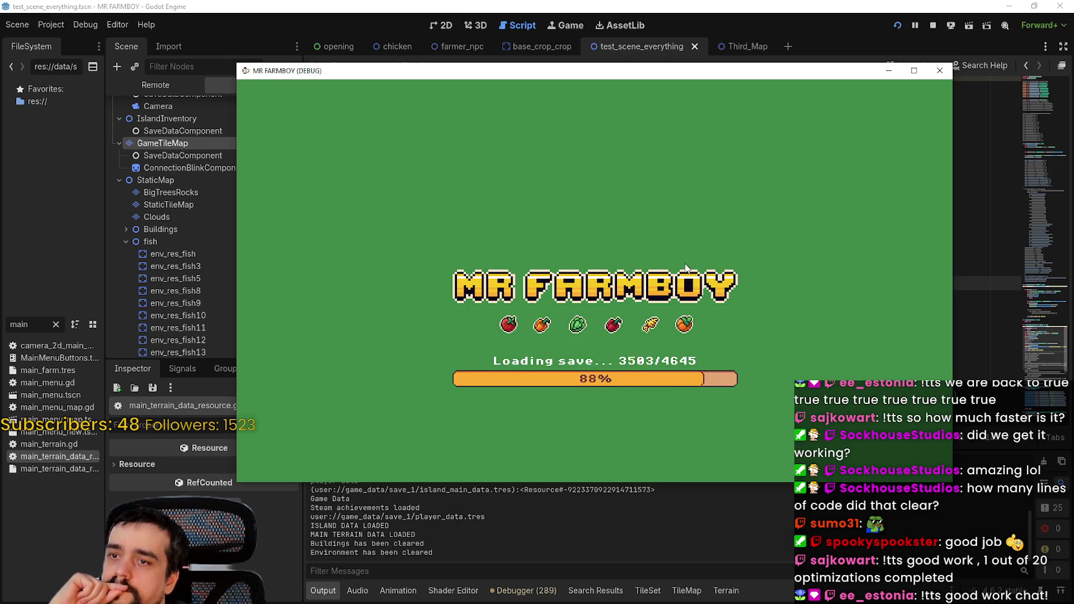
pyautogui.scroll(-1, 710, 297)
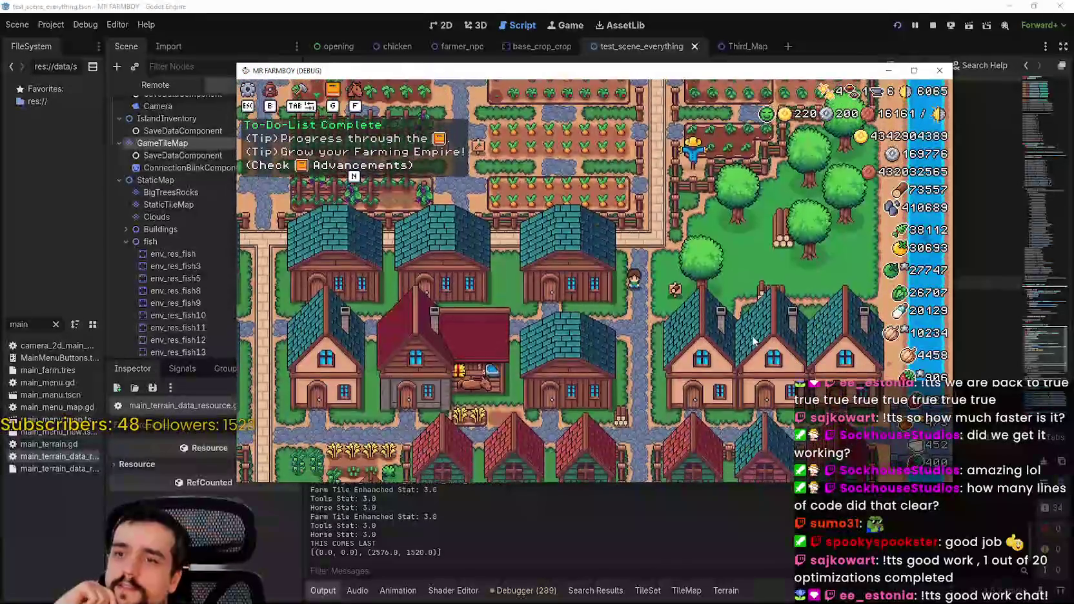
# - Check the Output log in the editor, then bring the running game back and zoom in
pyautogui.scroll(2, 749, 333)
pyautogui.scroll(-2, 749, 333)
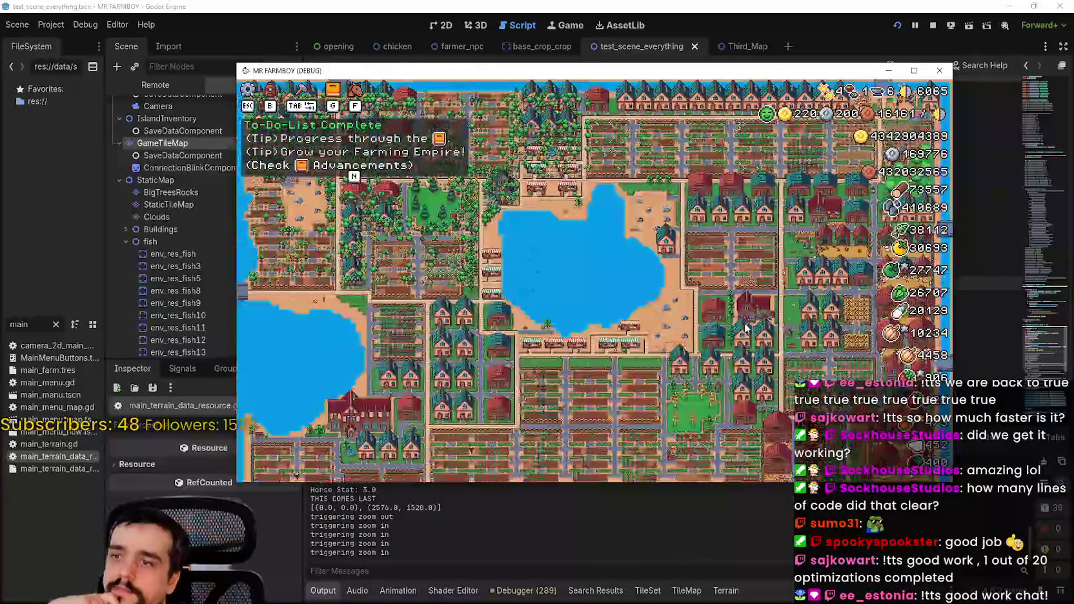
pyautogui.click(647, 554)
pyautogui.press('F8')
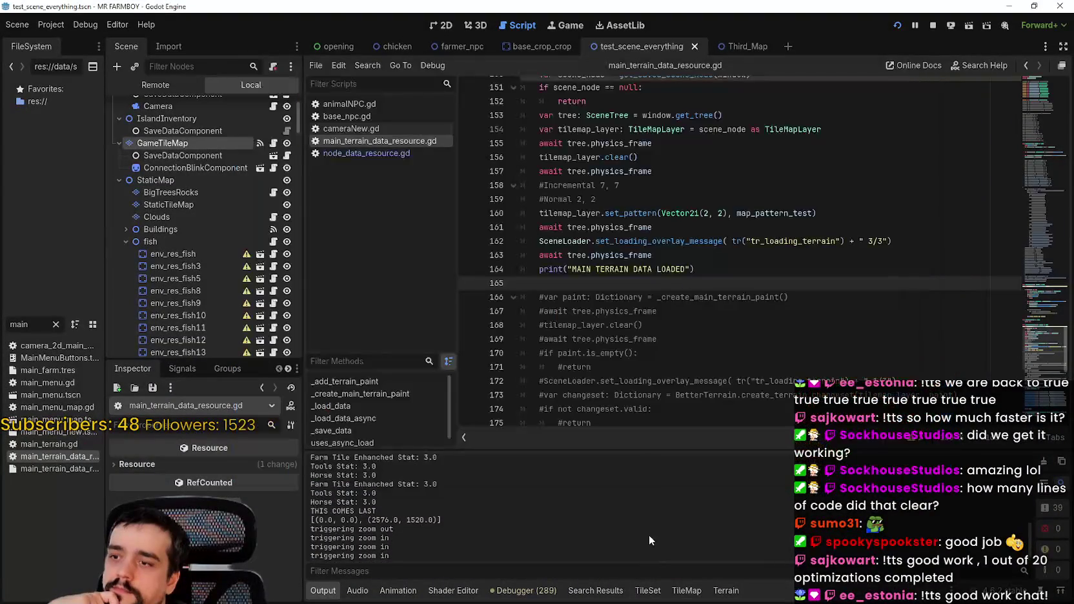
pyautogui.scroll(2, 649, 534)
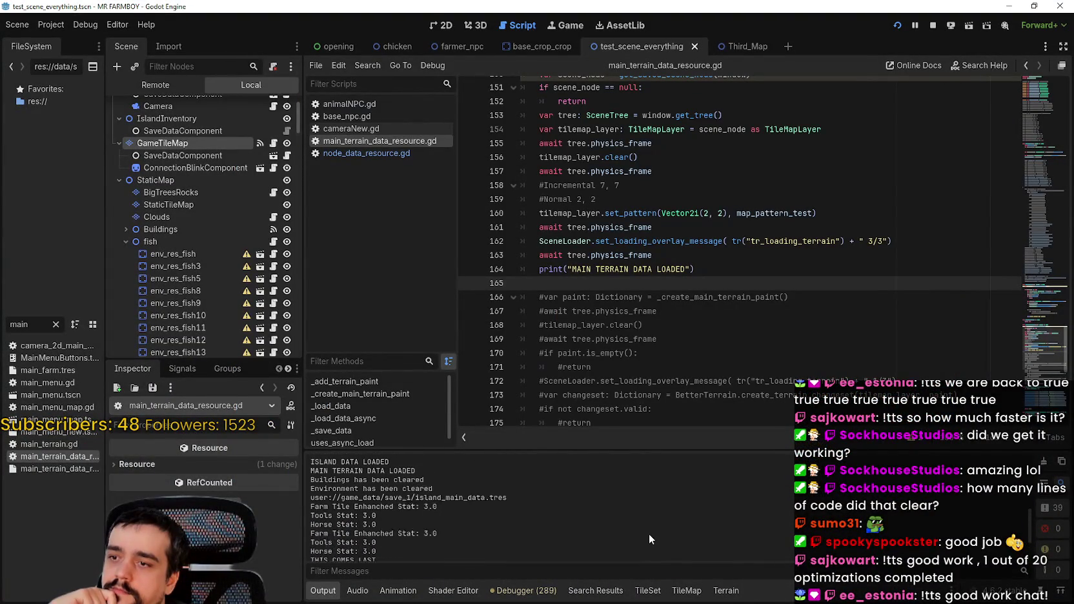
pyautogui.scroll(-4, 649, 528)
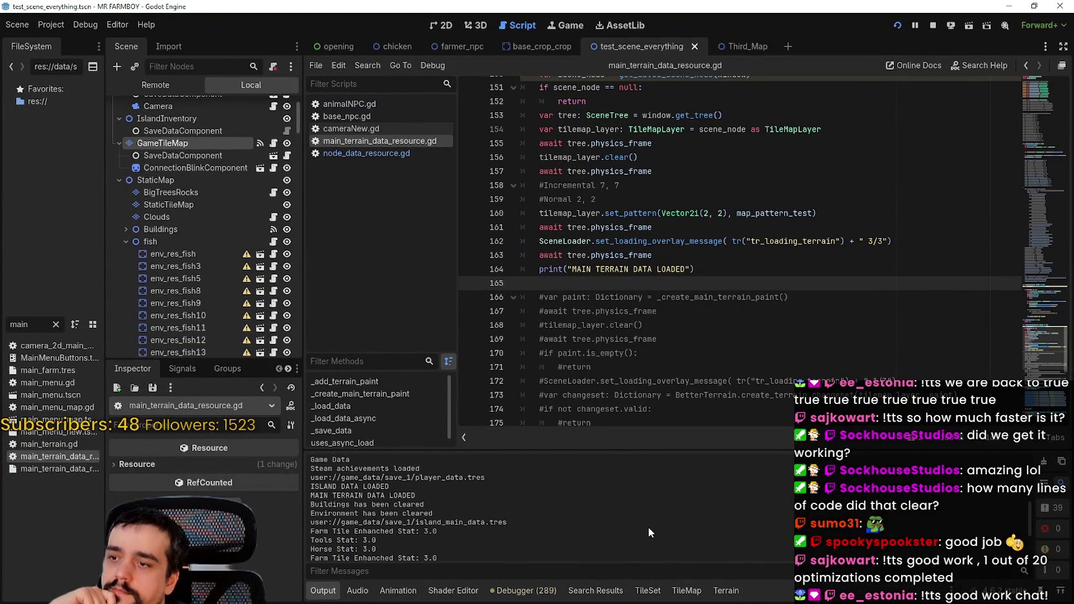
pyautogui.scroll(-2, 649, 526)
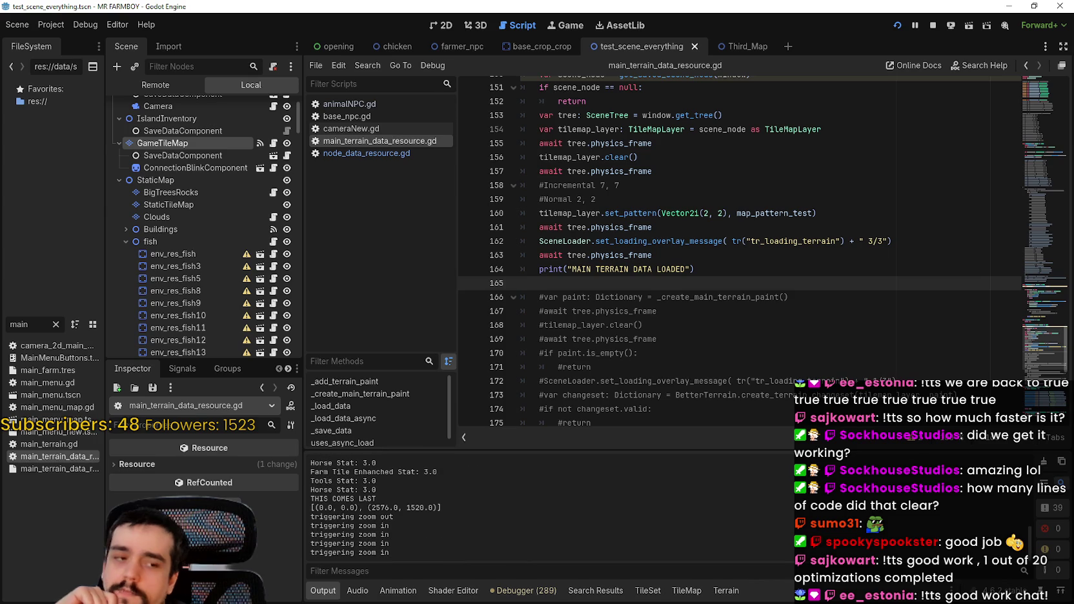
pyautogui.hotkey('alt', 'Tab')
pyautogui.scroll(1, 676, 273)
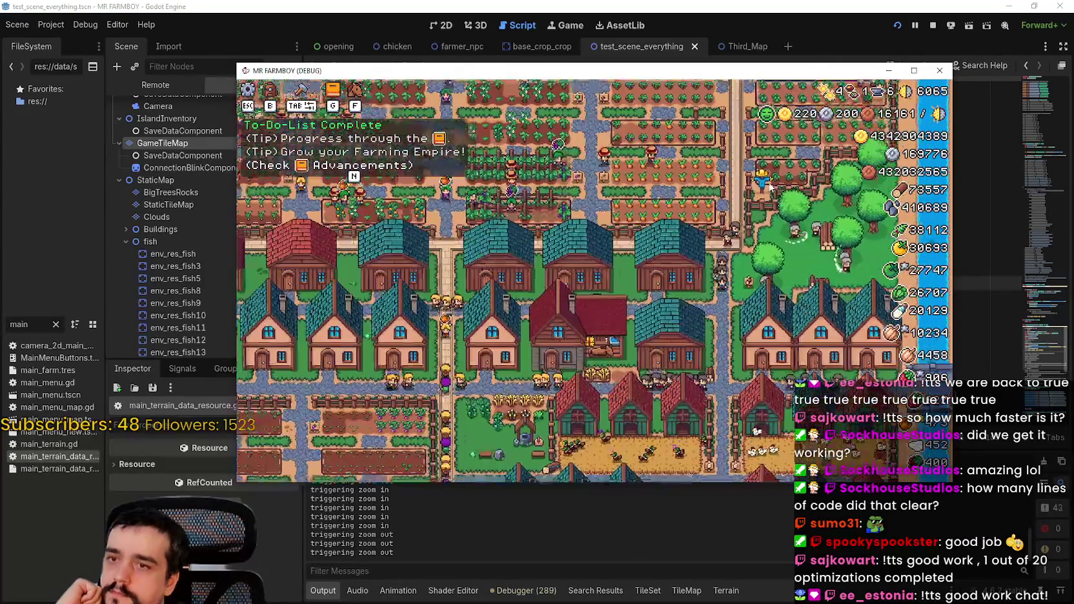
pyautogui.scroll(1, 747, 248)
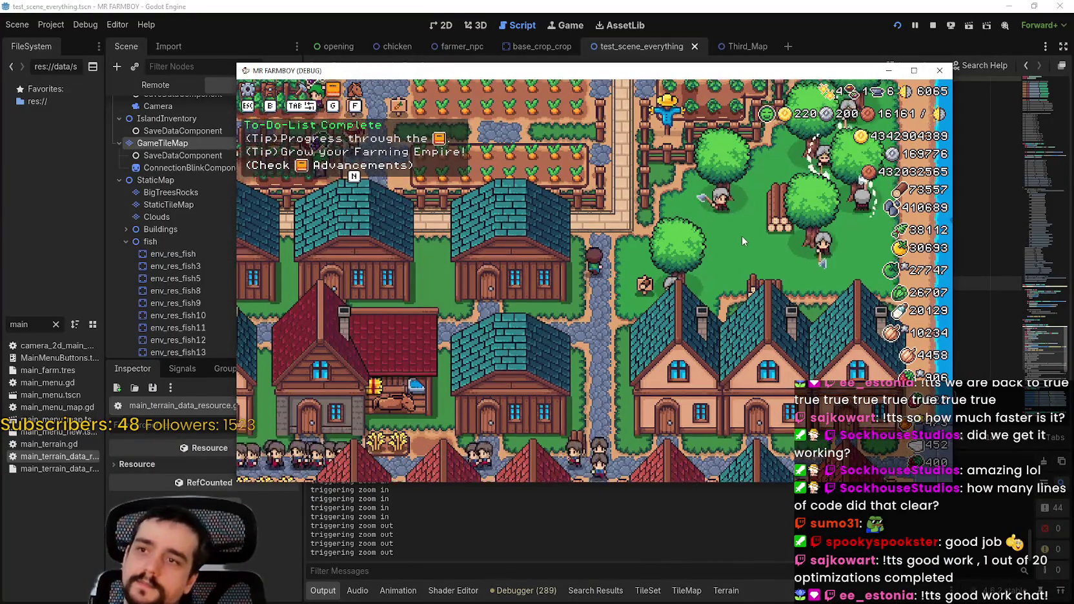
# - Ride the player around fields, houses, shoreline and market with WASD, then stop the game
pyautogui.press('w')
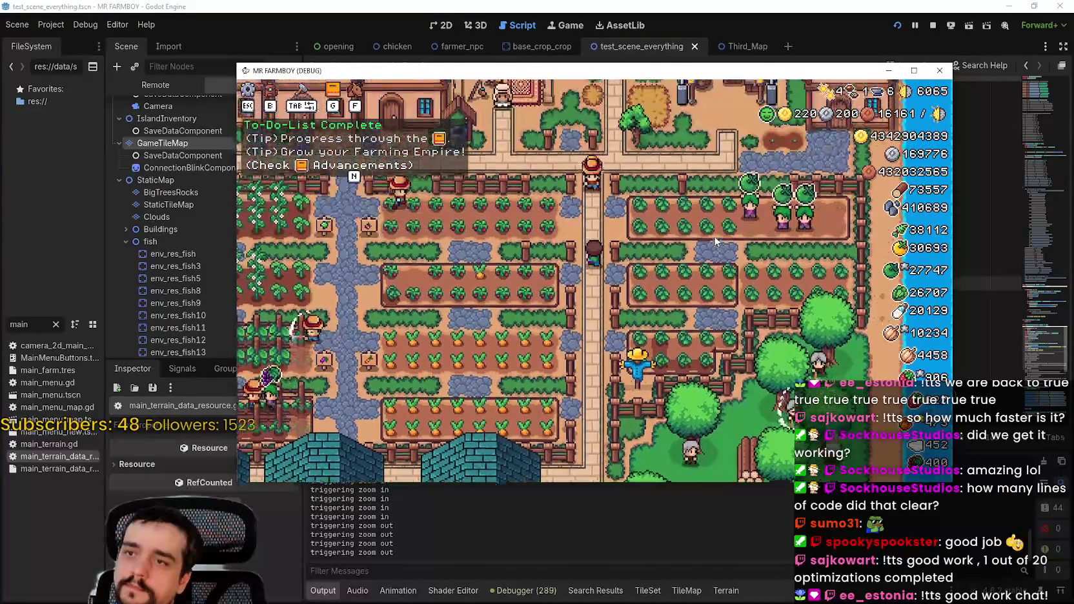
pyautogui.press('w')
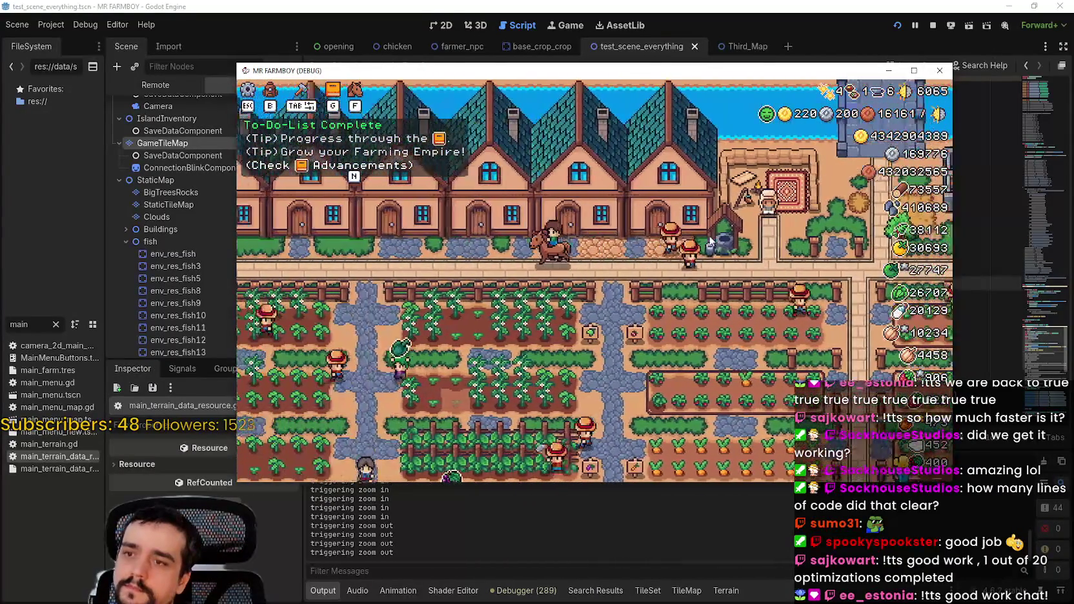
pyautogui.press('s')
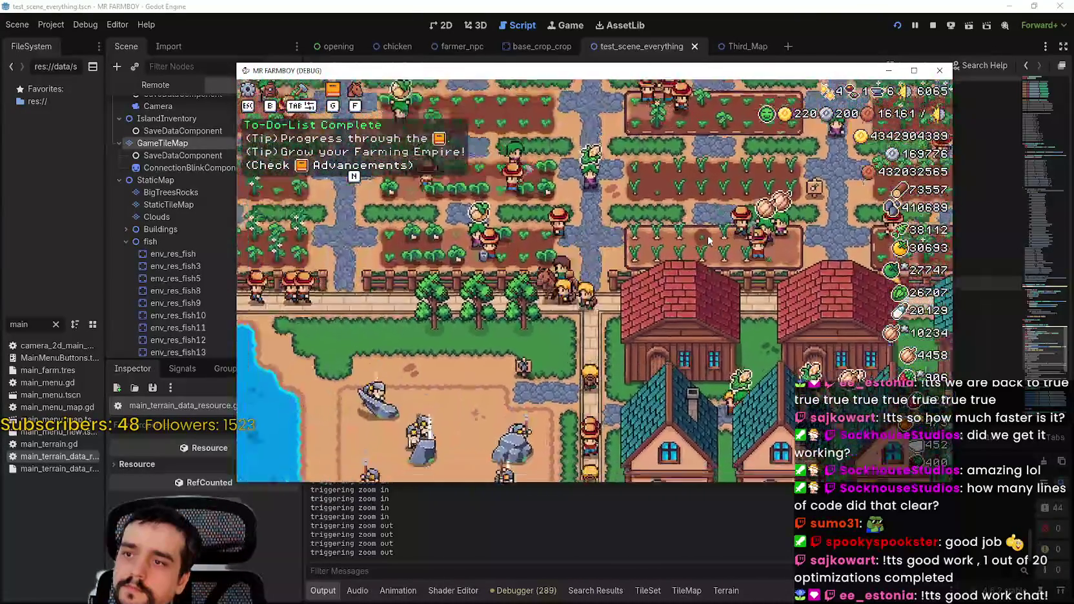
pyautogui.press('s')
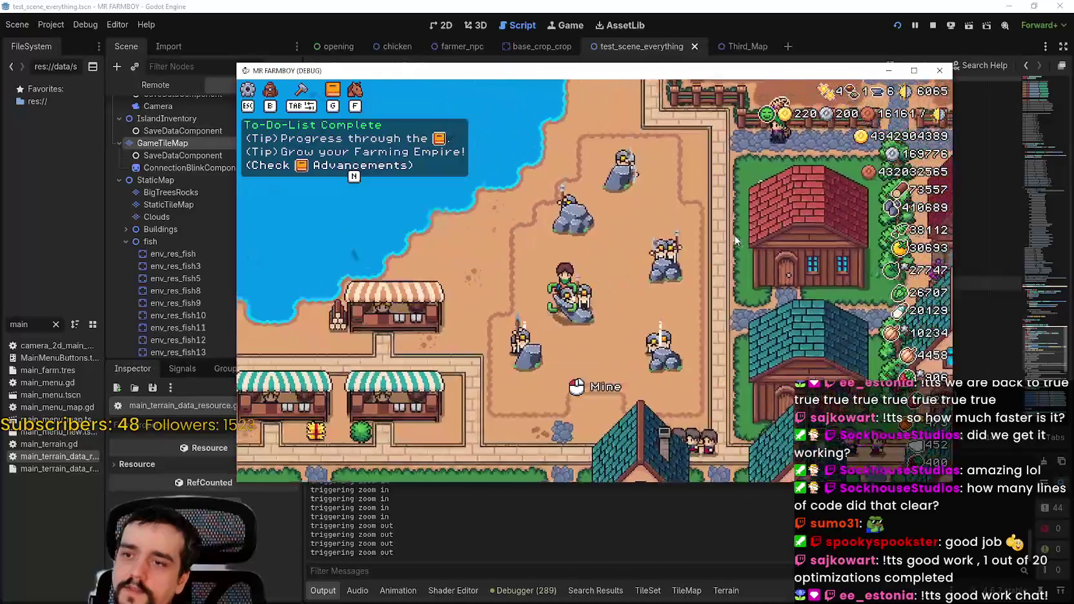
pyautogui.press('a')
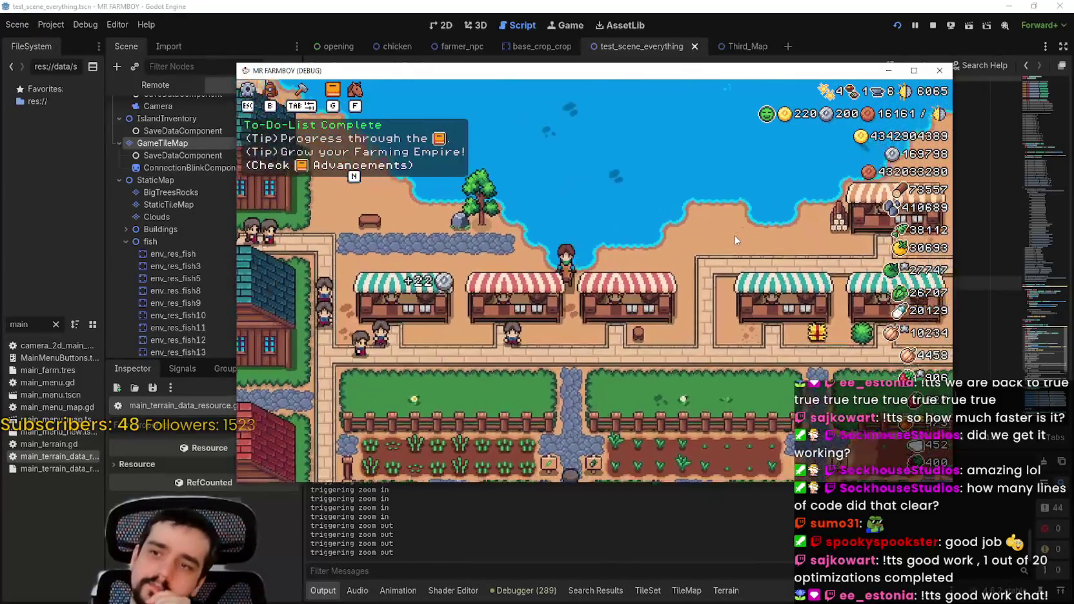
pyautogui.press('w')
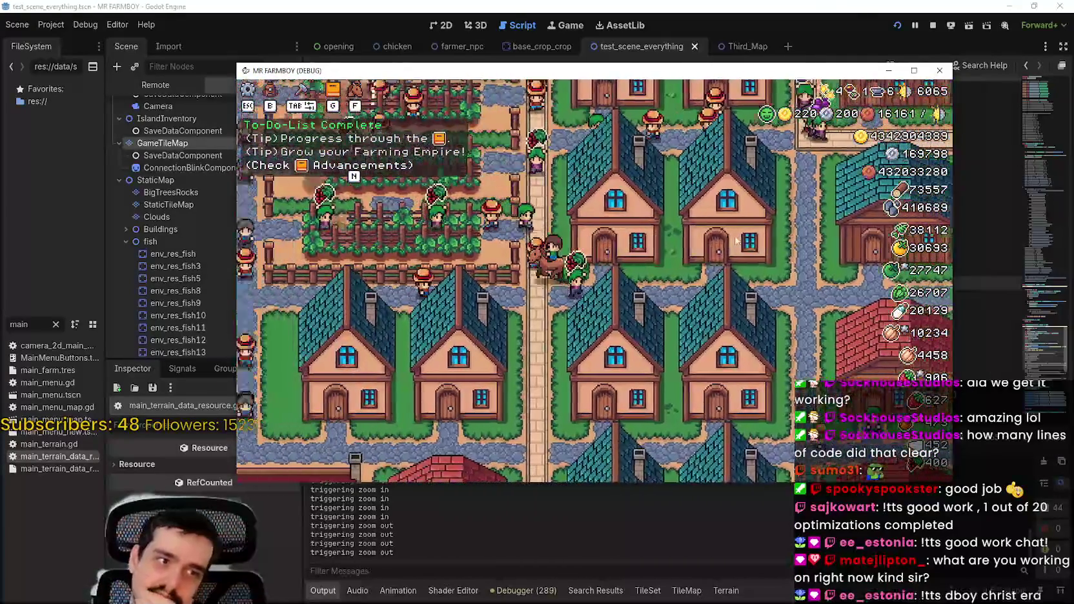
pyautogui.press('a')
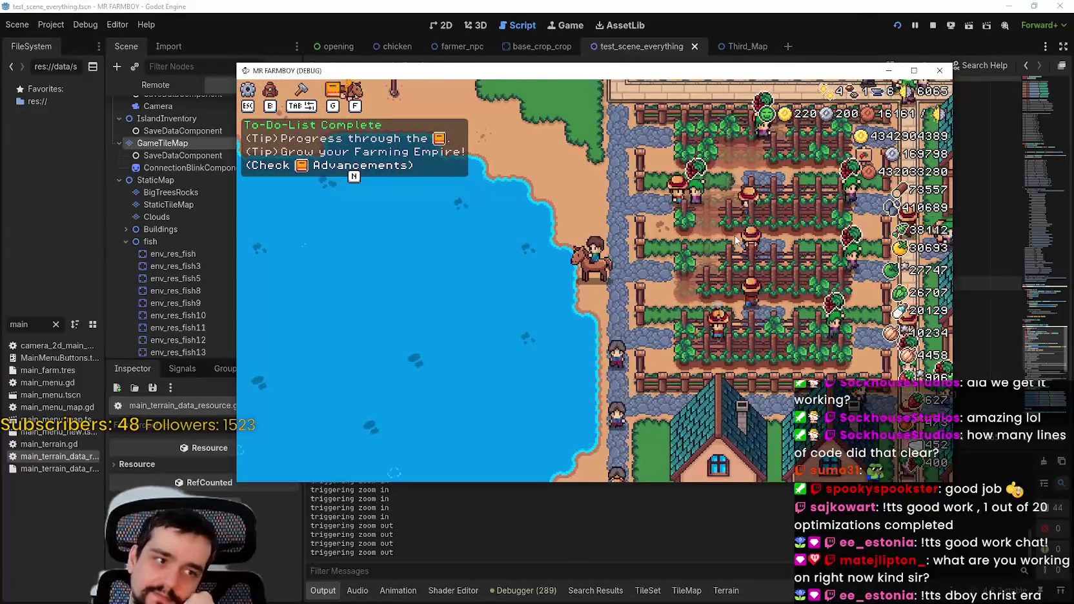
pyautogui.press('s')
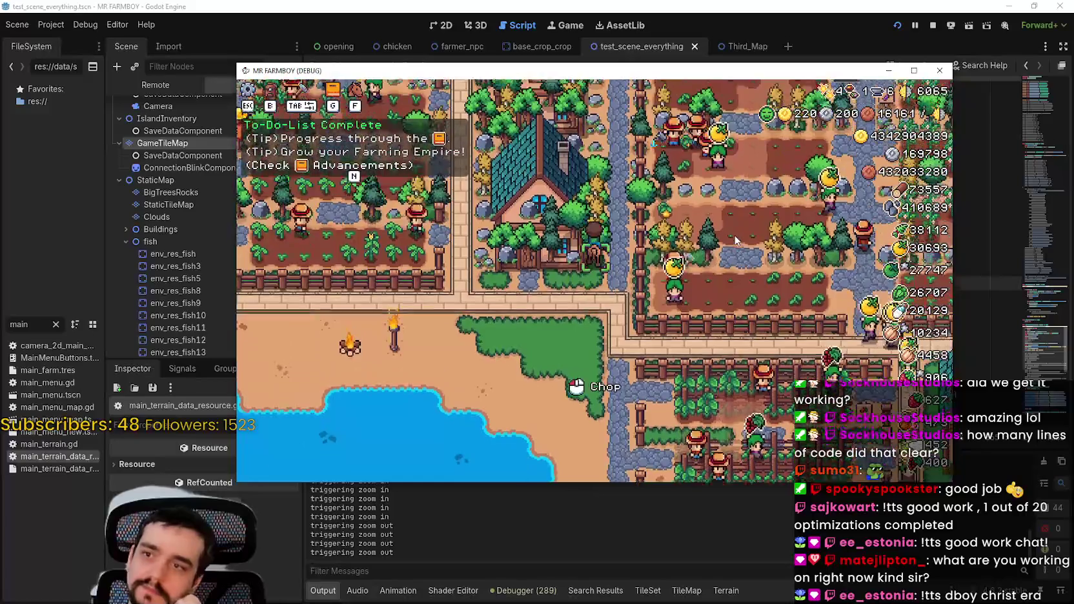
pyautogui.press('w')
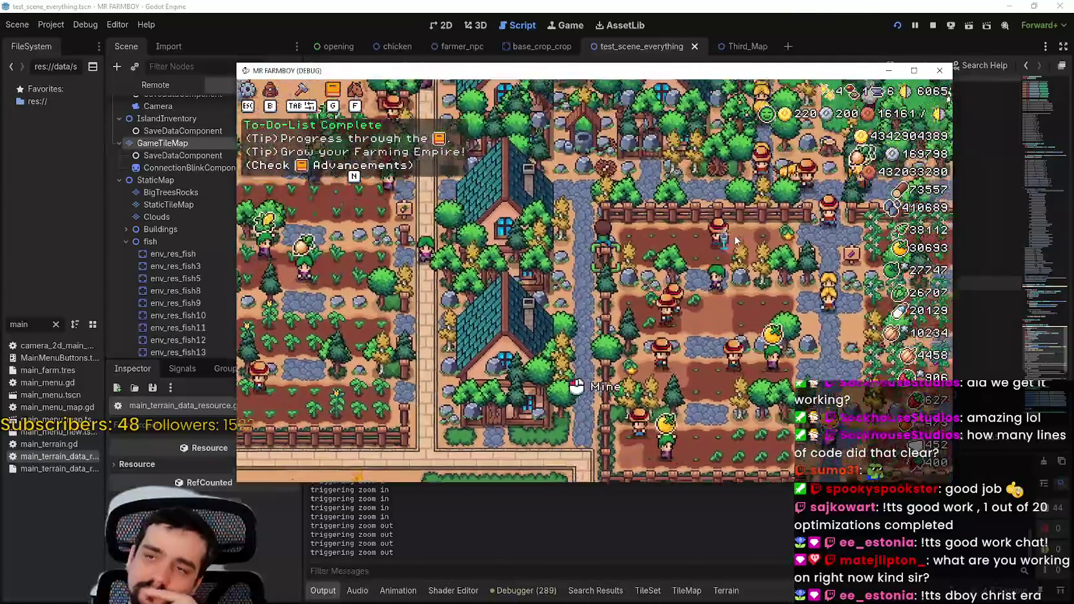
pyautogui.press('d')
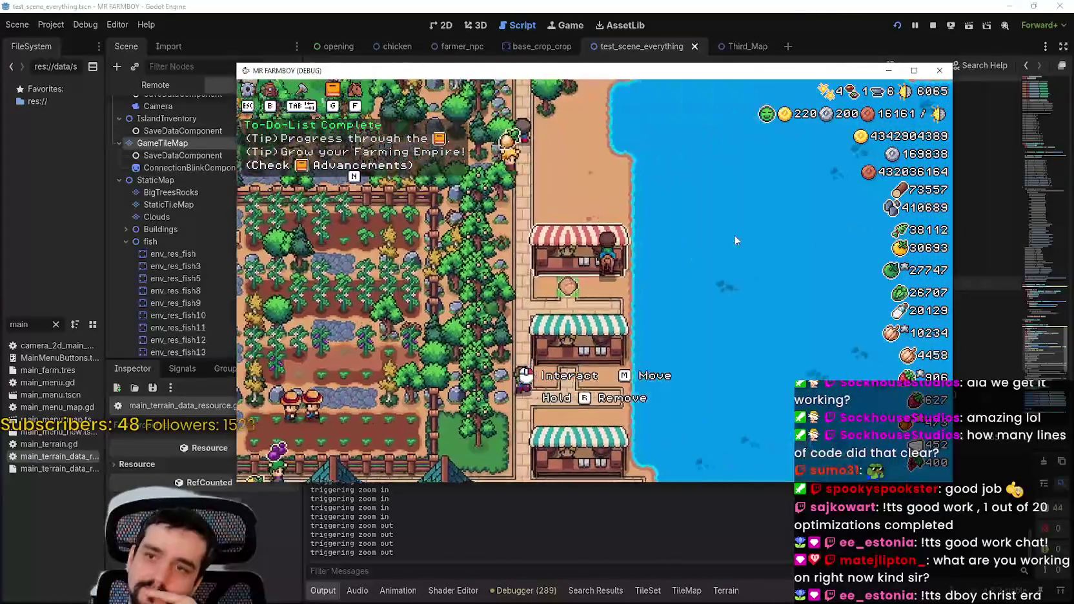
pyautogui.press('s')
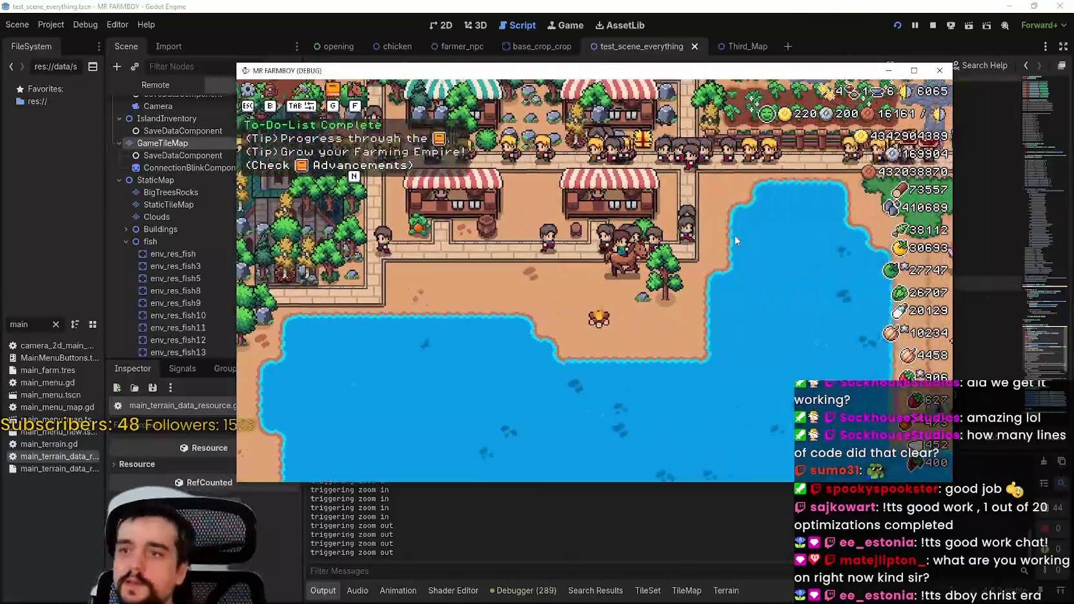
pyautogui.press('w')
pyautogui.click(933, 25)
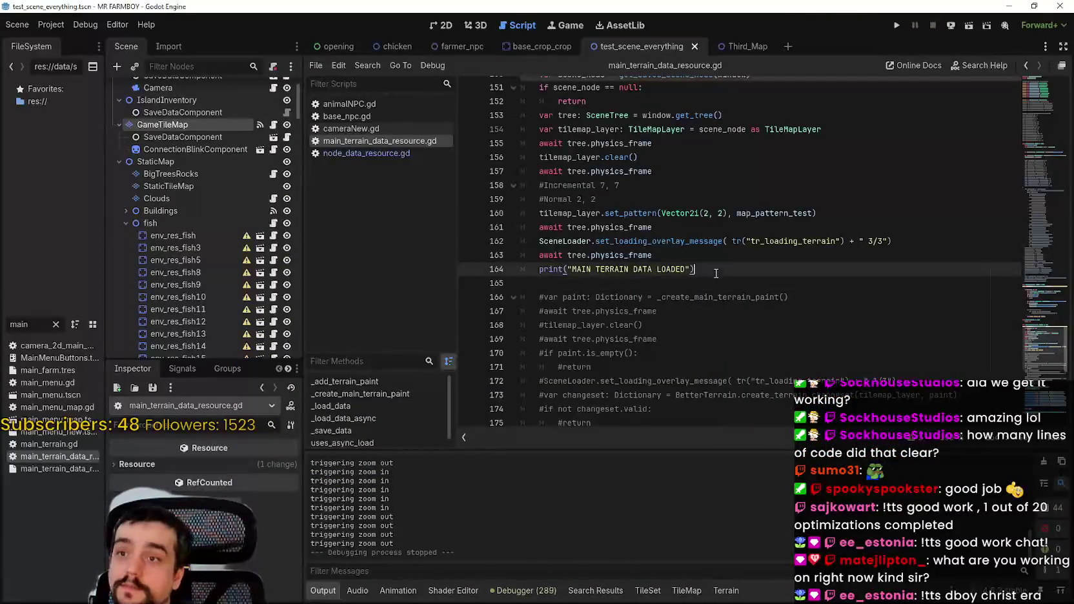
# - Save the script and place the caret in the terrain loading code around lines 155–157
pyautogui.hotkey('ctrl', 's')
pyautogui.scroll(2, 721, 308)
pyautogui.scroll(-2, 720, 308)
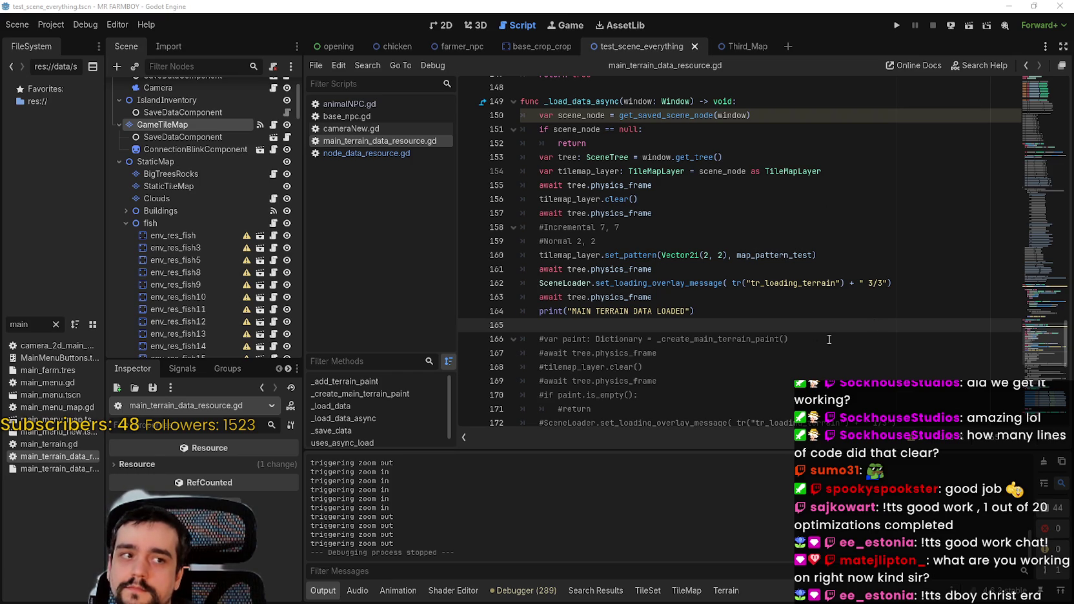
pyautogui.click(758, 284)
pyautogui.scroll(5, 760, 297)
pyautogui.click(760, 311)
pyautogui.scroll(-5, 761, 312)
pyautogui.click(630, 241)
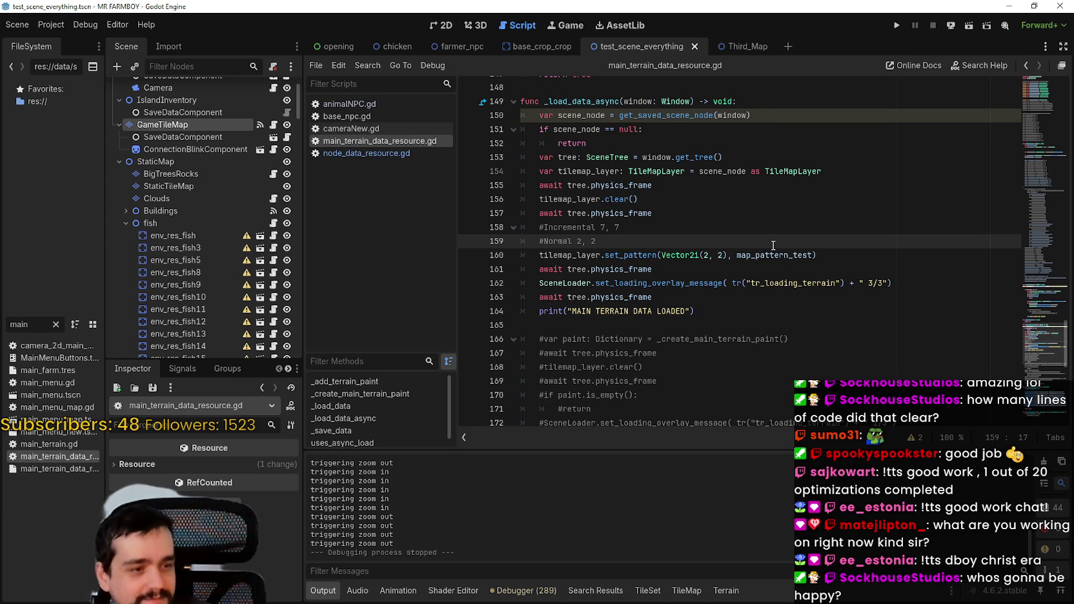
# - Select _load_data_async down through the set_pattern call on line 160
pyautogui.scroll(4, 738, 263)
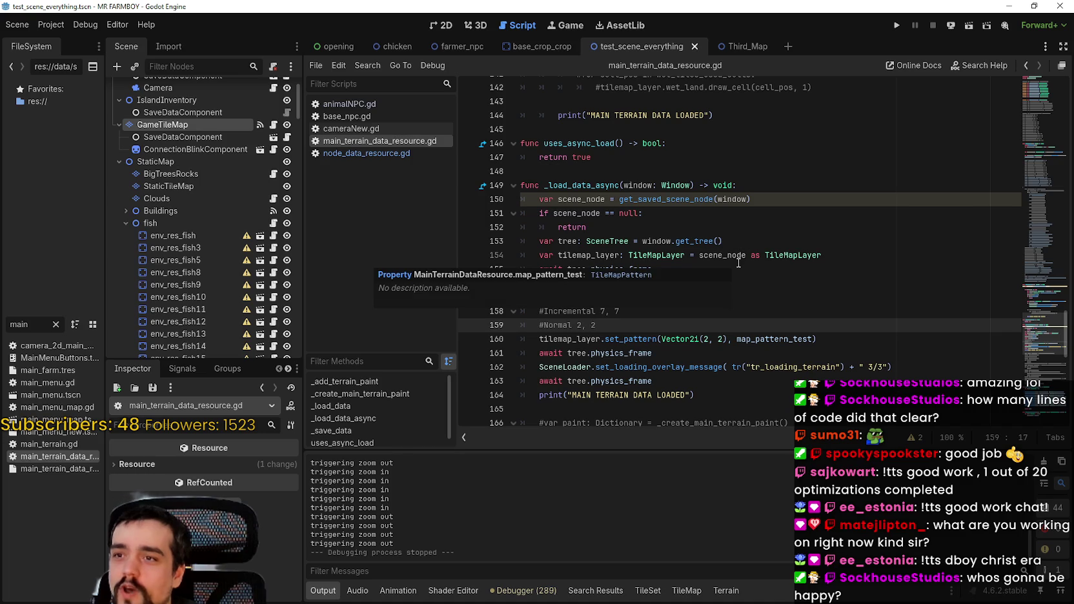
pyautogui.scroll(-4, 732, 213)
pyautogui.scroll(-1, 731, 204)
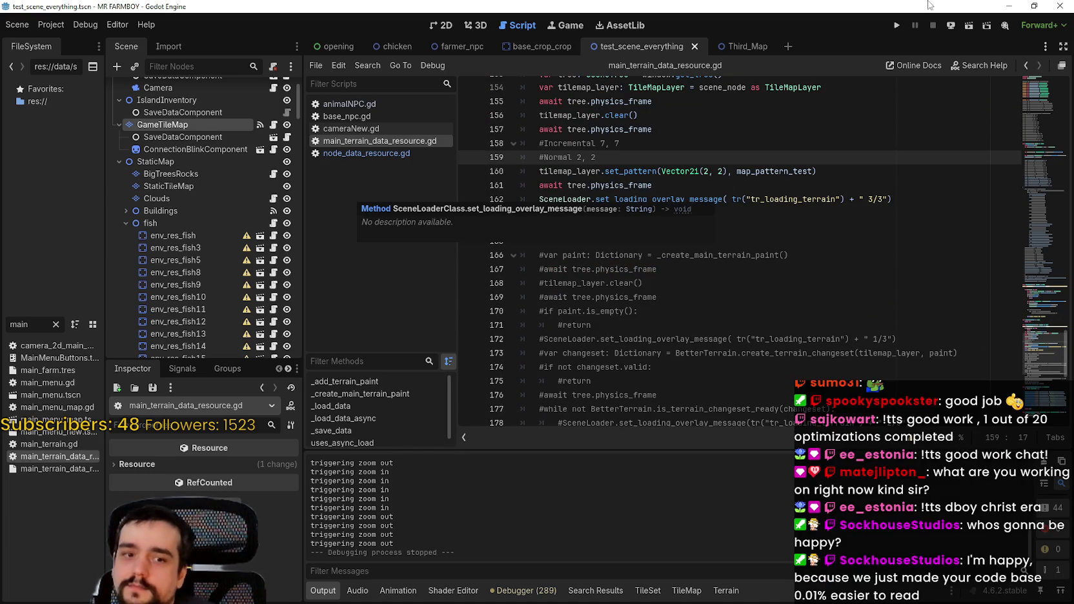
pyautogui.scroll(-6, 756, 255)
pyautogui.scroll(5, 756, 255)
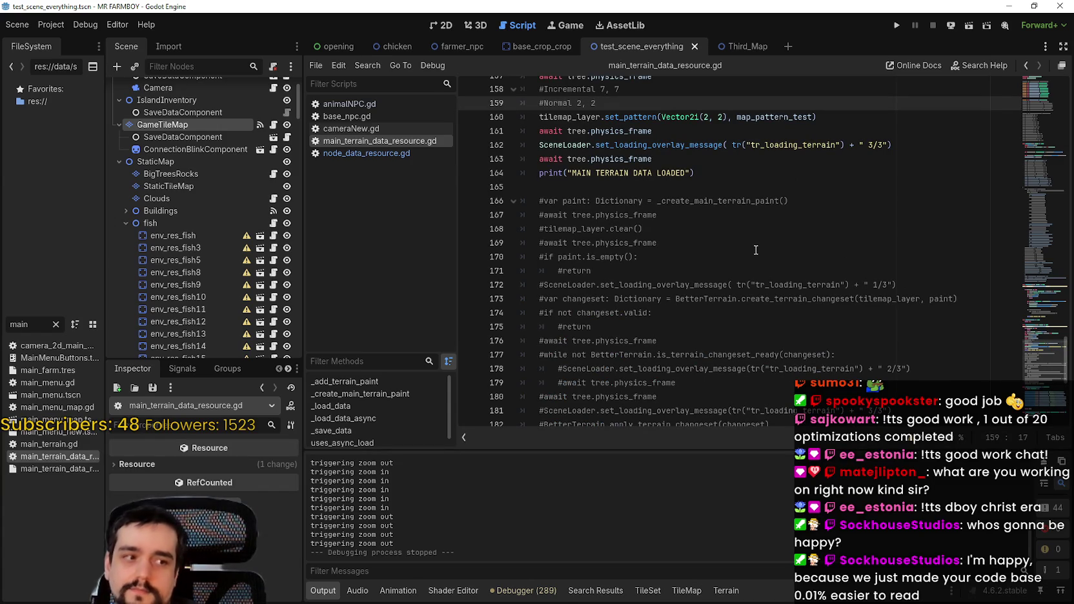
pyautogui.scroll(1, 747, 247)
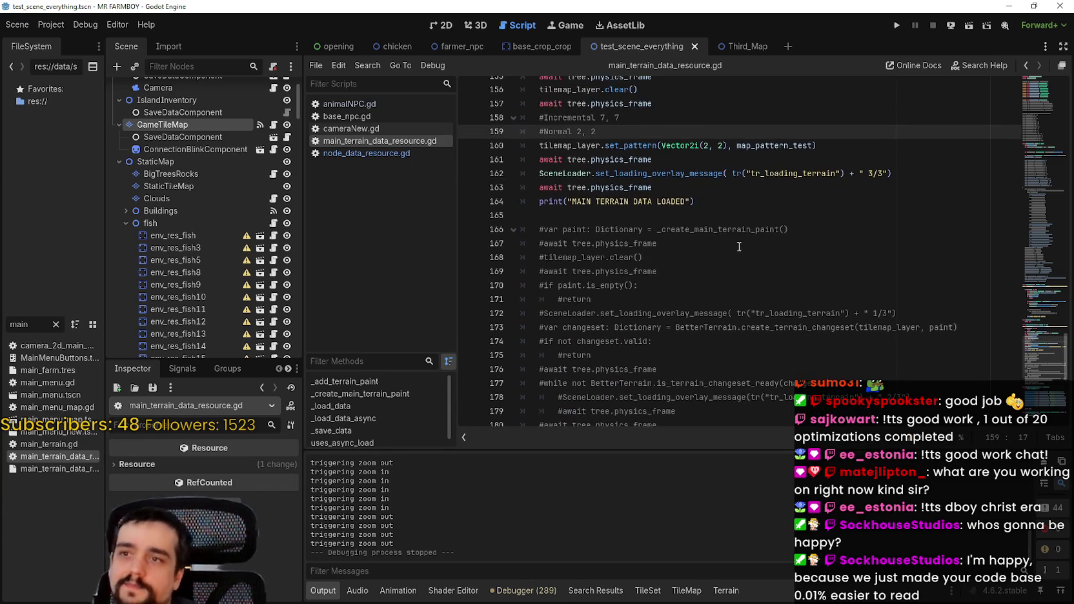
pyautogui.scroll(4, 743, 248)
pyautogui.click(711, 270)
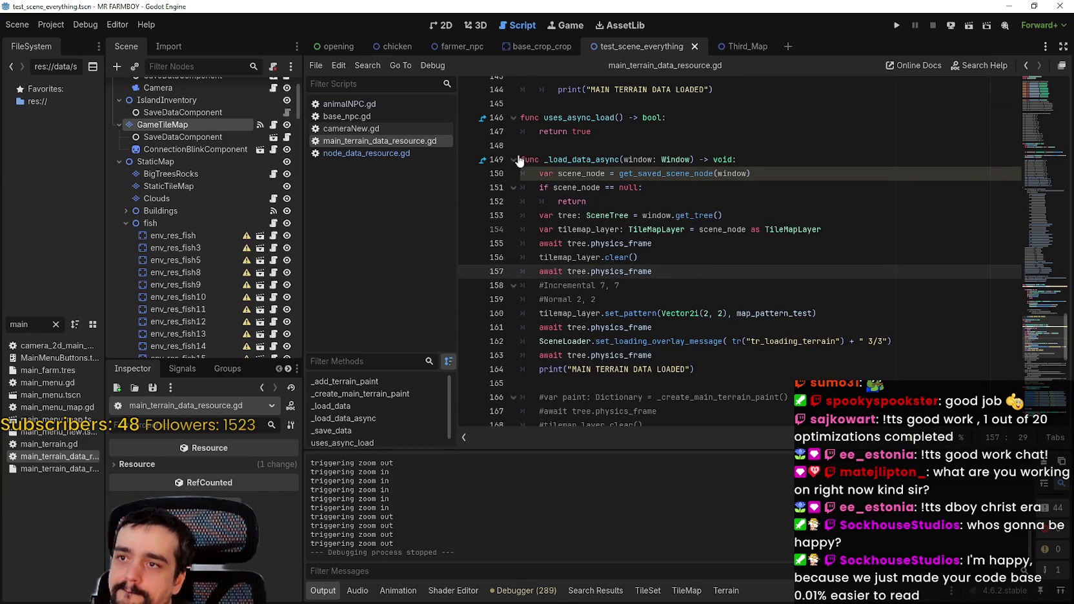
pyautogui.moveTo(519, 155); pyautogui.dragTo(694, 272)
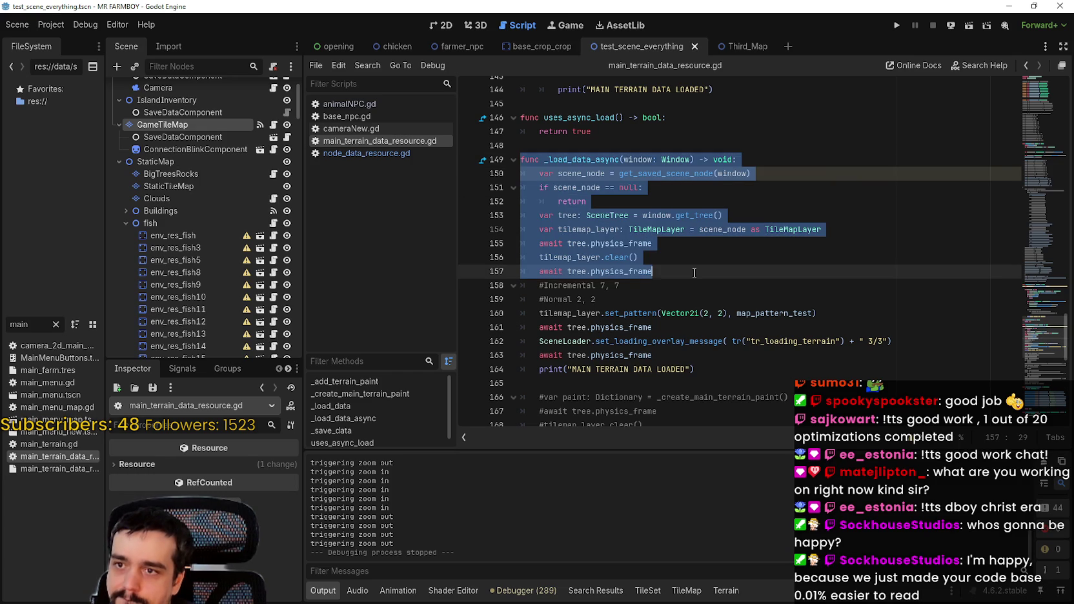
pyautogui.moveTo(695, 273)
pyautogui.mouseDown()
pyautogui.moveTo(704, 313)
pyautogui.moveTo(861, 313)
pyautogui.mouseUp()
pyautogui.hotkey('ctrl', 'c')
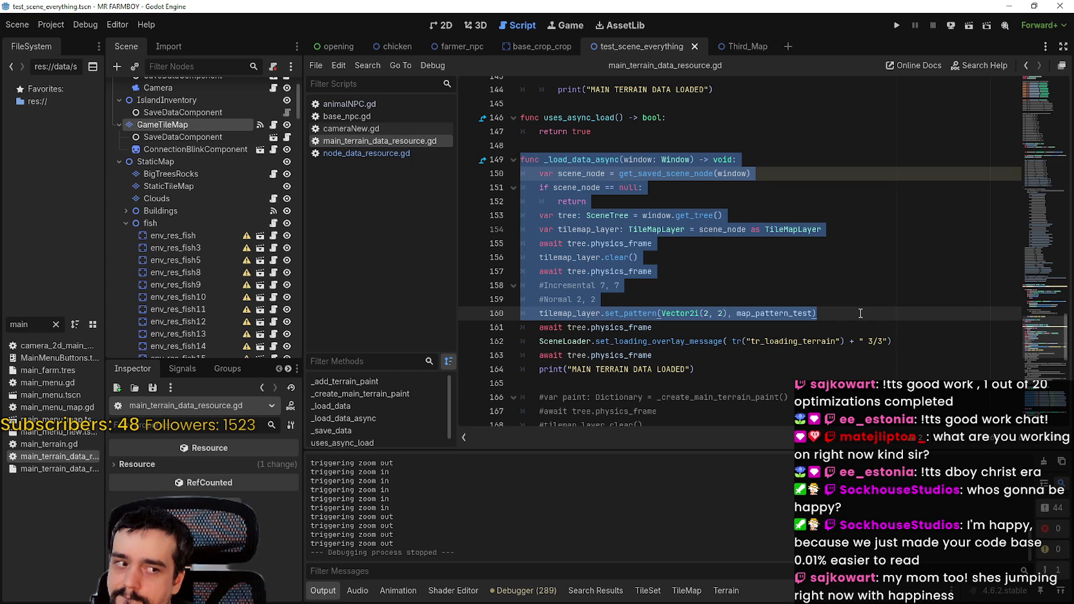
# - Delete the stray incomplete 'func' line 149 above _load_data_async to clear the parse error
pyautogui.scroll(2, 861, 313)
pyautogui.click(643, 231)
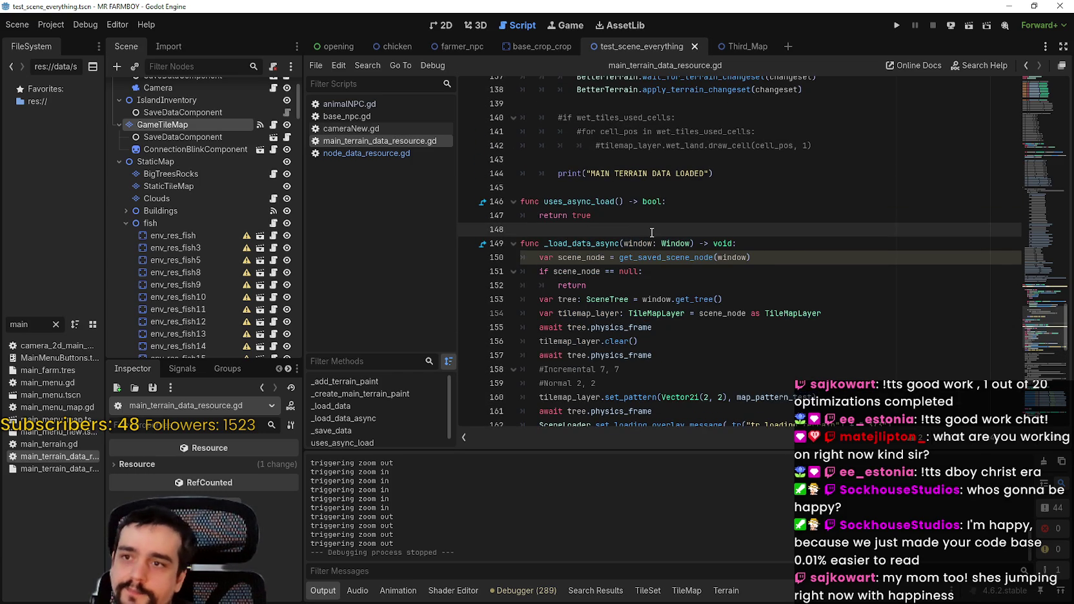
pyautogui.press('Return')
pyautogui.write('unc')
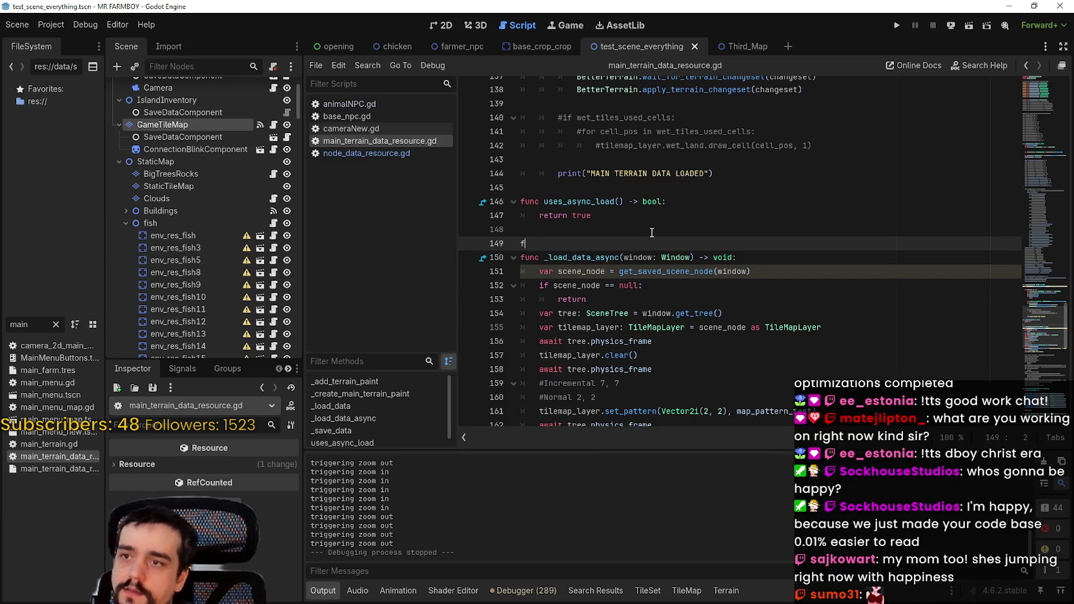
pyautogui.write('c')
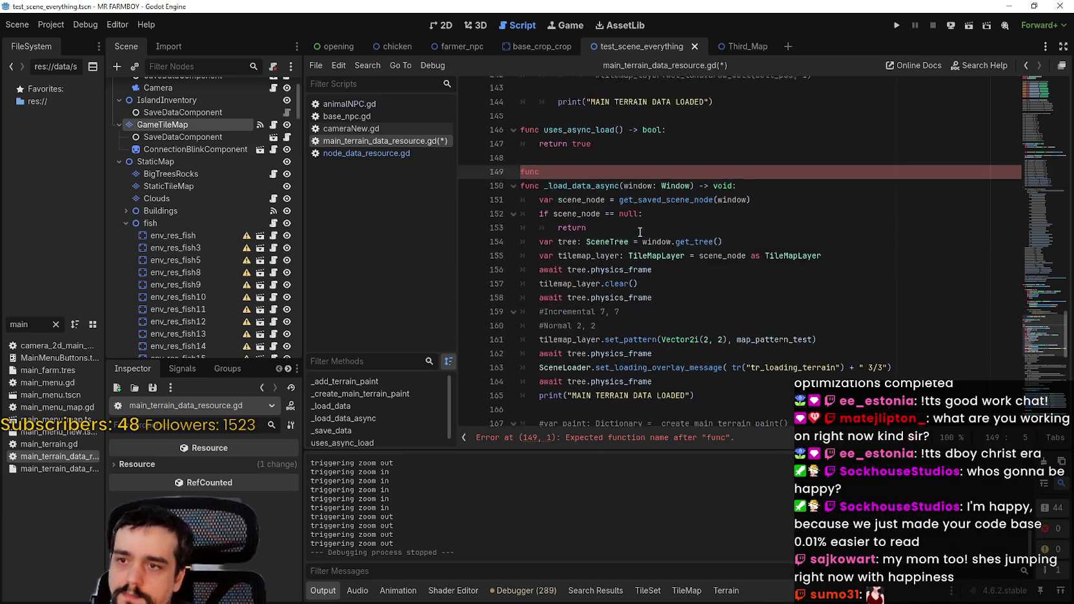
pyautogui.scroll(-9, 652, 233)
pyautogui.scroll(4, 649, 236)
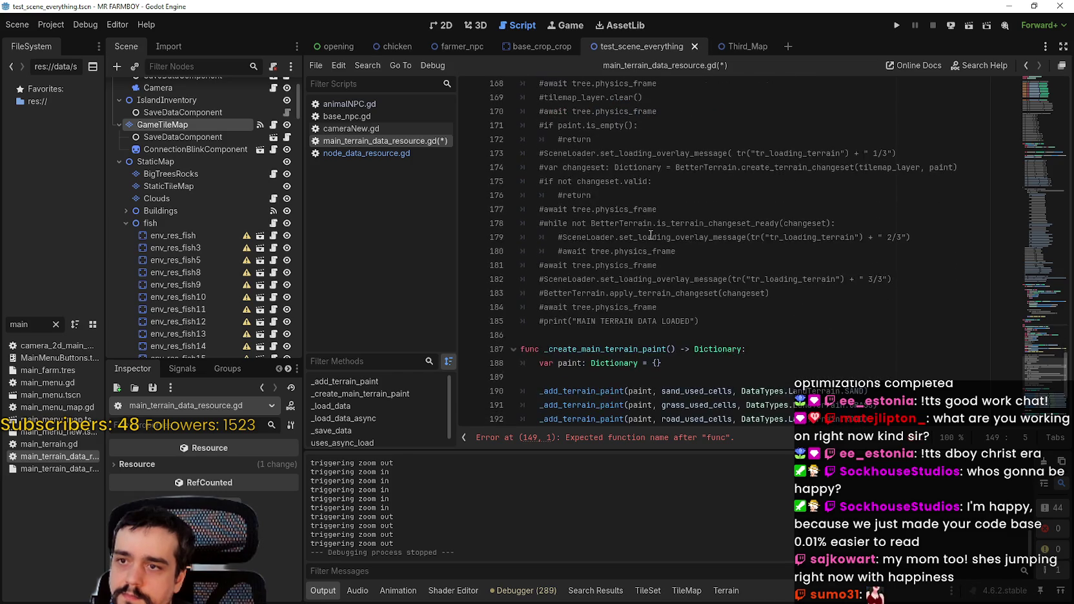
pyautogui.click(663, 263)
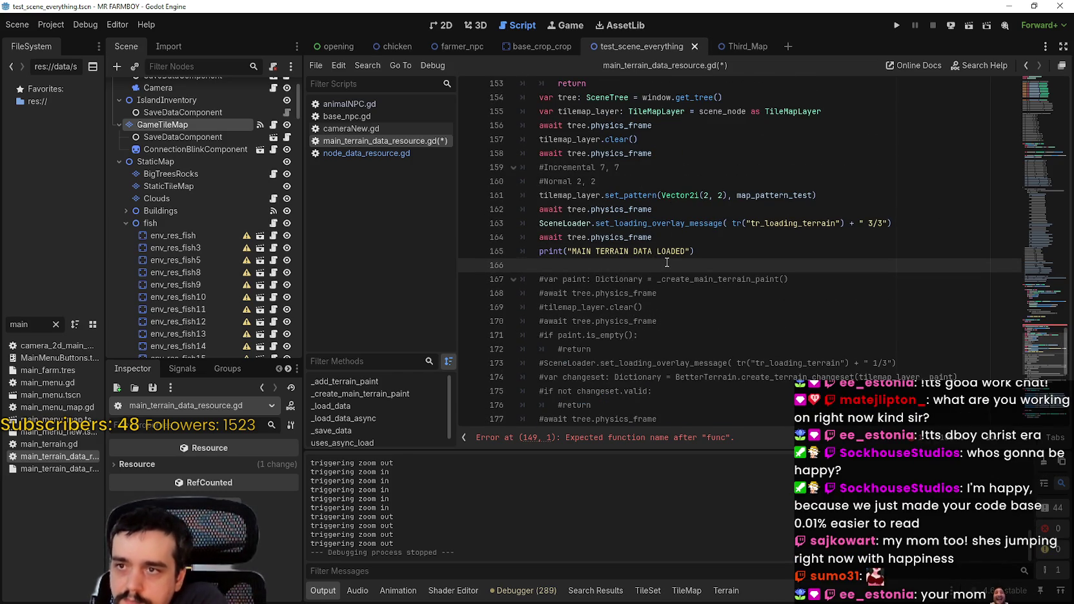
pyautogui.scroll(1, 667, 262)
pyautogui.scroll(1, 645, 194)
pyautogui.click(510, 110)
pyautogui.press('Delete')
pyautogui.press('Delete')
pyautogui.press('Delete')
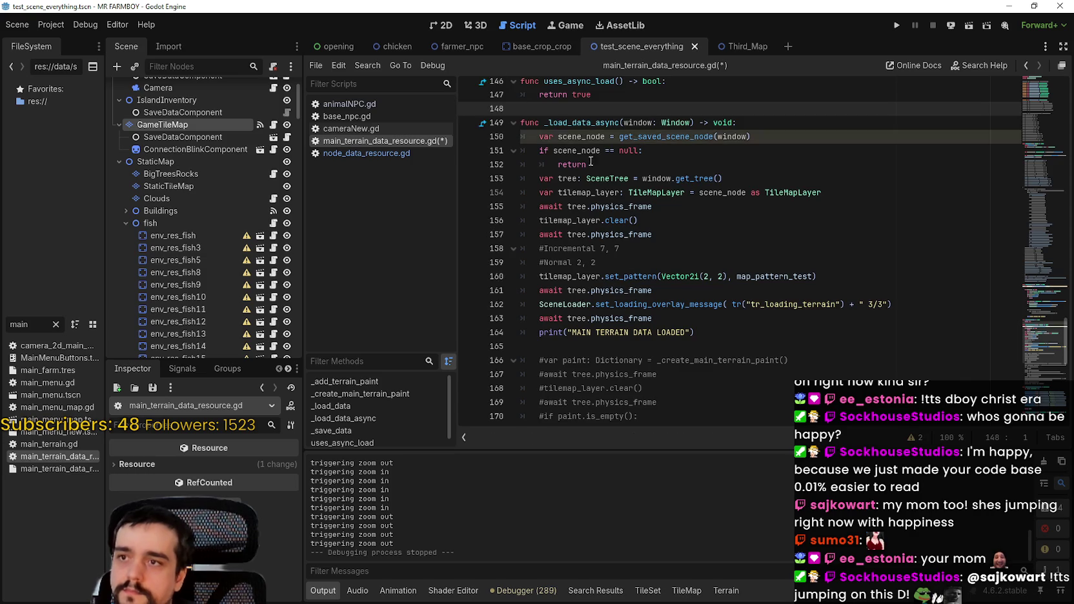
# - Drag-select the full pattern-based _load_data_async function, lines 149–164
pyautogui.scroll(-5, 715, 316)
pyautogui.scroll(4, 714, 316)
pyautogui.scroll(3, 714, 316)
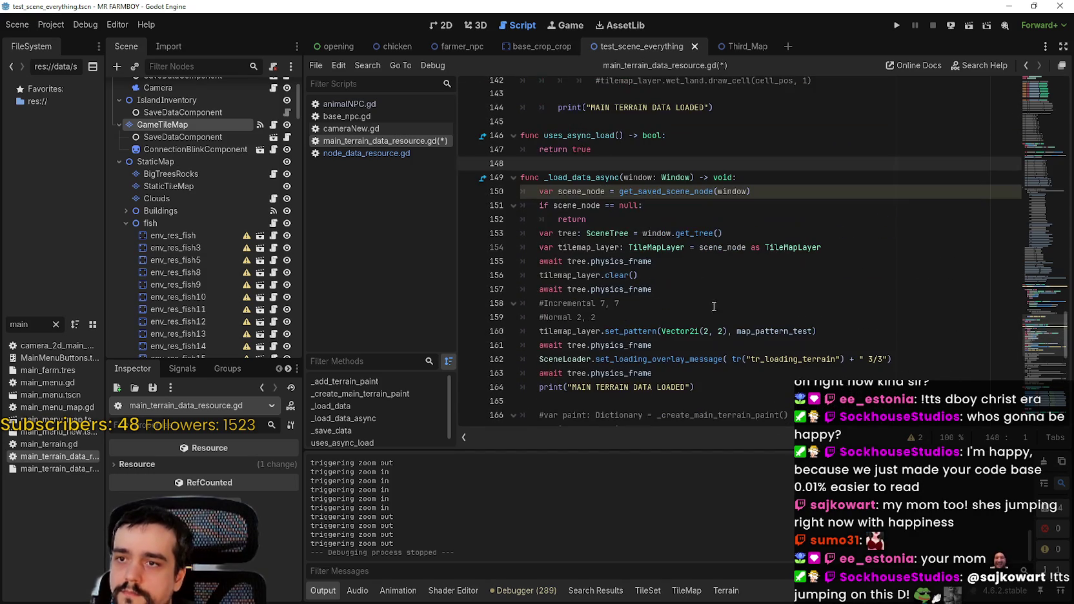
pyautogui.moveTo(714, 387)
pyautogui.mouseDown()
pyautogui.moveTo(549, 205)
pyautogui.moveTo(505, 185)
pyautogui.mouseUp()
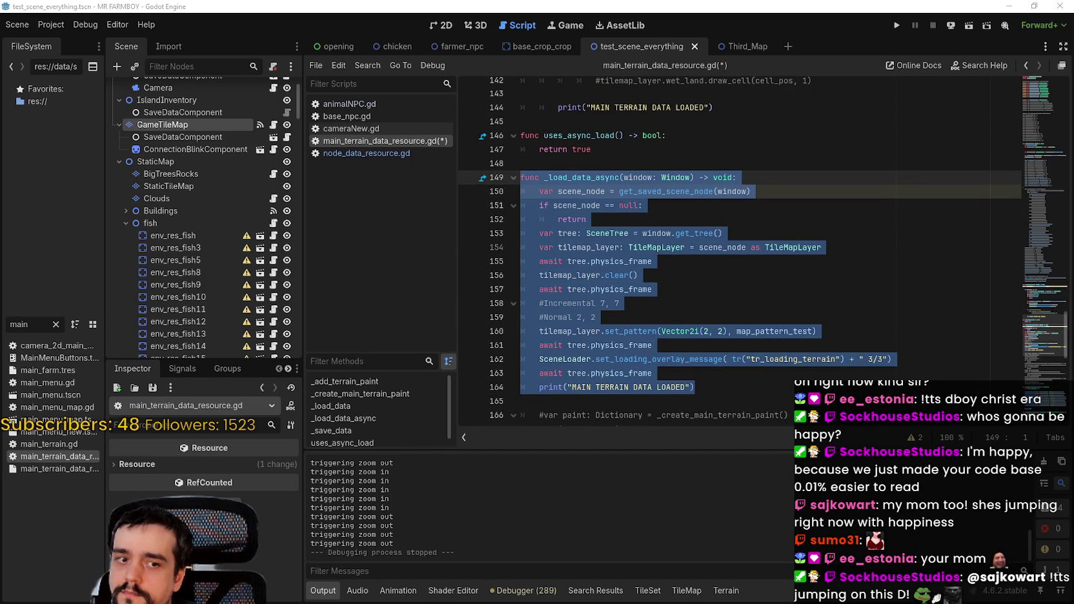
# - Paste the load function into Notepad and return to the script's load code
pyautogui.hotkey('ctrl', 'v')
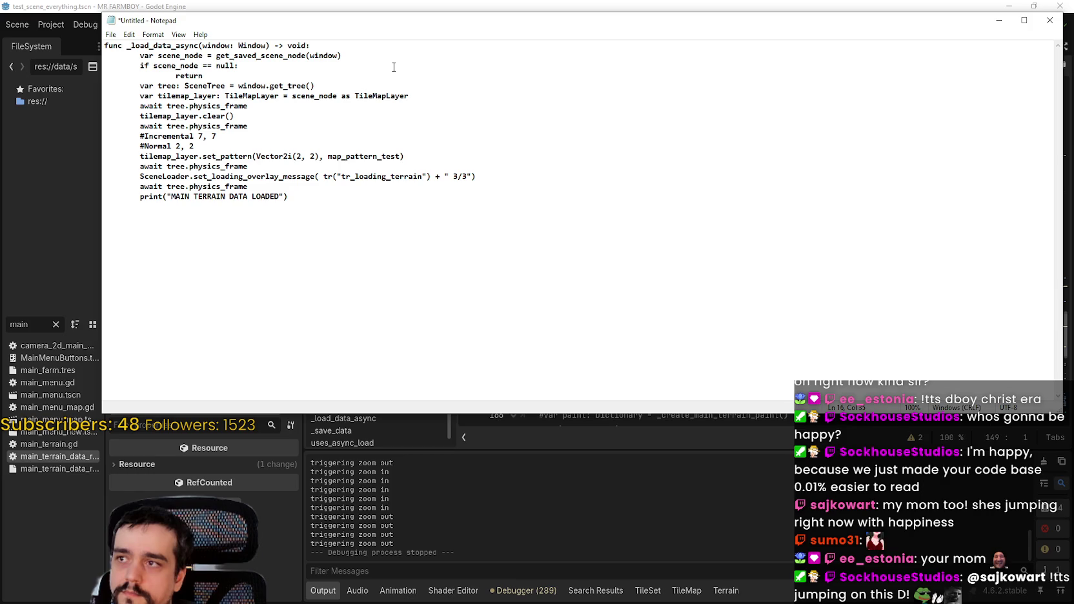
pyautogui.click(999, 20)
pyautogui.click(739, 315)
pyautogui.scroll(-2, 740, 315)
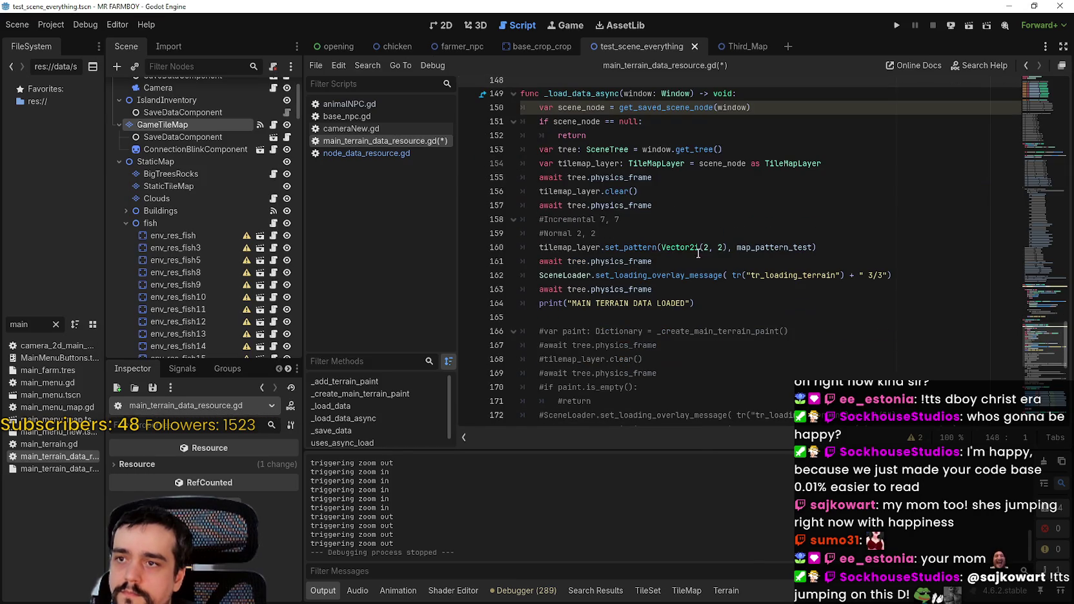
pyautogui.scroll(10, 739, 316)
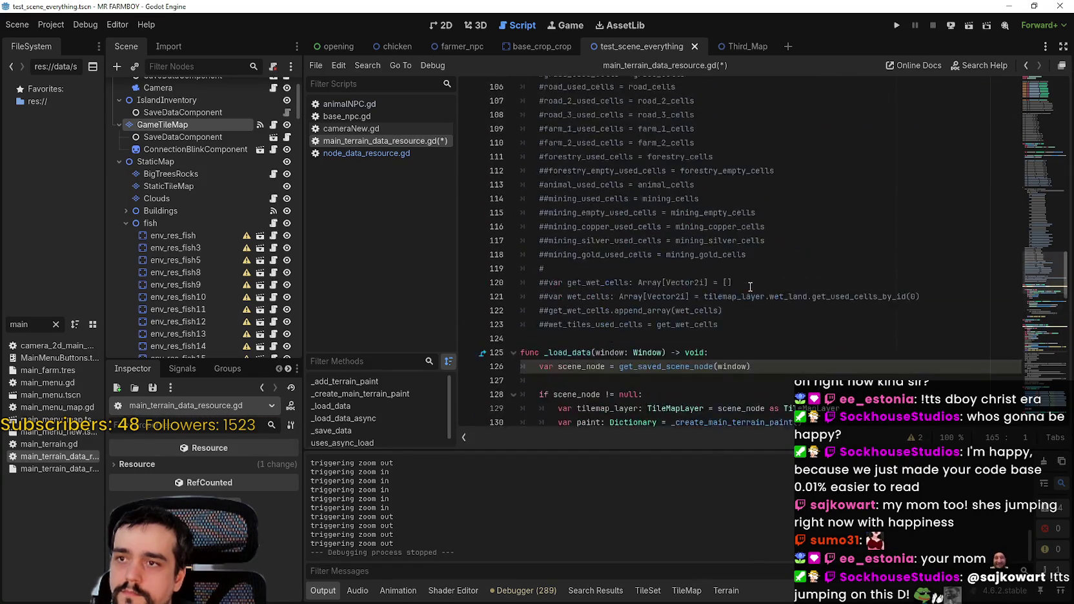
pyautogui.scroll(20, 747, 285)
pyautogui.scroll(-10, 604, 325)
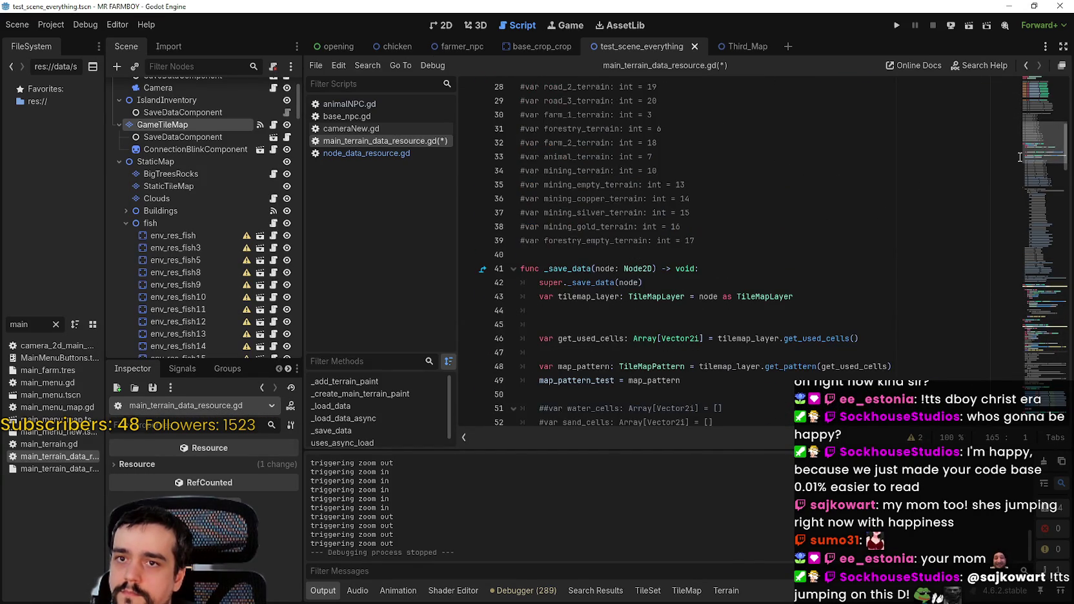
pyautogui.scroll(-1, 605, 324)
pyautogui.moveTo(682, 296)
pyautogui.mouseDown()
pyautogui.moveTo(542, 296)
pyautogui.moveTo(514, 181)
pyautogui.mouseUp()
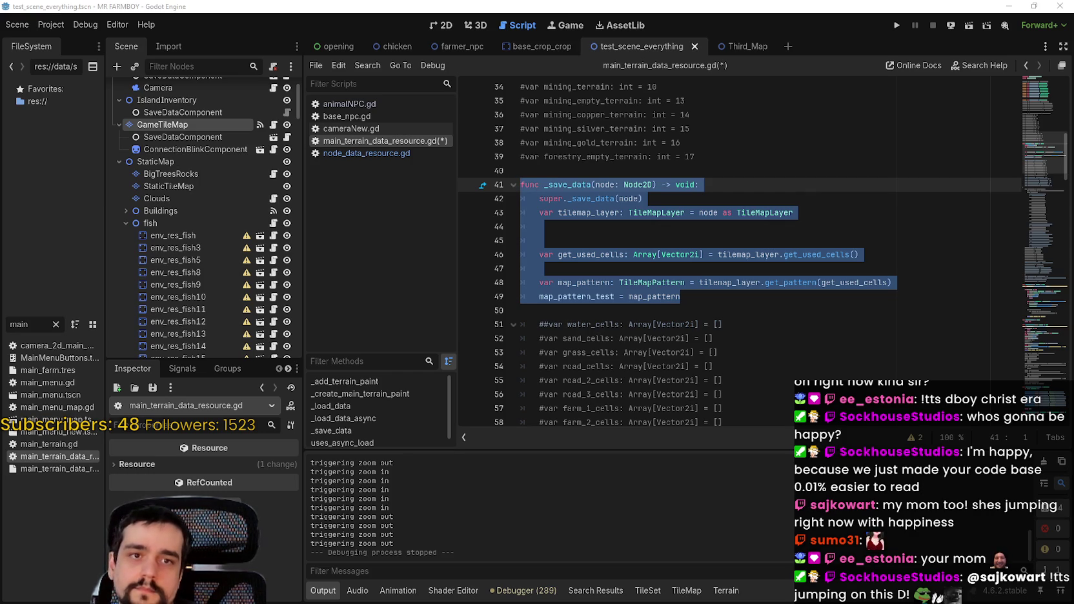
# - Review the map_pattern_test export declaration, then jump back to the _load_data function
pyautogui.scroll(10, 881, 128)
pyautogui.moveTo(737, 245); pyautogui.dragTo(516, 240)
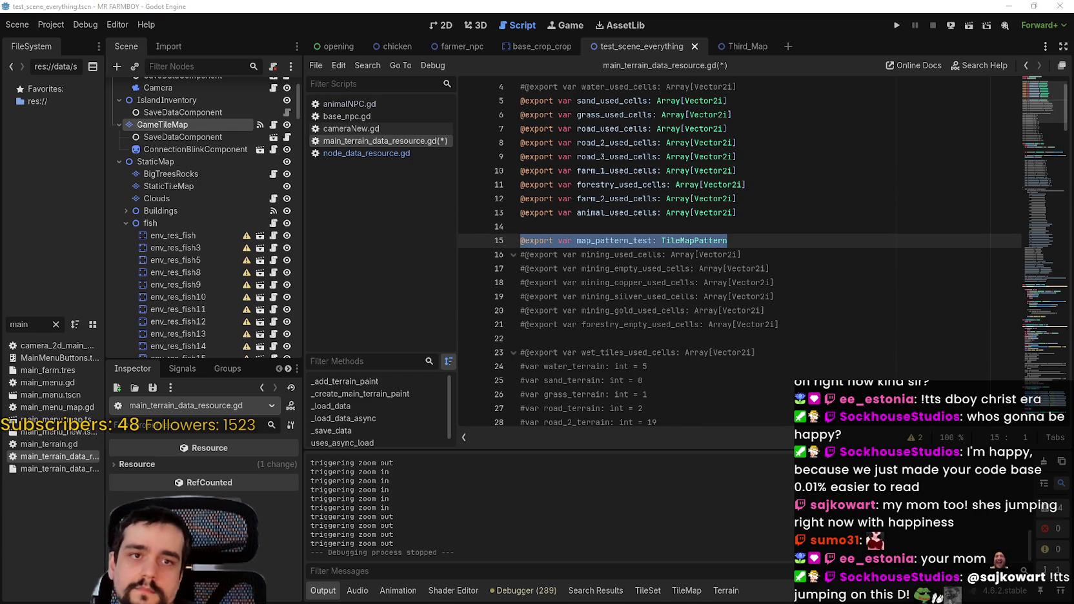
pyautogui.scroll(-10, 732, 277)
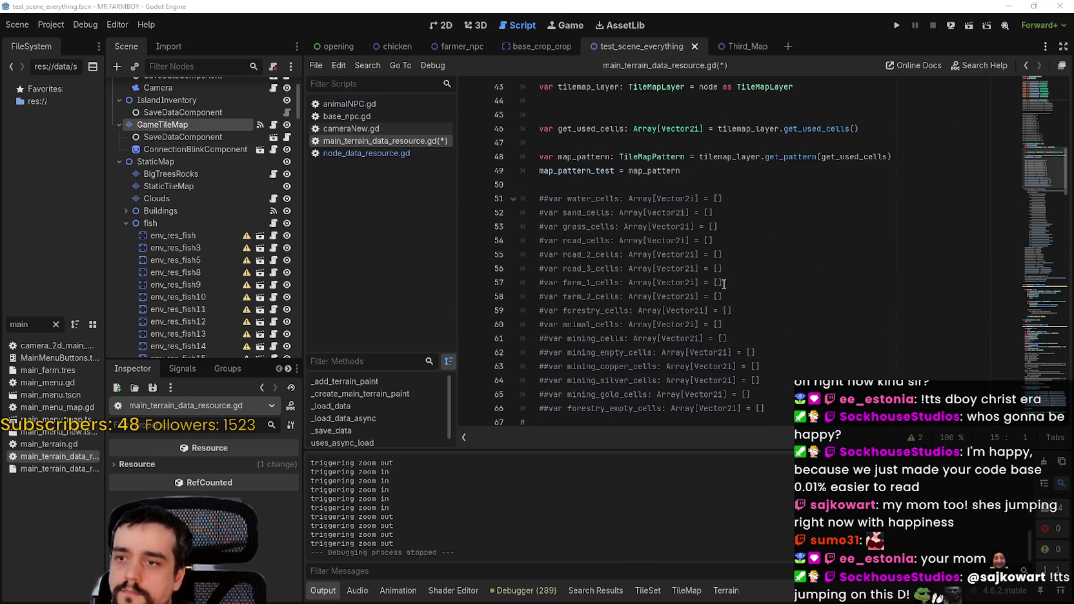
pyautogui.click(732, 278)
pyautogui.scroll(-3, 732, 278)
pyautogui.scroll(-8, 732, 278)
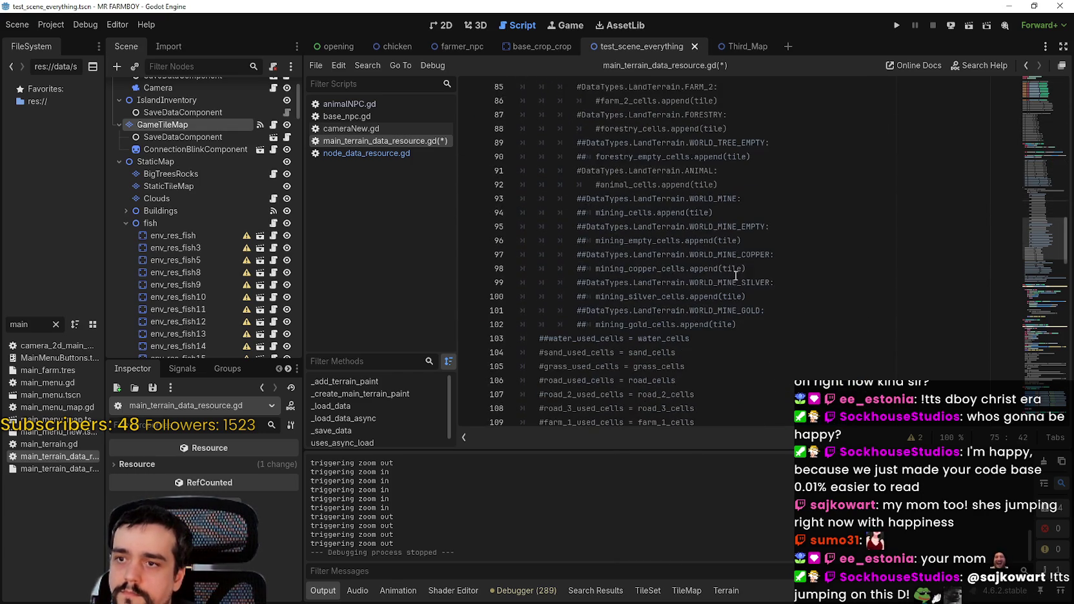
pyautogui.click(734, 269)
pyautogui.scroll(-8, 734, 268)
pyautogui.scroll(-10, 1044, 158)
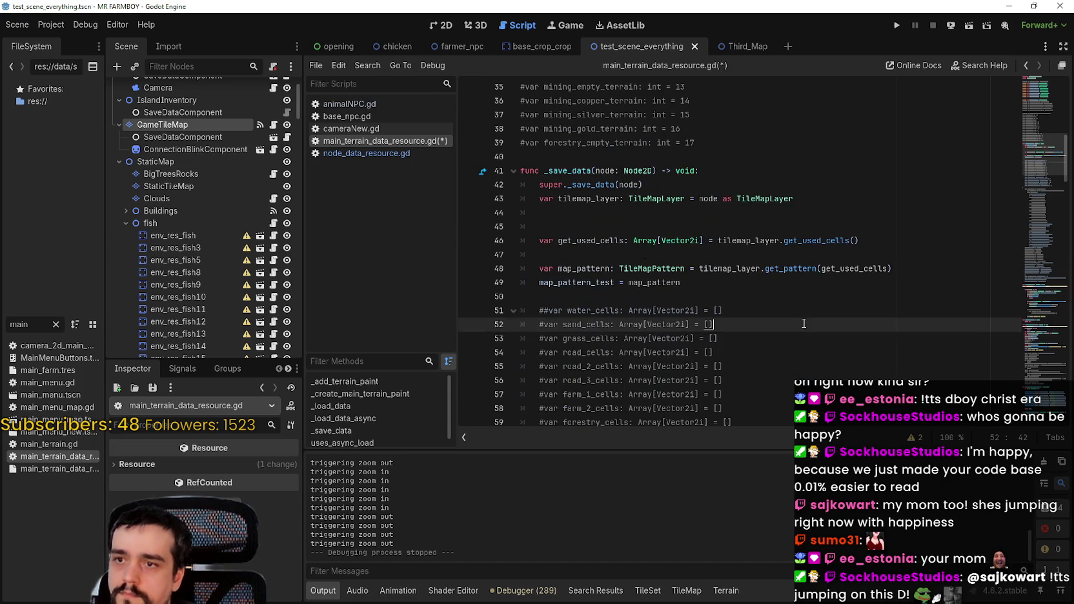
pyautogui.click(1046, 281)
pyautogui.scroll(-14, 1047, 281)
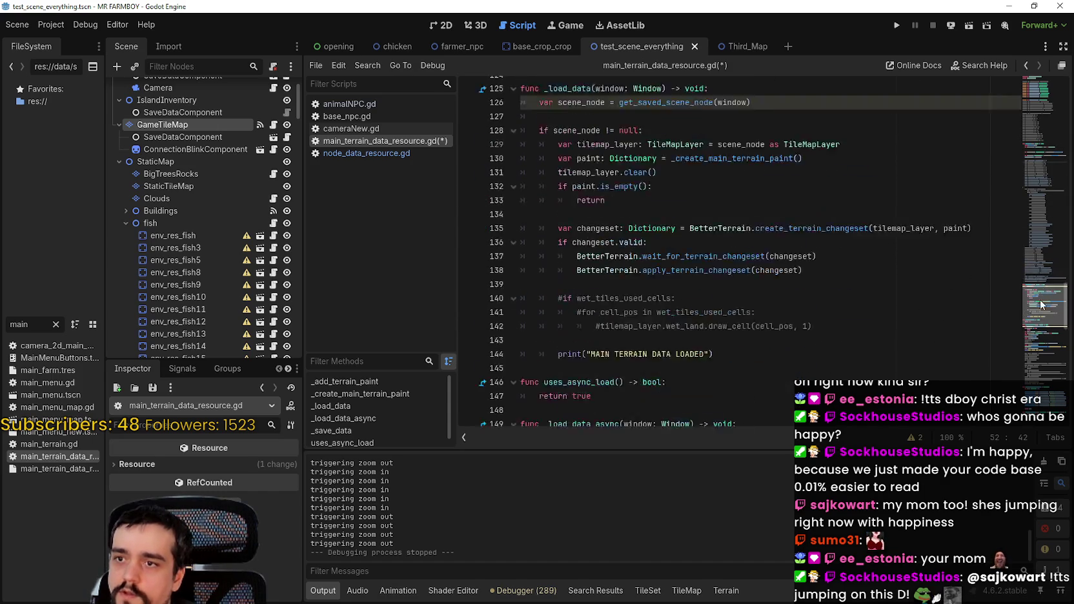
# - Undo the pattern-based loading edits back to the BetterTerrain version and save the script
pyautogui.hotkey('ctrl', 'z')
pyautogui.hotkey('ctrl', 'z')
pyautogui.hotkey('ctrl', 'z')
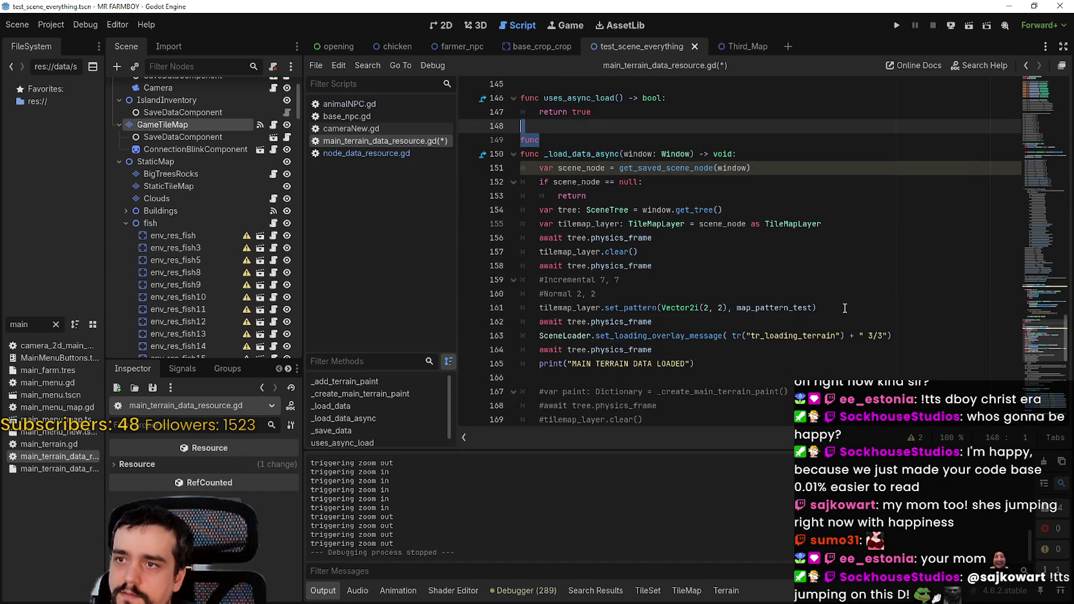
pyautogui.hotkey('ctrl', 'z')
pyautogui.hotkey('ctrl', 'z')
pyautogui.hotkey('ctrl', 'z')
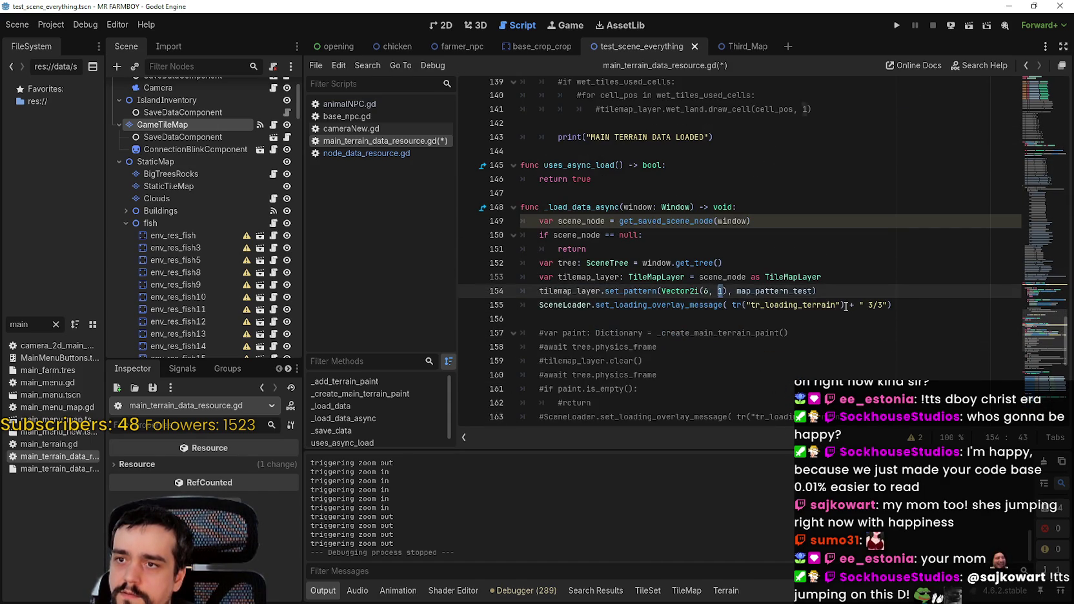
pyautogui.hotkey('ctrl', 'z')
pyautogui.hotkey('ctrl', 'z')
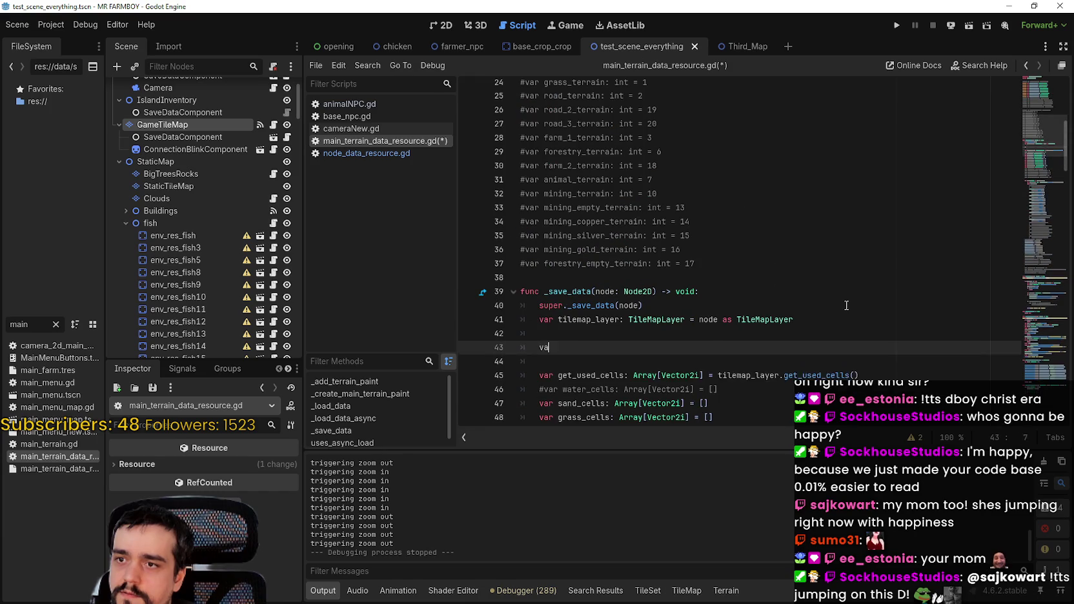
pyautogui.scroll(-10, 1051, 193)
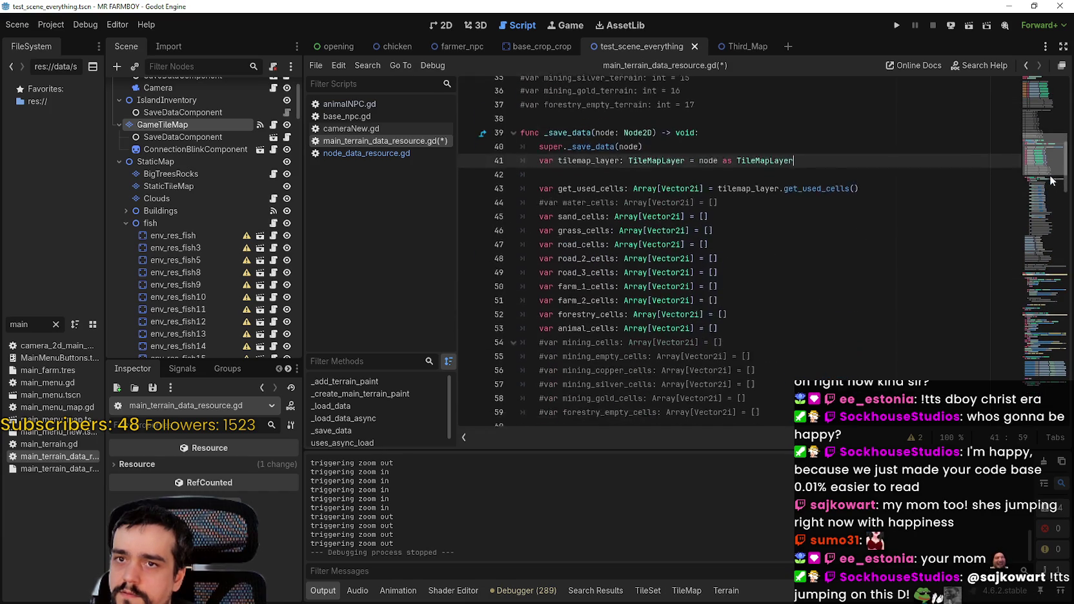
pyautogui.moveTo(1051, 213); pyautogui.dragTo(1041, 363)
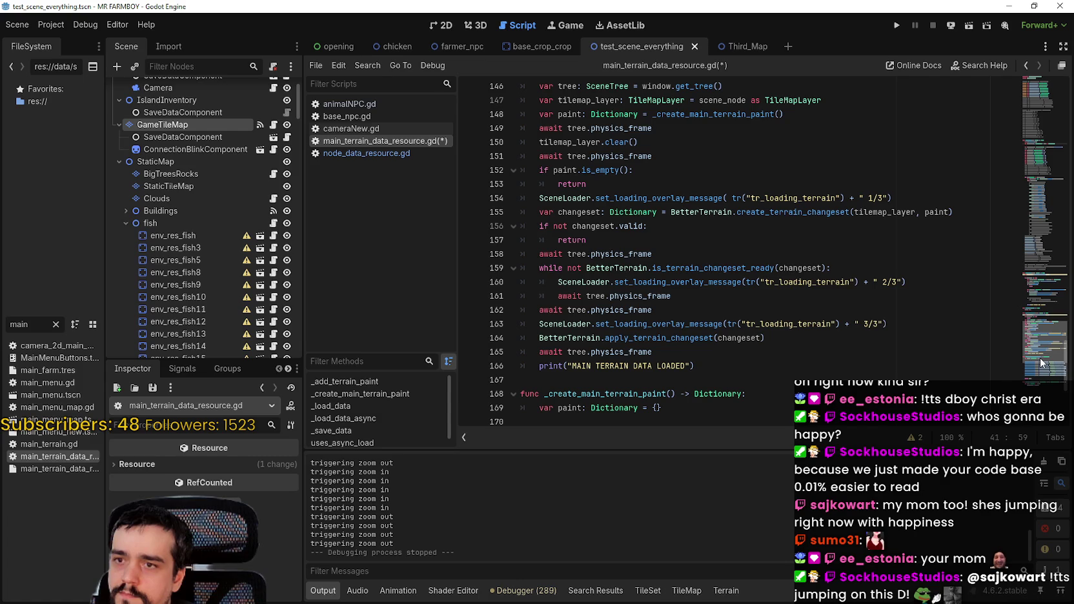
pyautogui.scroll(-2, 814, 375)
pyautogui.click(772, 294)
pyautogui.hotkey('ctrl', 's')
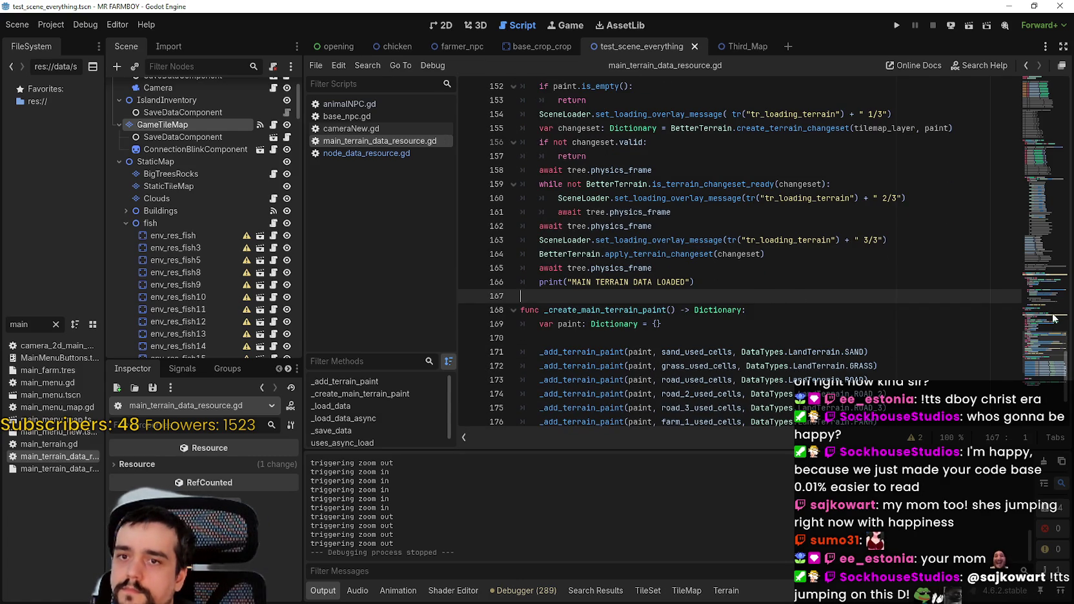
# - Run the MR FARMBOY project again
pyautogui.scroll(3, 1044, 249)
pyautogui.scroll(20, 1044, 250)
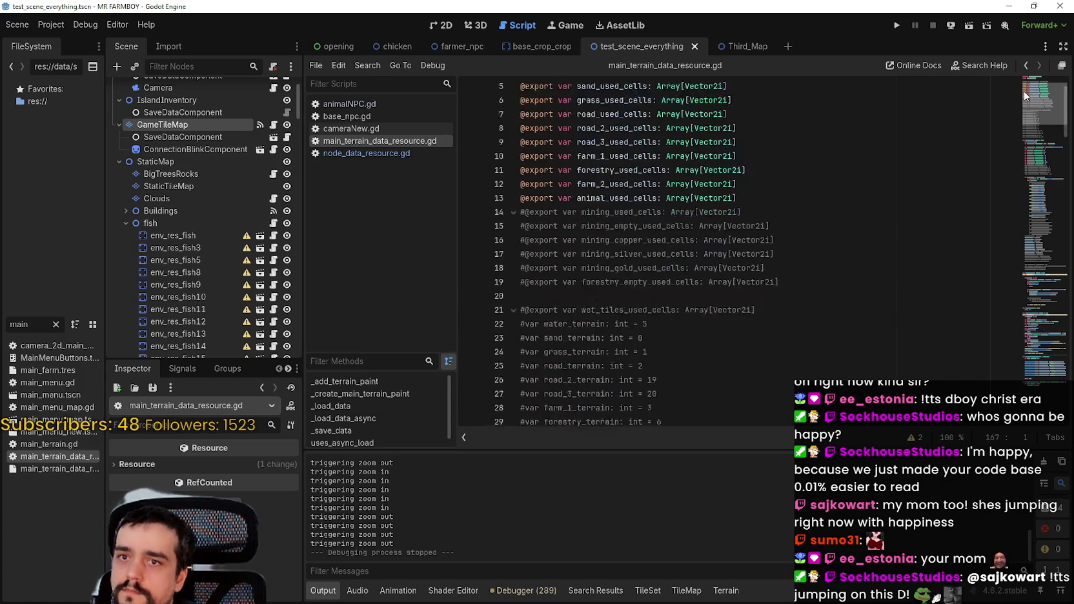
pyautogui.click(897, 26)
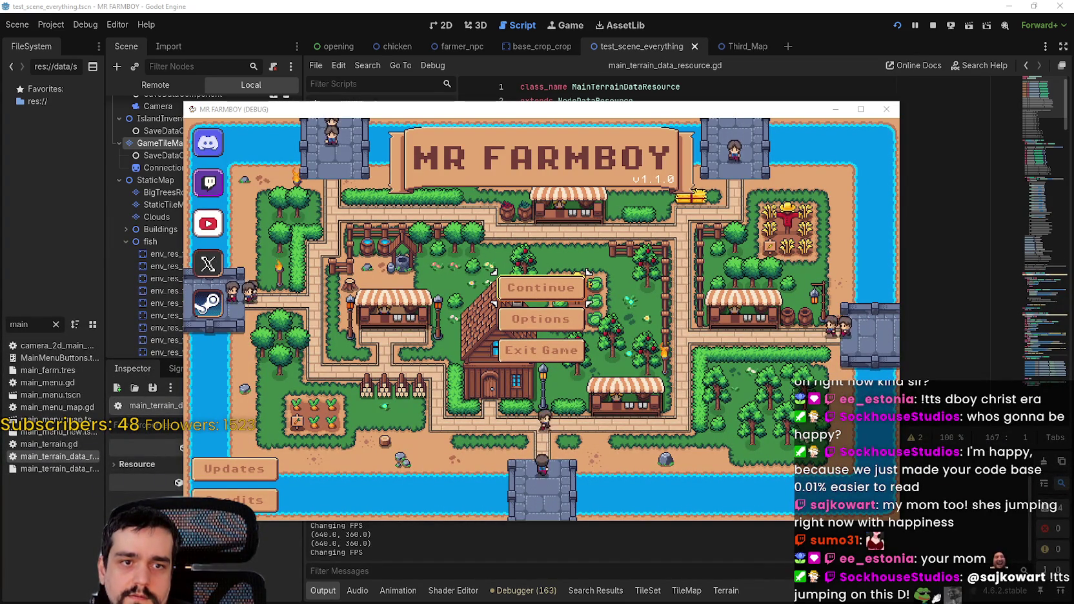
pyautogui.click(513, 288)
pyautogui.click(512, 284)
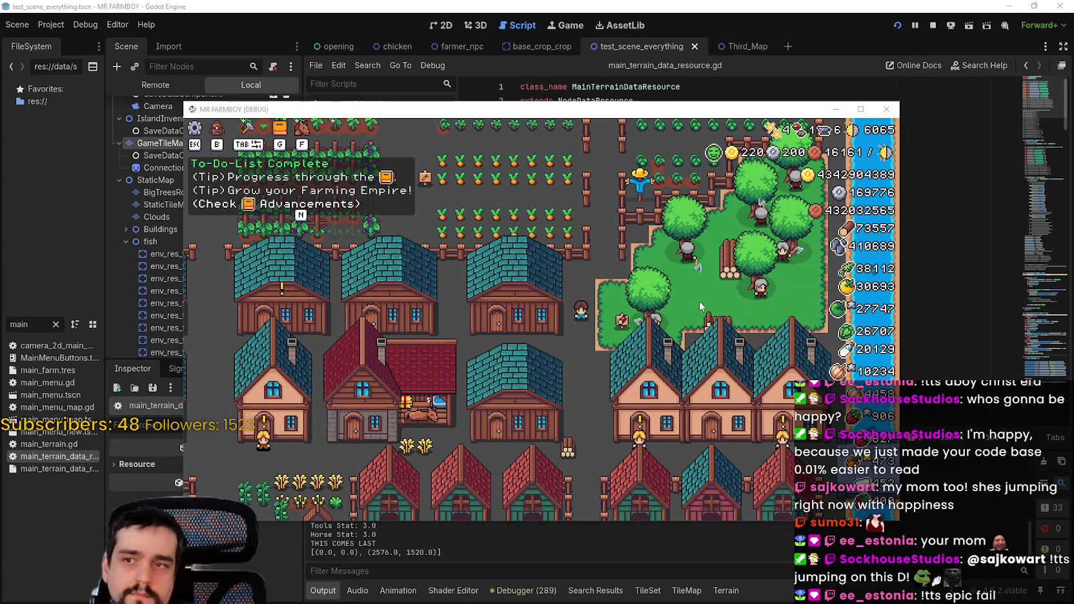
pyautogui.scroll(-5, 699, 299)
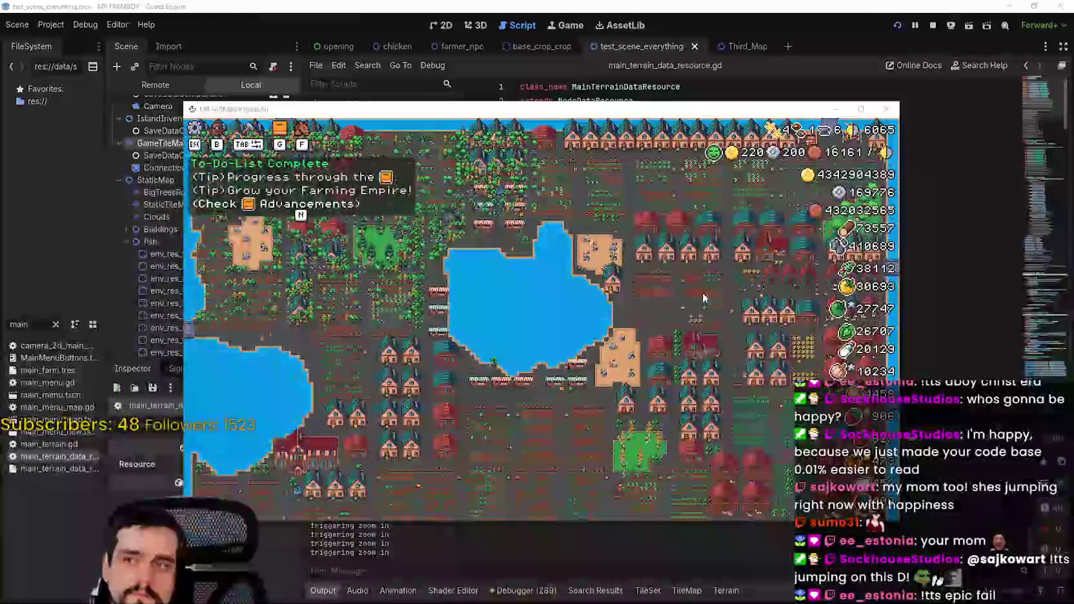
pyautogui.scroll(2, 703, 292)
pyautogui.scroll(-2, 703, 295)
pyautogui.scroll(-2, 704, 295)
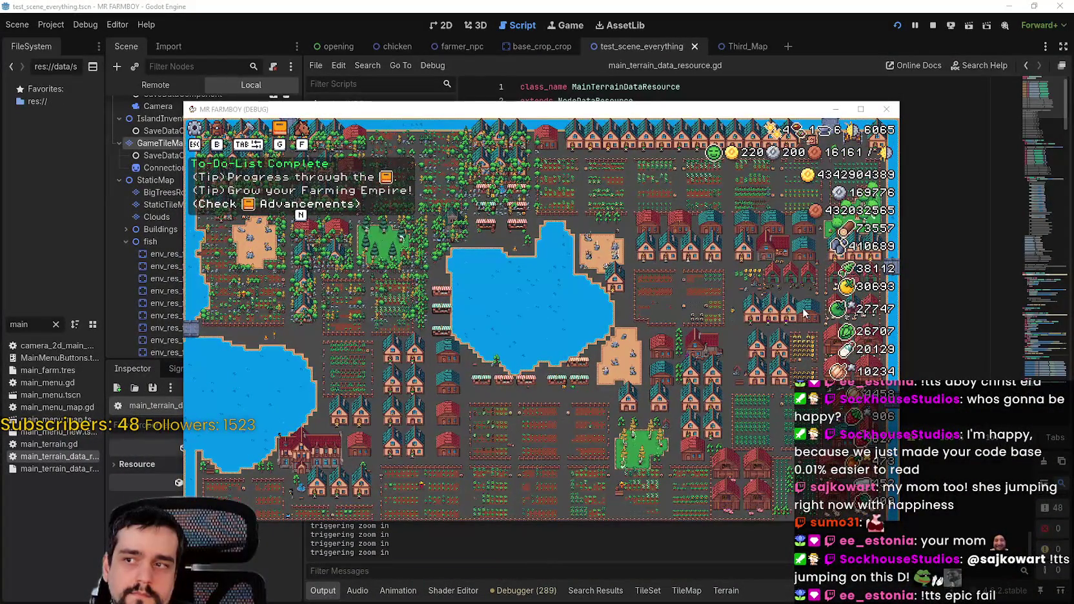
pyautogui.scroll(3, 804, 314)
pyautogui.click(932, 27)
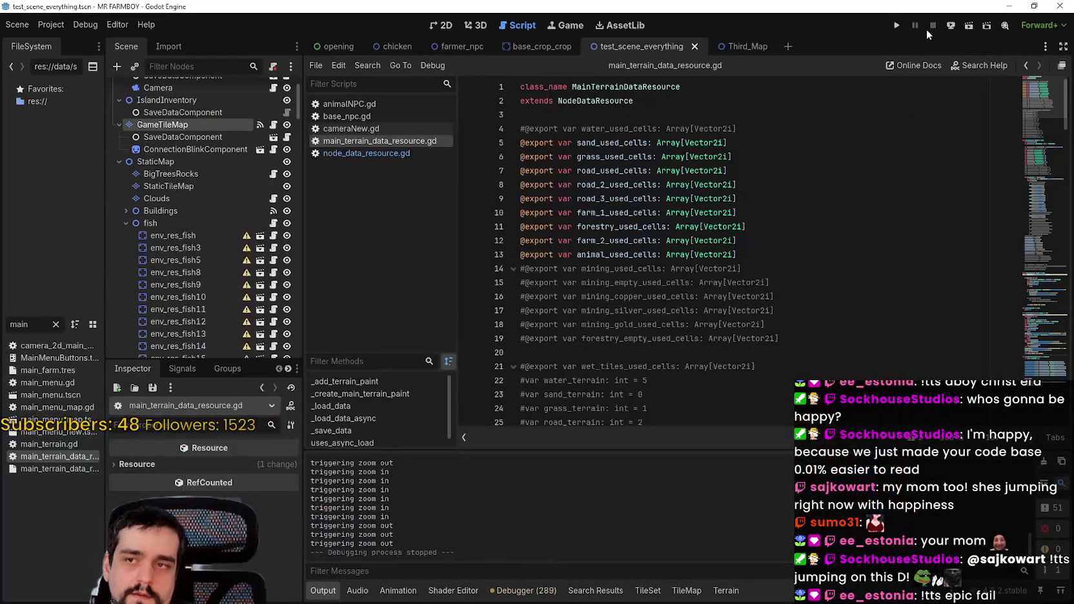
# - Review the exported used-cells arrays on lines 5–13, then drag the FileSystem splitter wider
pyautogui.click(884, 253)
pyautogui.moveTo(1042, 79)
pyautogui.mouseDown()
pyautogui.moveTo(1033, 141)
pyautogui.moveTo(1036, 83)
pyautogui.moveTo(1042, 197)
pyautogui.moveTo(1044, 124)
pyautogui.moveTo(1021, 147)
pyautogui.moveTo(1026, 239)
pyautogui.moveTo(1036, 232)
pyautogui.moveTo(1026, 256)
pyautogui.moveTo(1022, 181)
pyautogui.moveTo(1023, 217)
pyautogui.moveTo(1036, 103)
pyautogui.mouseUp()
pyautogui.moveTo(804, 207)
pyautogui.mouseDown()
pyautogui.moveTo(517, 123)
pyautogui.moveTo(480, 100)
pyautogui.mouseUp()
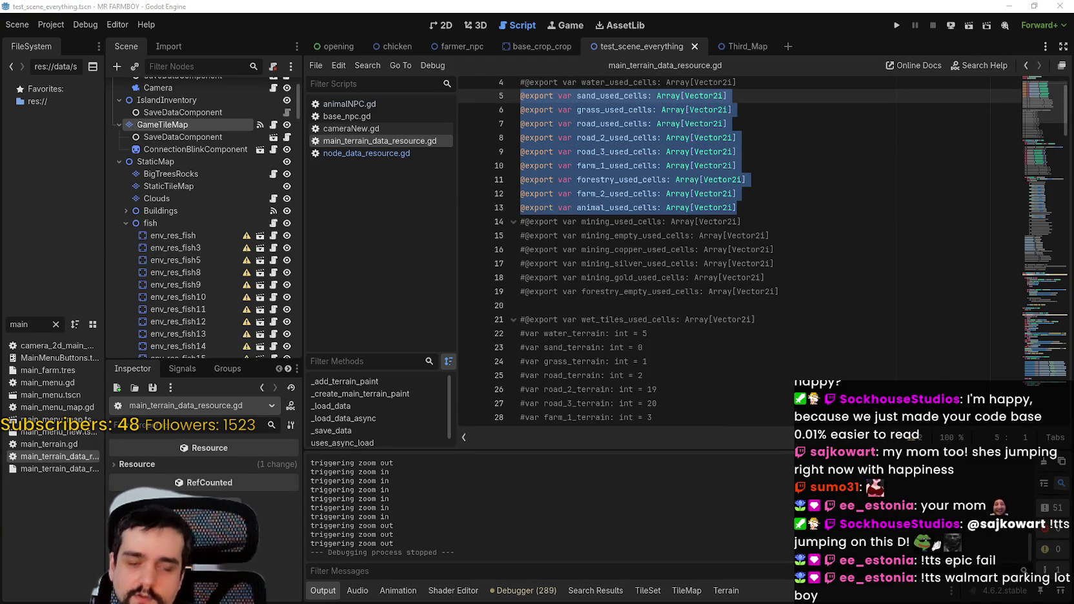
pyautogui.click(761, 197)
pyautogui.scroll(1, 761, 200)
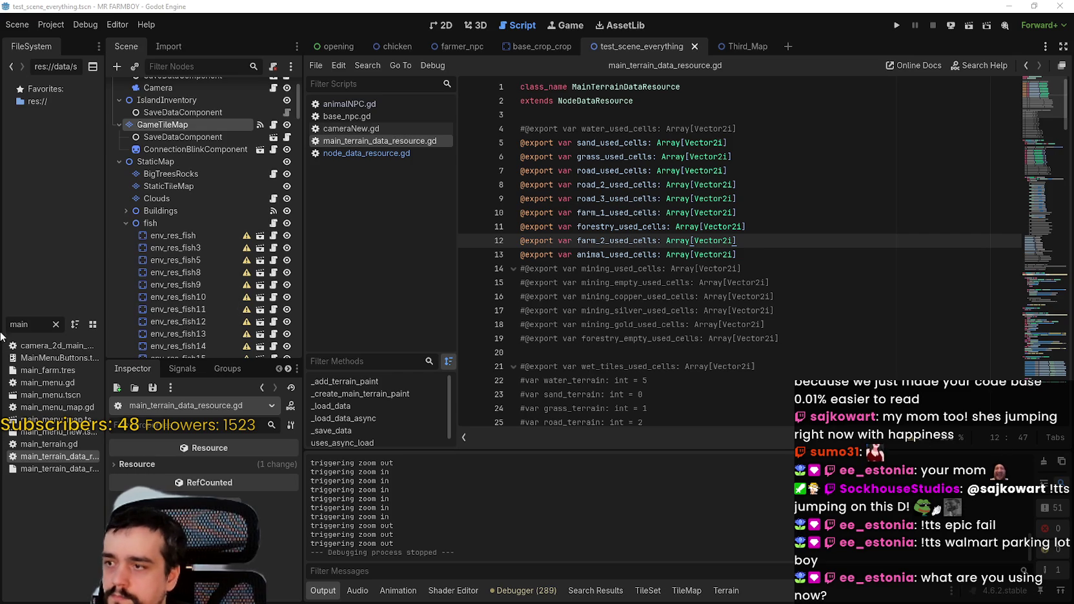
pyautogui.moveTo(105, 323); pyautogui.dragTo(186, 322)
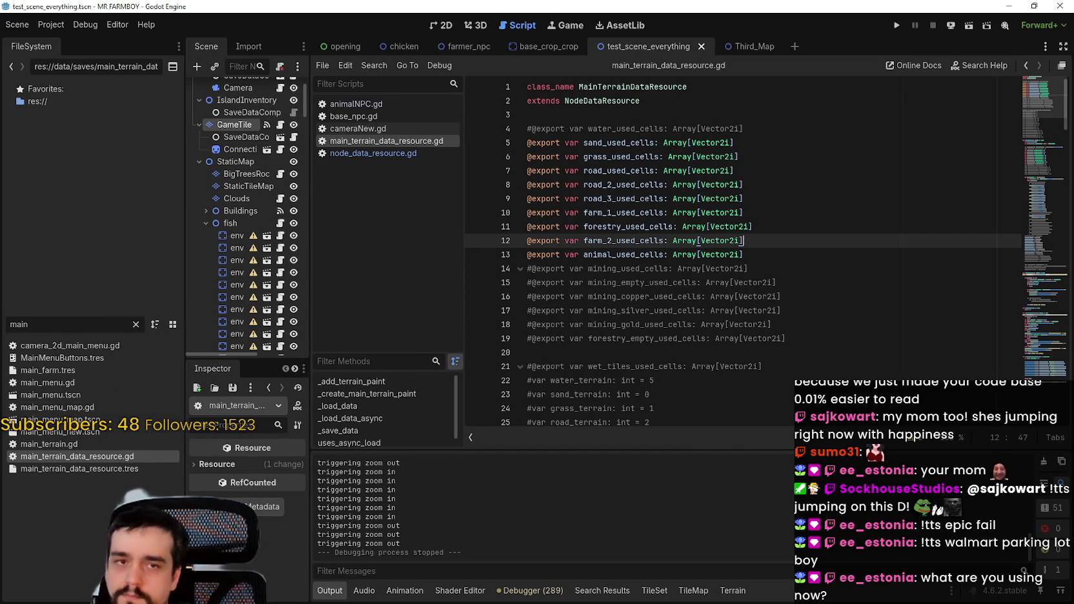
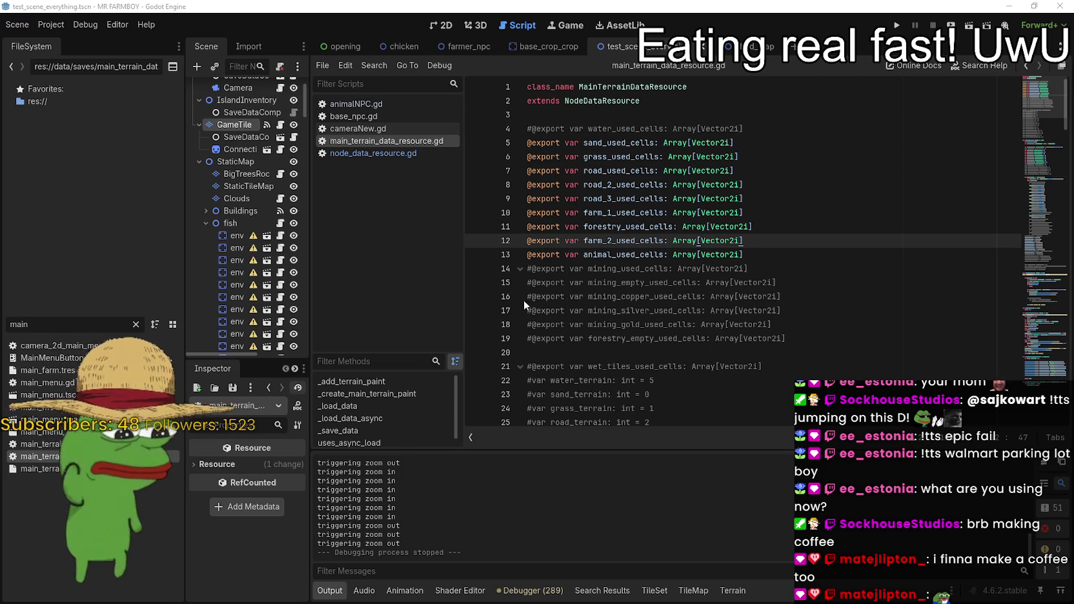
# - Minimize the MR FARMBOY window and switch to the Slime Game editor showing level.gd's update_tiles
pyautogui.scroll(-2, 825, 133)
pyautogui.press('Down')
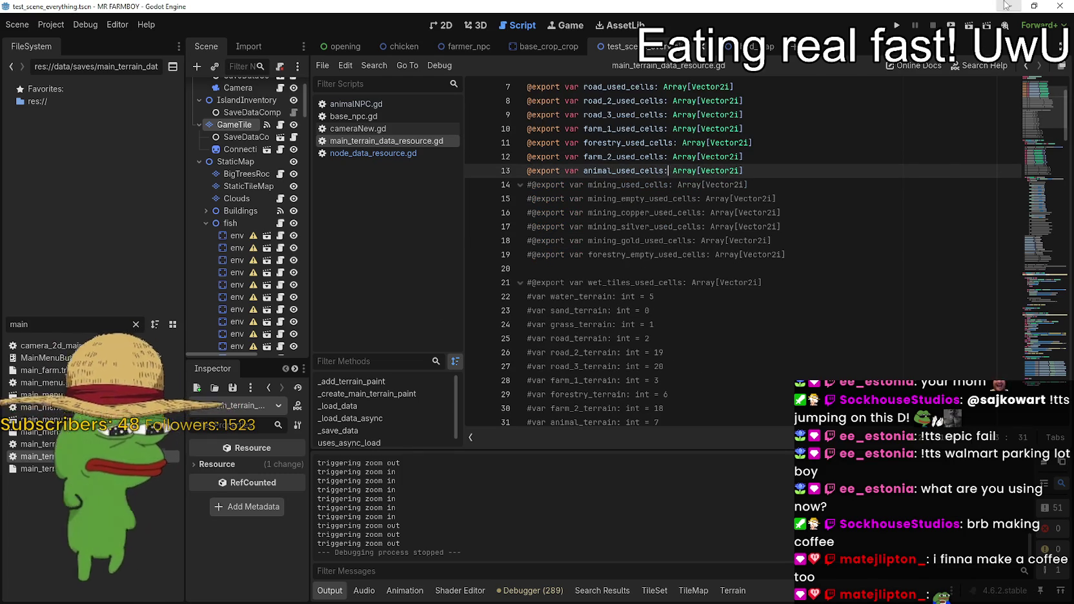
pyautogui.click(1009, 6)
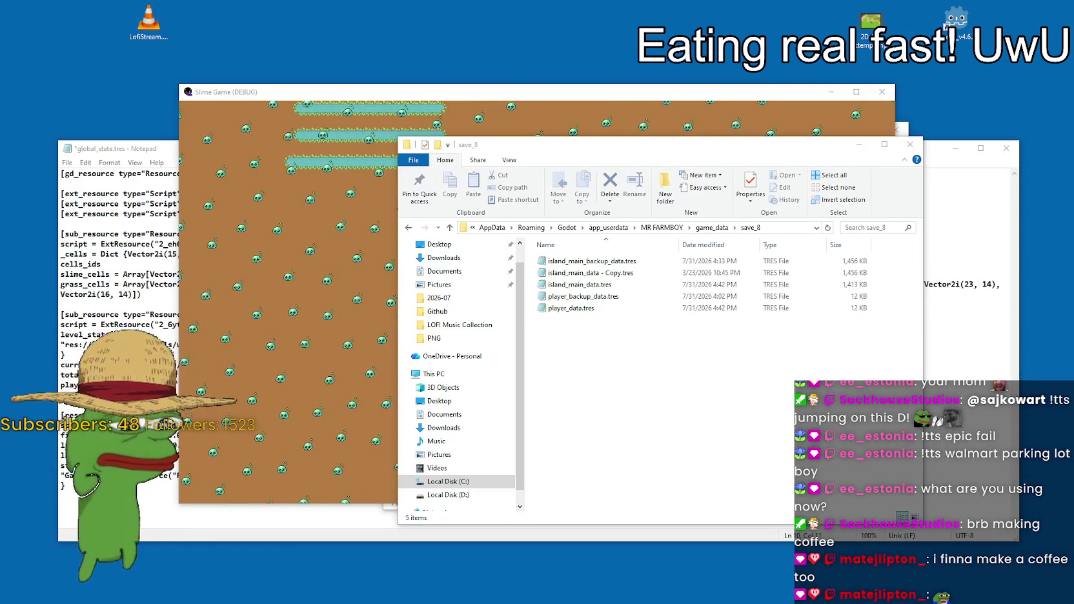
pyautogui.hotkey('alt', 'Tab')
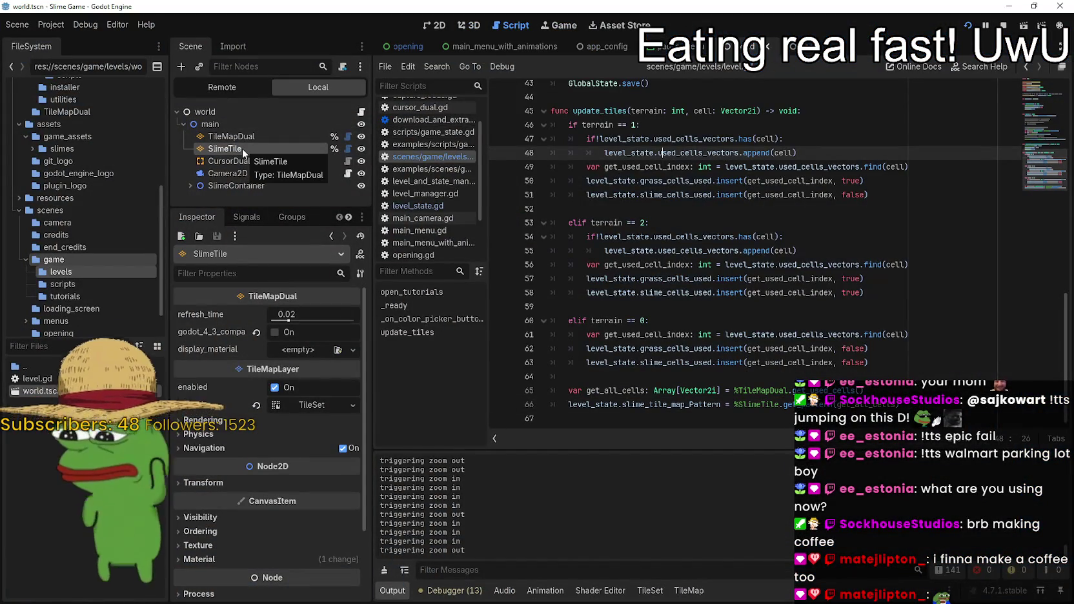
# - Select the TileMapDual layer and view the level's tile map in the 2D workspace
pyautogui.click(240, 137)
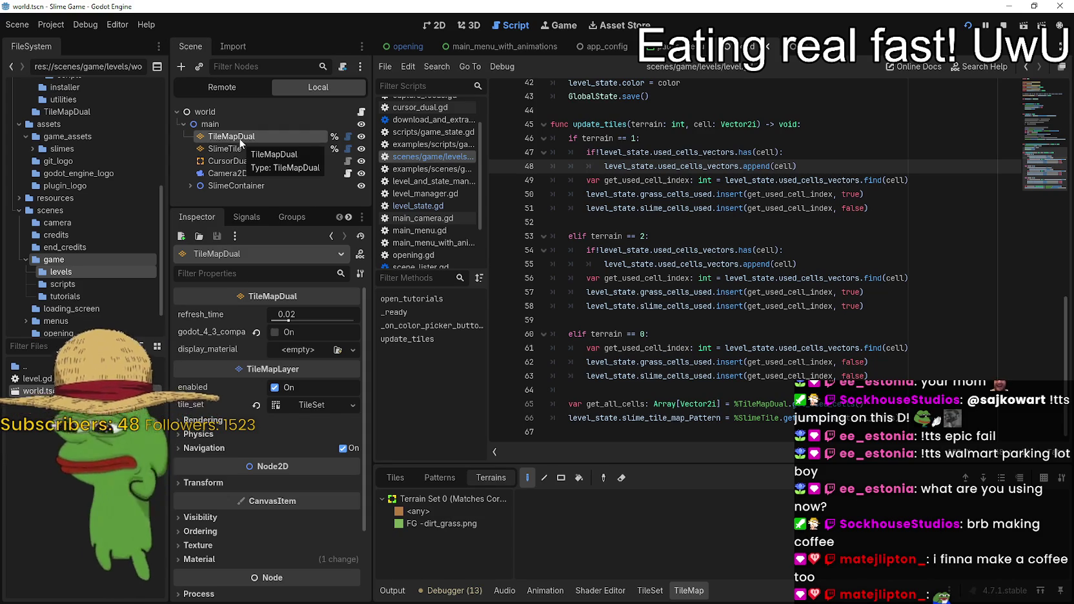
pyautogui.click(433, 25)
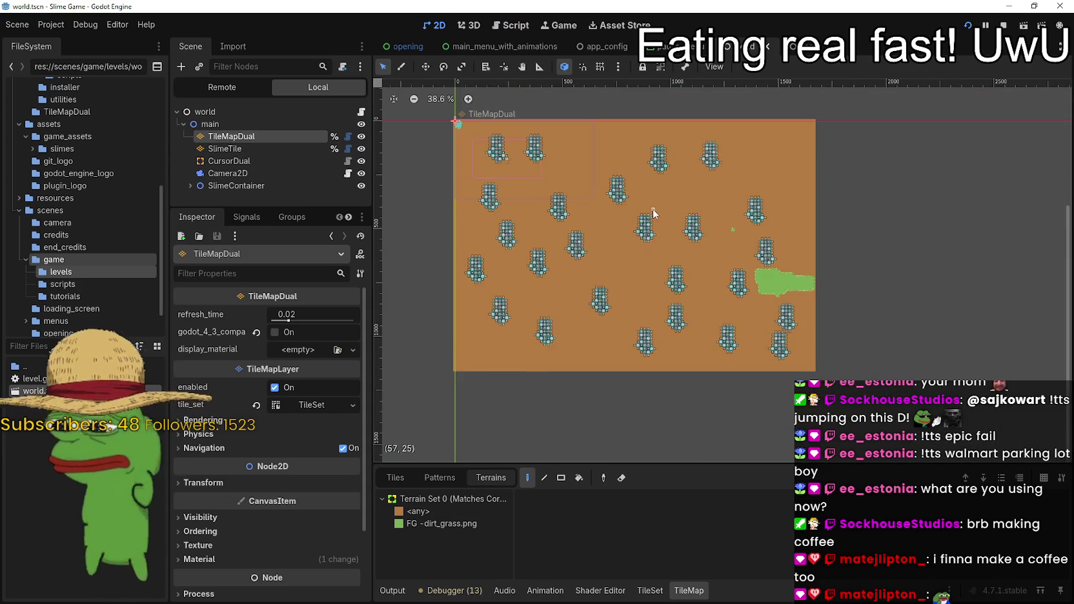
pyautogui.scroll(1, 701, 239)
pyautogui.scroll(-1, 702, 232)
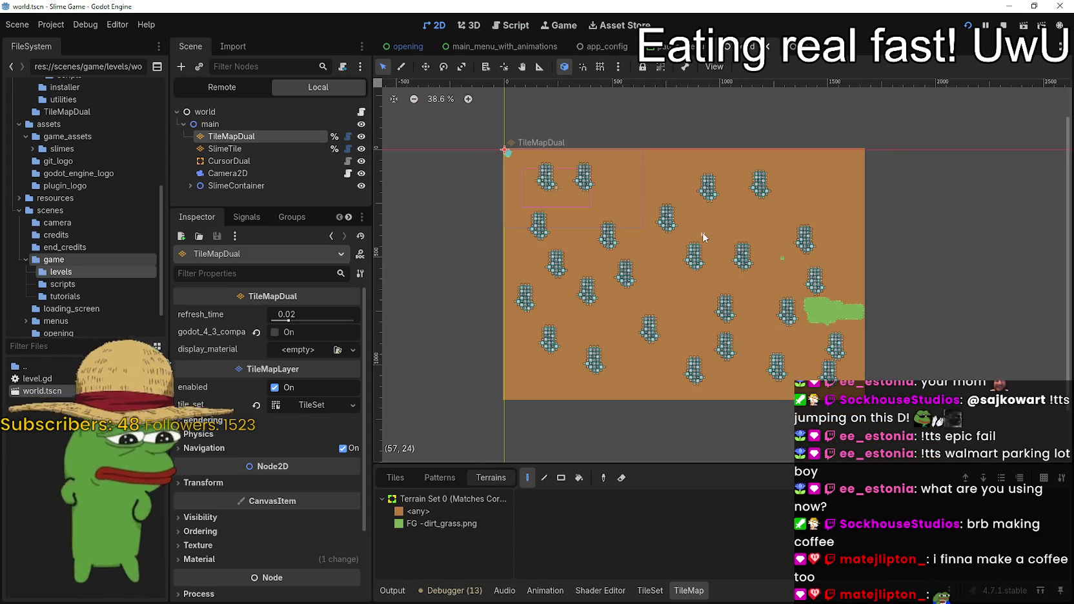
pyautogui.scroll(1, 737, 307)
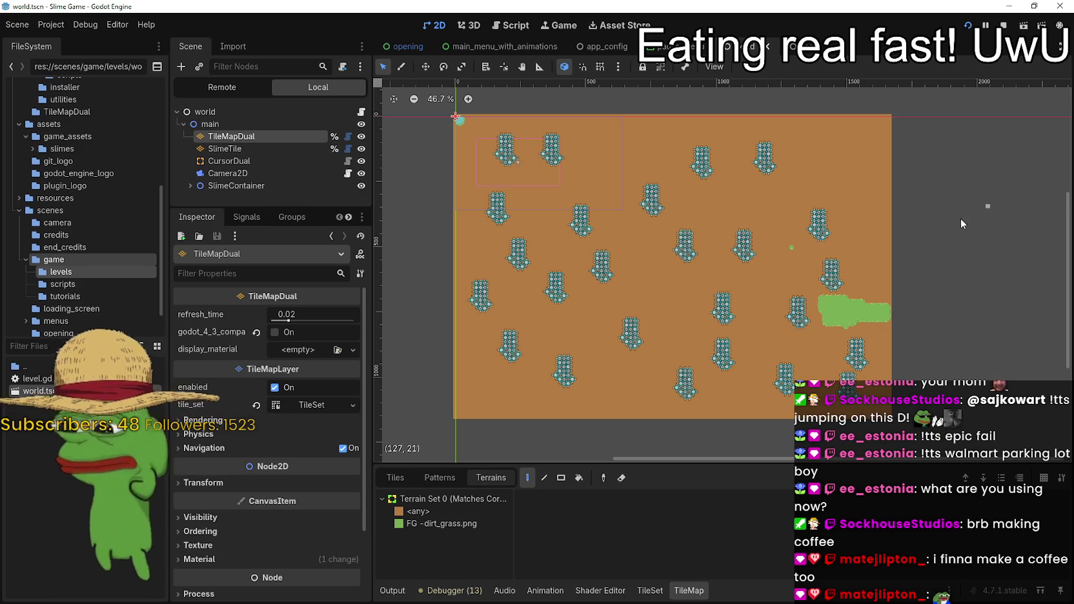
pyautogui.scroll(10, 938, 227)
pyautogui.scroll(5, 685, 234)
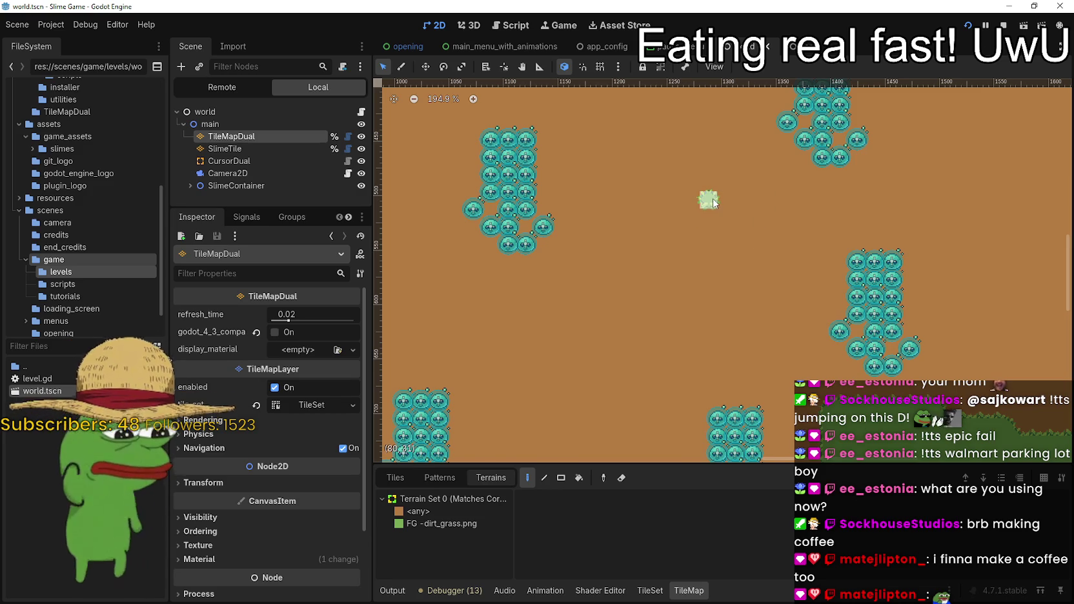
pyautogui.scroll(-7, 712, 201)
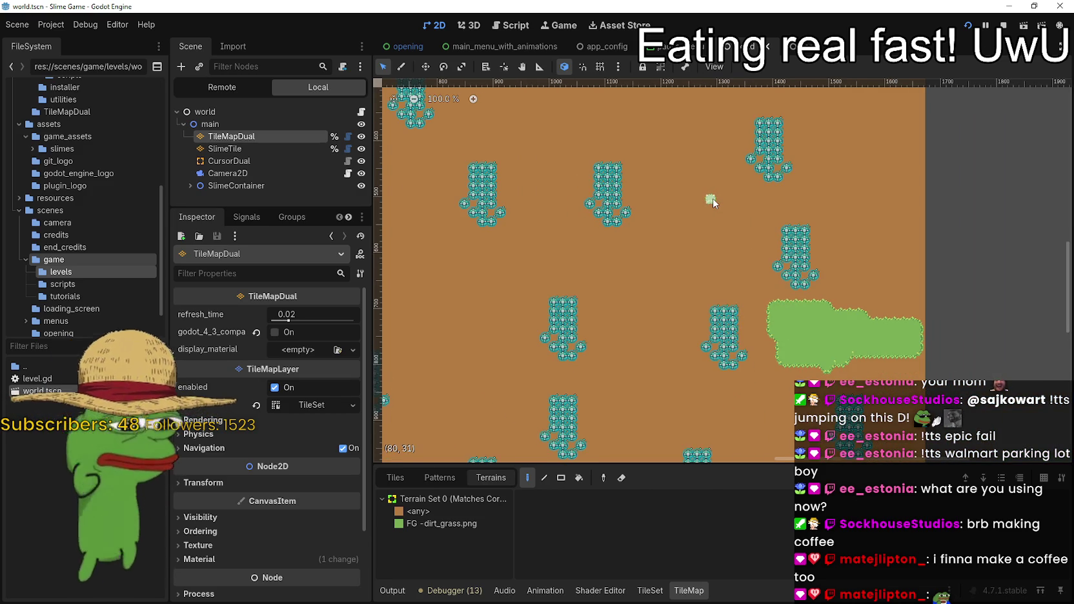
pyautogui.scroll(-3, 694, 191)
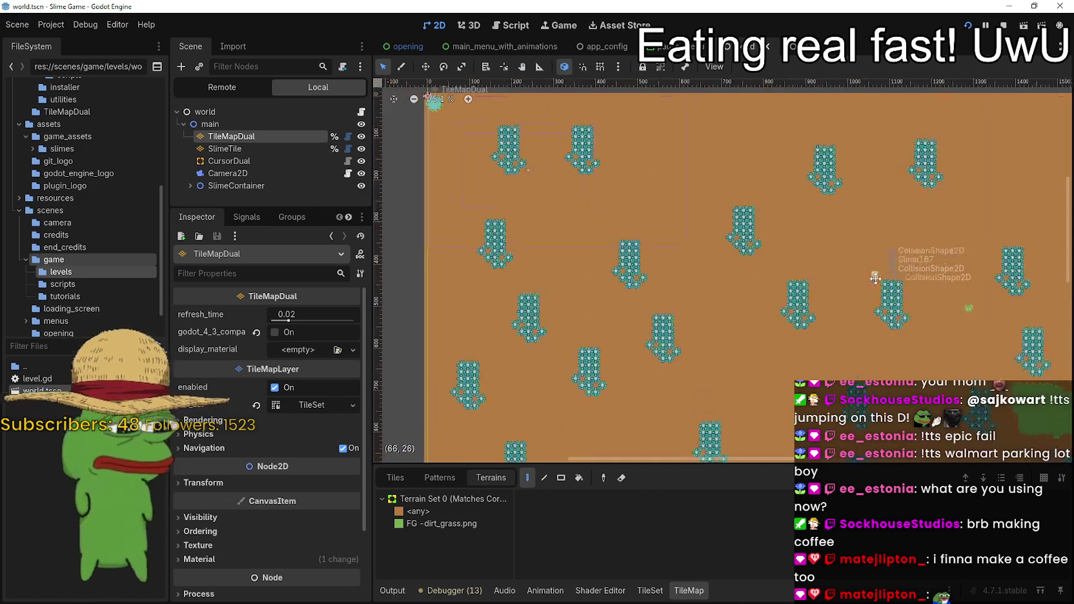
pyautogui.moveTo(599, 177); pyautogui.dragTo(575, 148)
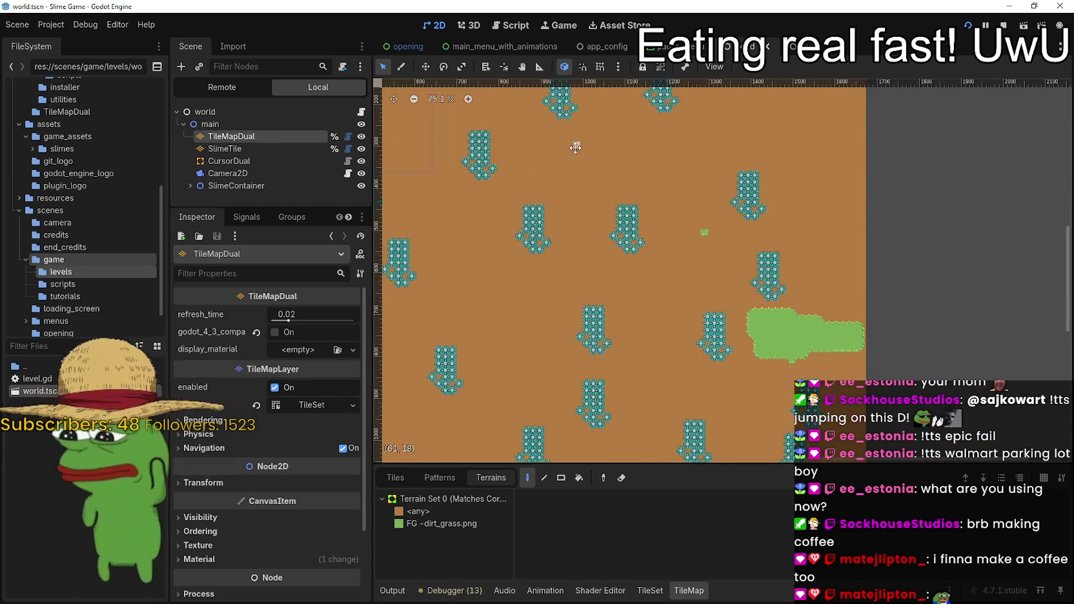
pyautogui.scroll(6, 691, 188)
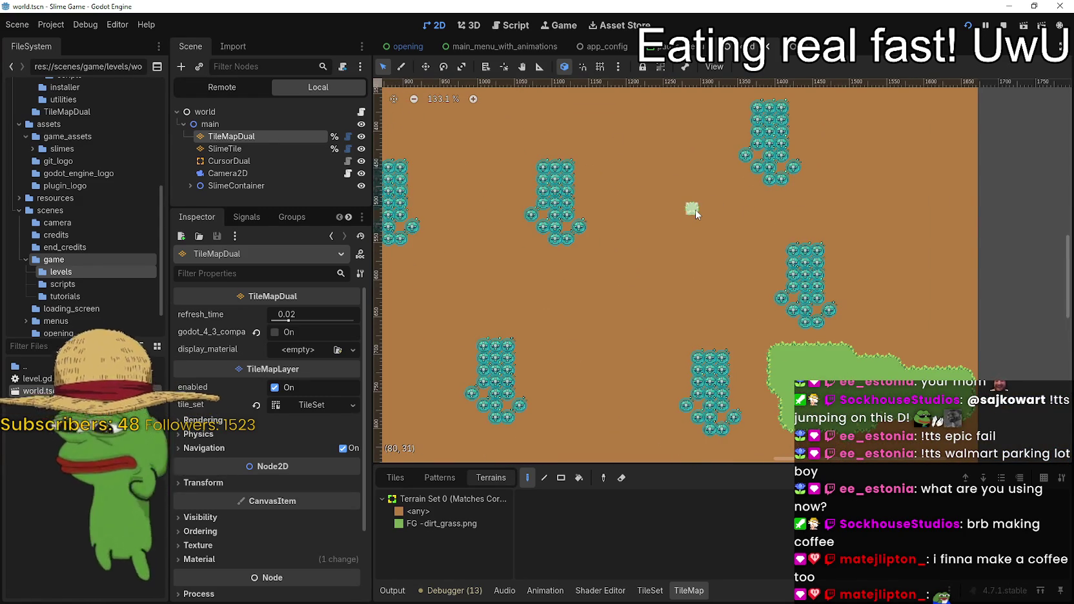
# - Paint a slime tile on the open dirt ground and look over the surrounding level
pyautogui.click(696, 214)
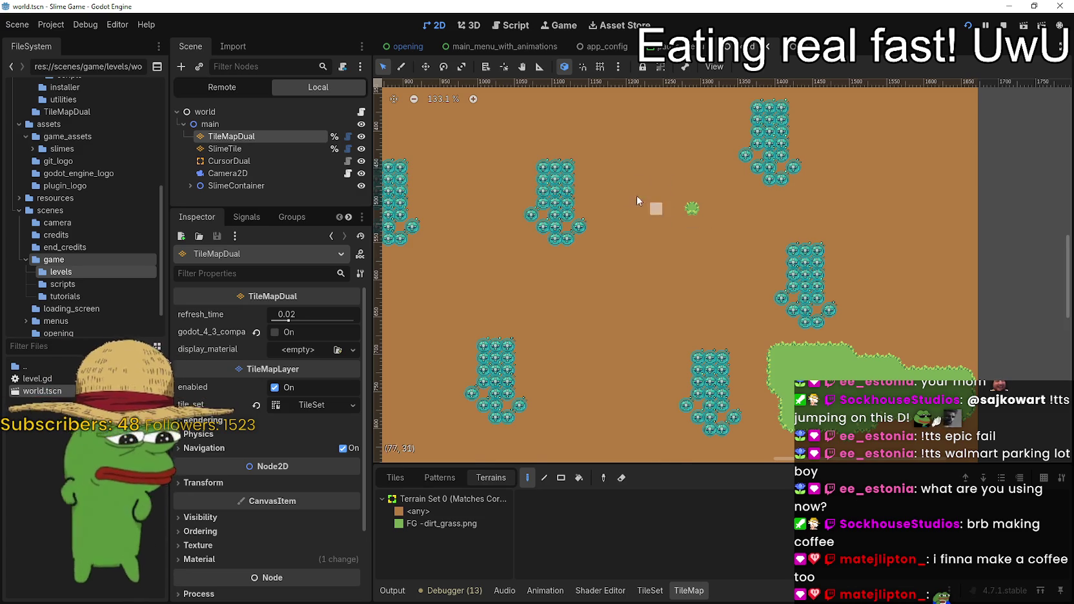
pyautogui.scroll(-4, 670, 208)
pyautogui.moveTo(670, 208)
pyautogui.mouseDown()
pyautogui.moveTo(689, 231)
pyautogui.moveTo(618, 156)
pyautogui.mouseUp()
pyautogui.moveTo(488, 148)
pyautogui.mouseDown()
pyautogui.moveTo(824, 290)
pyautogui.moveTo(611, 203)
pyautogui.mouseUp()
pyautogui.scroll(6, 620, 233)
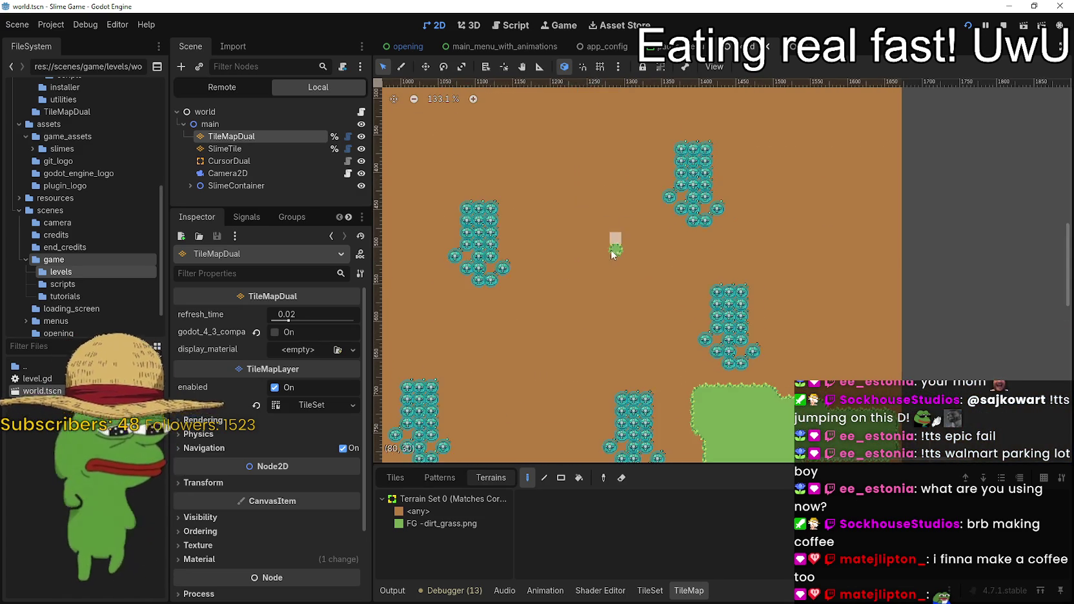
pyautogui.scroll(-8, 631, 252)
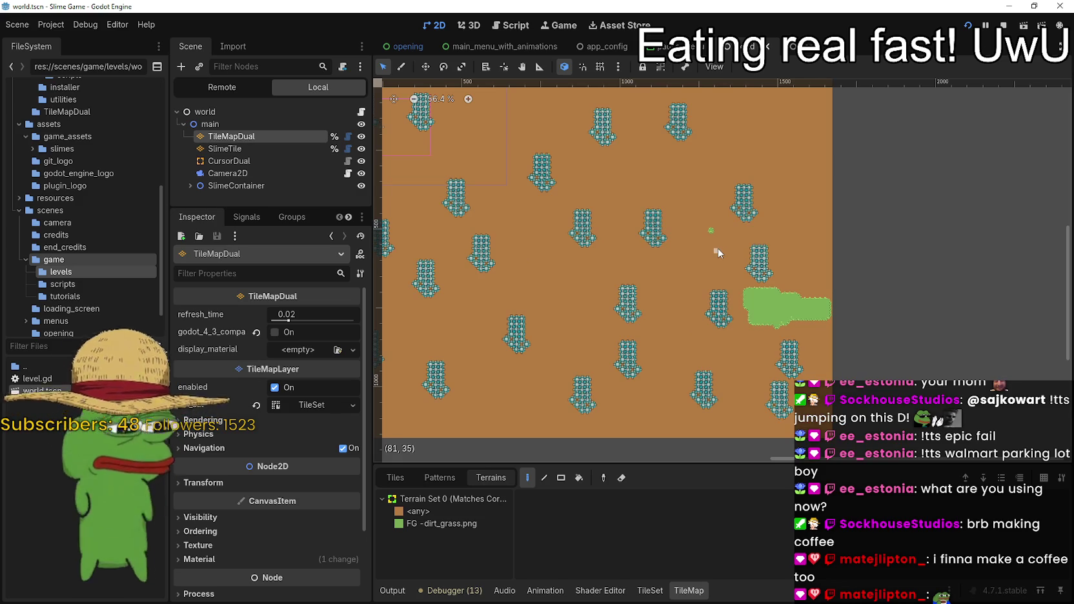
pyautogui.scroll(4, 725, 251)
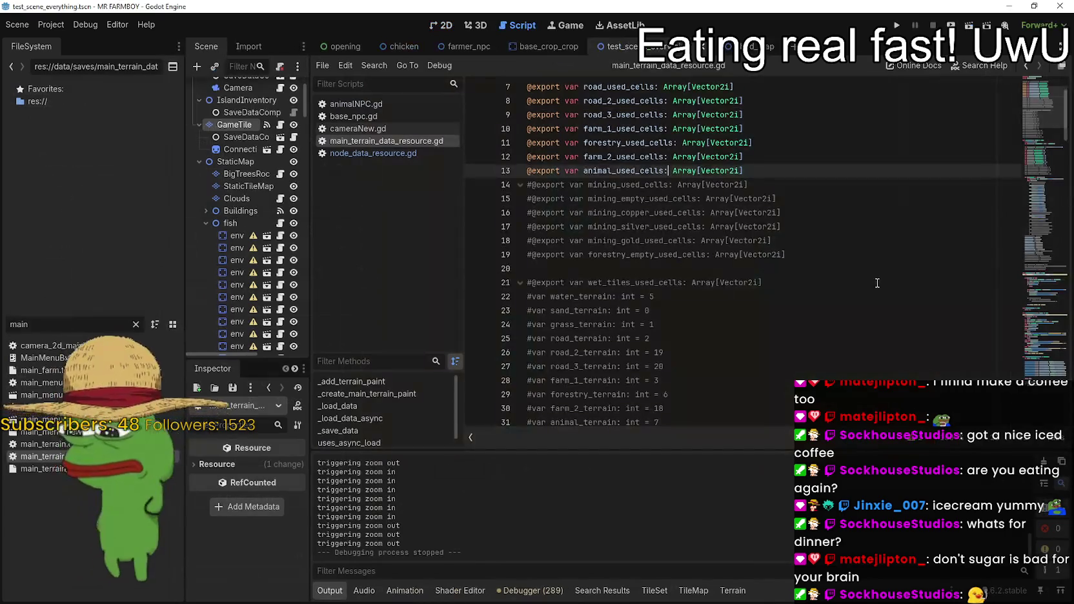
# - Switch back to the MR FARMBOY project's main_terrain_data_resource.gd script
pyautogui.click(878, 283)
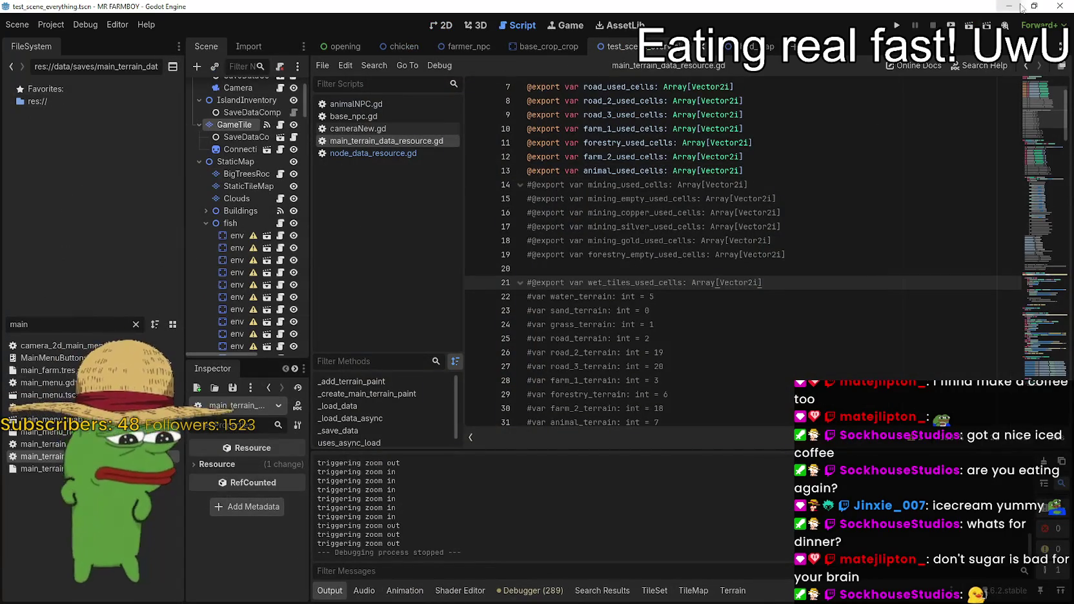
# - Close the MR FARMBOY project and bring the web browser in front of the Slime Game editor
pyautogui.click(1072, 8)
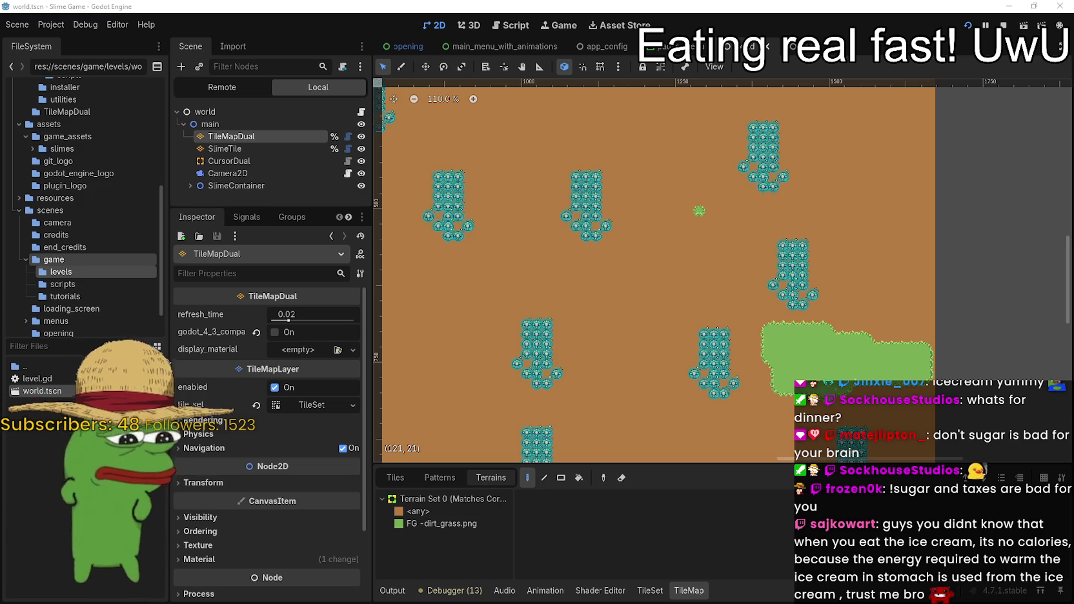
pyautogui.hotkey('alt', 'Tab')
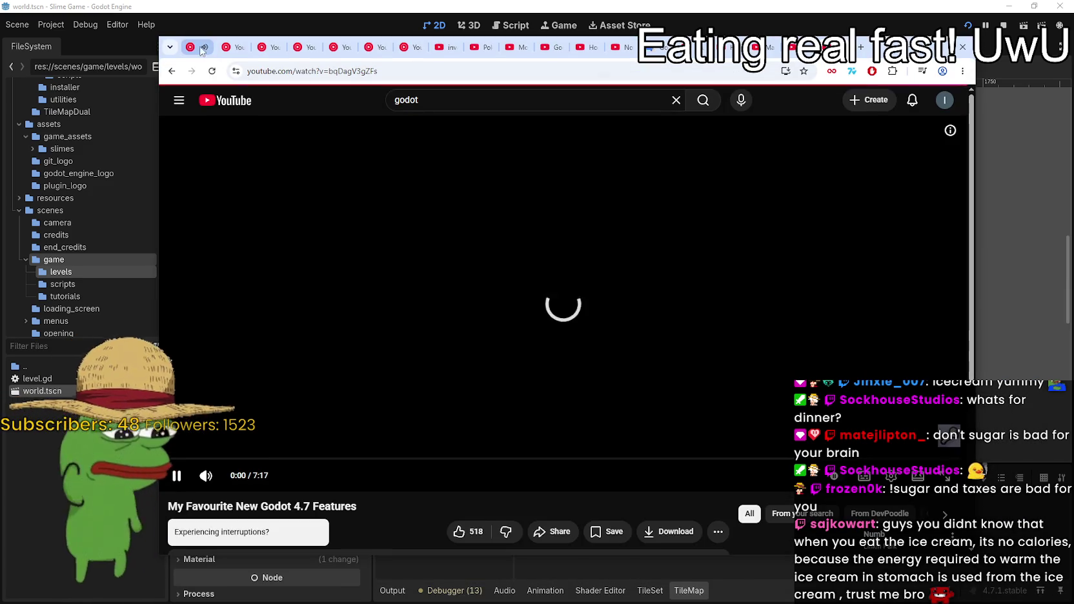
# - Pause the music video, then watch the Godot 4.7 features video to about 4:40 and pause it
pyautogui.hotkey('ctrl', '1')
pyautogui.click(337, 156)
pyautogui.hotkey('ctrl', '9')
pyautogui.moveTo(891, 53)
pyautogui.mouseDown()
pyautogui.moveTo(886, 26)
pyautogui.moveTo(860, 19)
pyautogui.mouseUp()
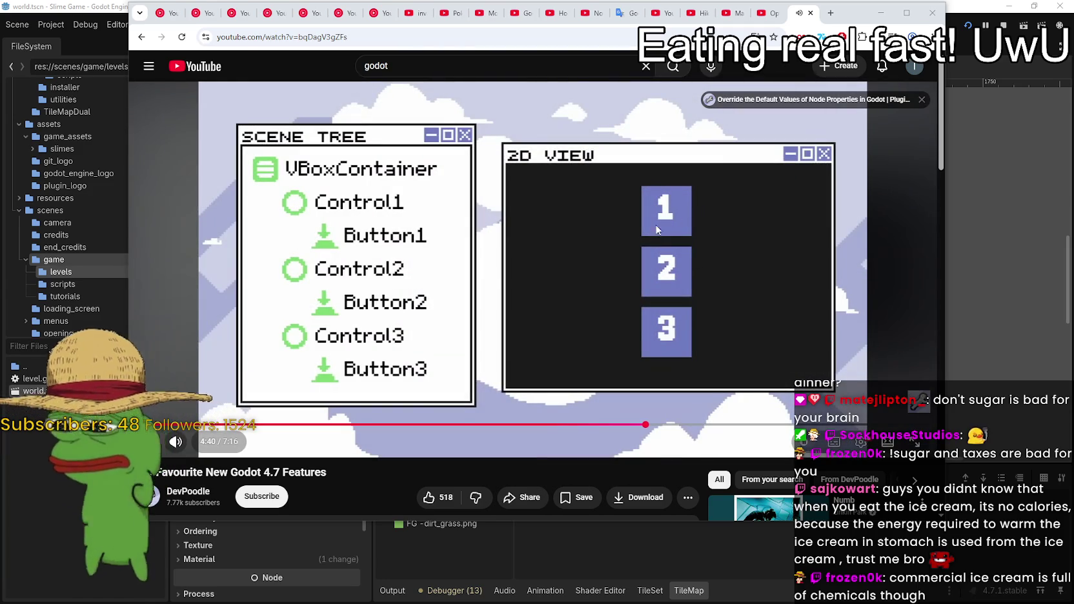
pyautogui.press('space')
# - Switch to the YouTube Music tab to play music, then drag the Grok browser window over the editor
pyautogui.click(164, 17)
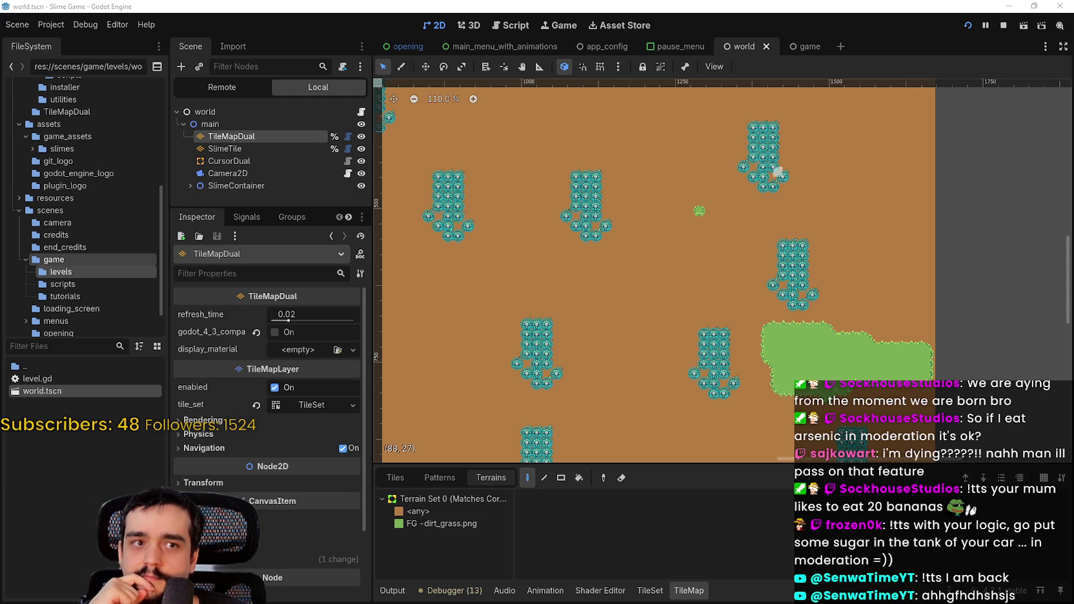
pyautogui.moveTo(1073, 40); pyautogui.dragTo(388, 40)
# - Ask Grok 'Is adding 1 spun of sugar to your car a bad thing, once in awhile?'
pyautogui.click(431, 281)
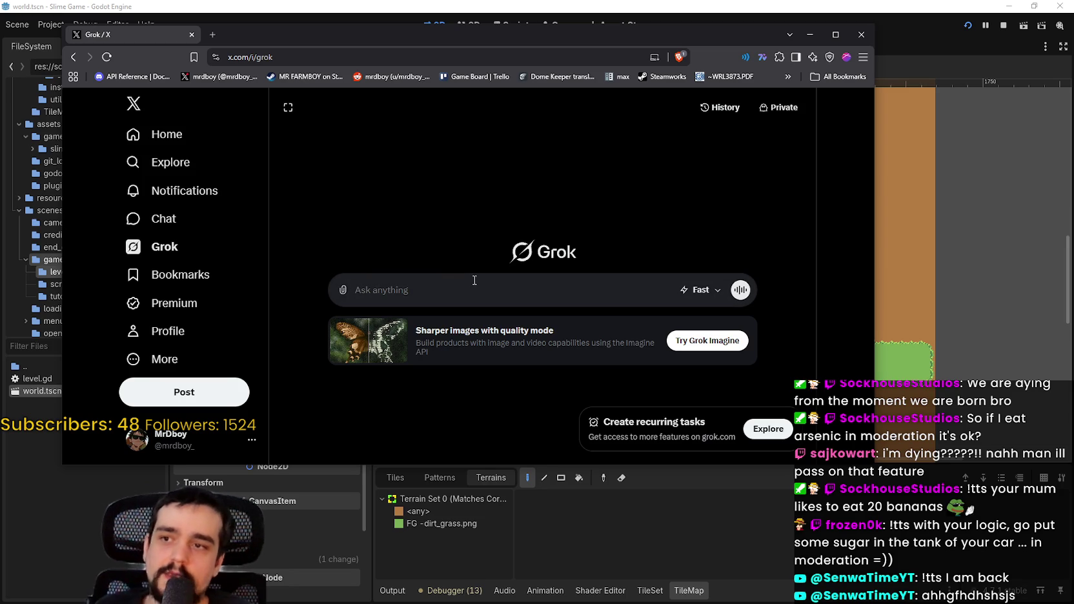
pyautogui.write('Is adding 1')
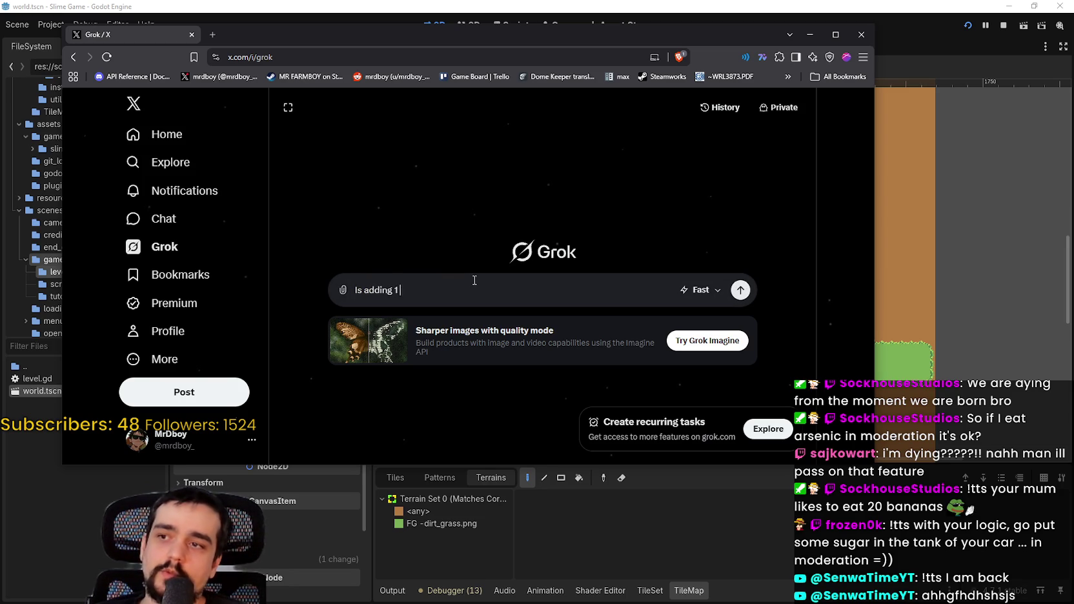
pyautogui.write(' spun of sh')
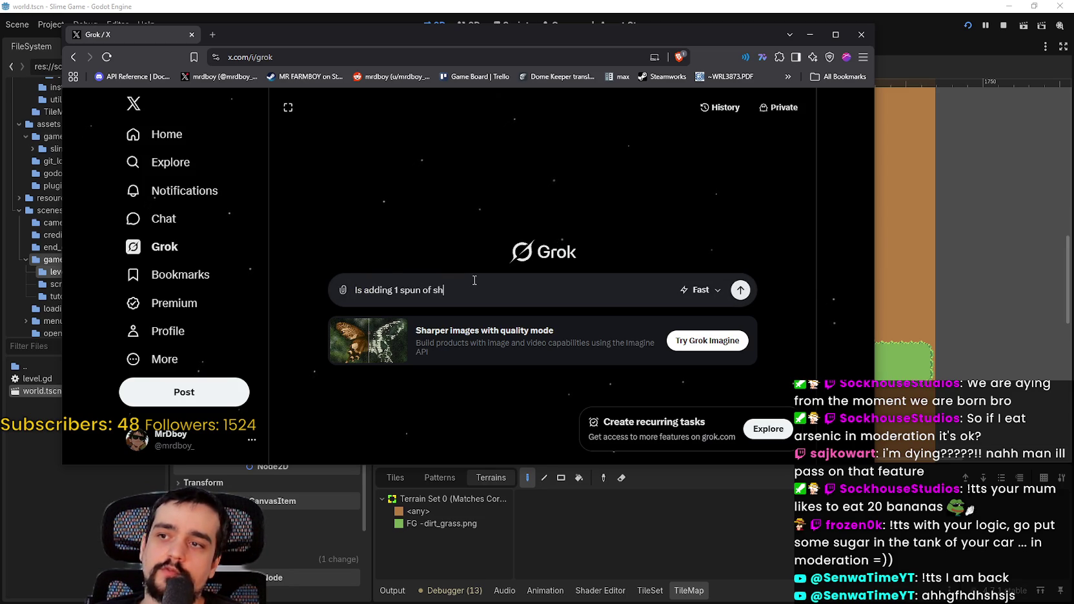
pyautogui.press('BackSpace')
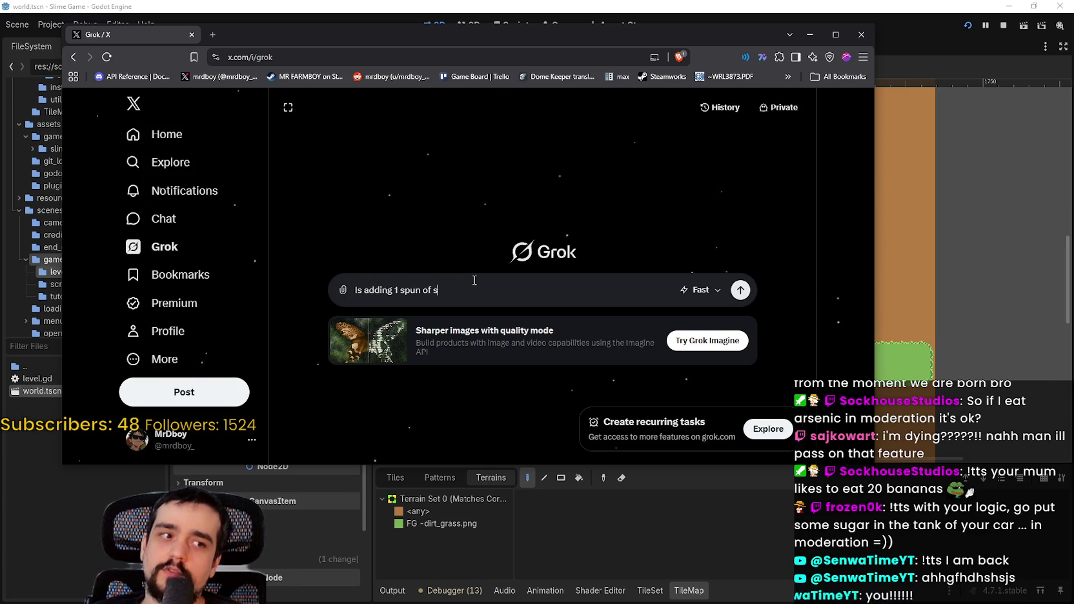
pyautogui.write('sugar b')
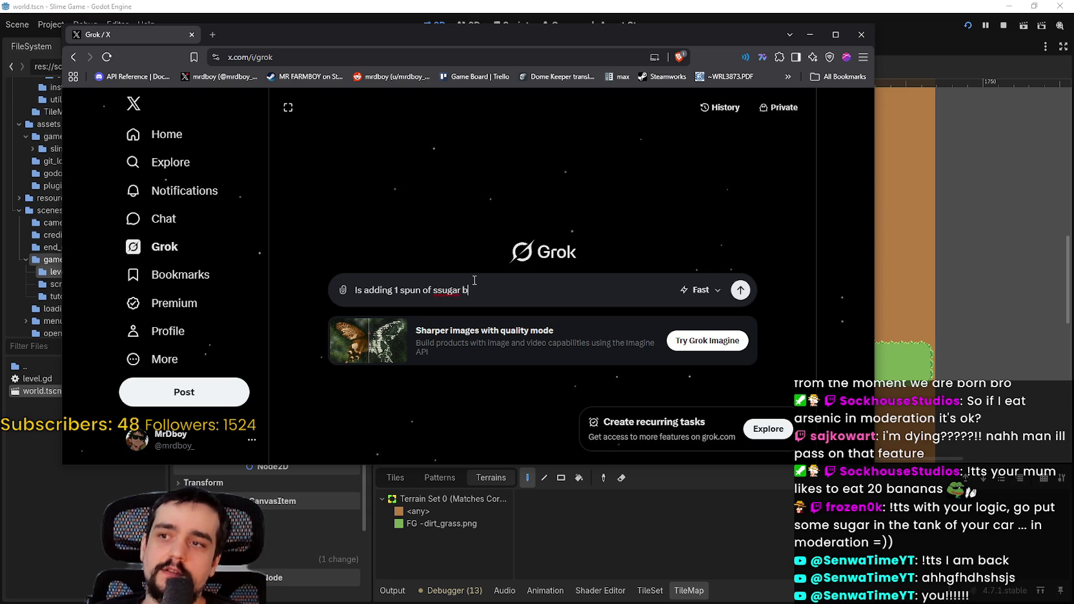
pyautogui.press('BackSpace')
pyautogui.press('BackSpace')
pyautogui.press('BackSpace')
pyautogui.press('BackSpace')
pyautogui.press('BackSpace')
pyautogui.press('BackSpace')
pyautogui.press('BackSpace')
pyautogui.write('ugar')
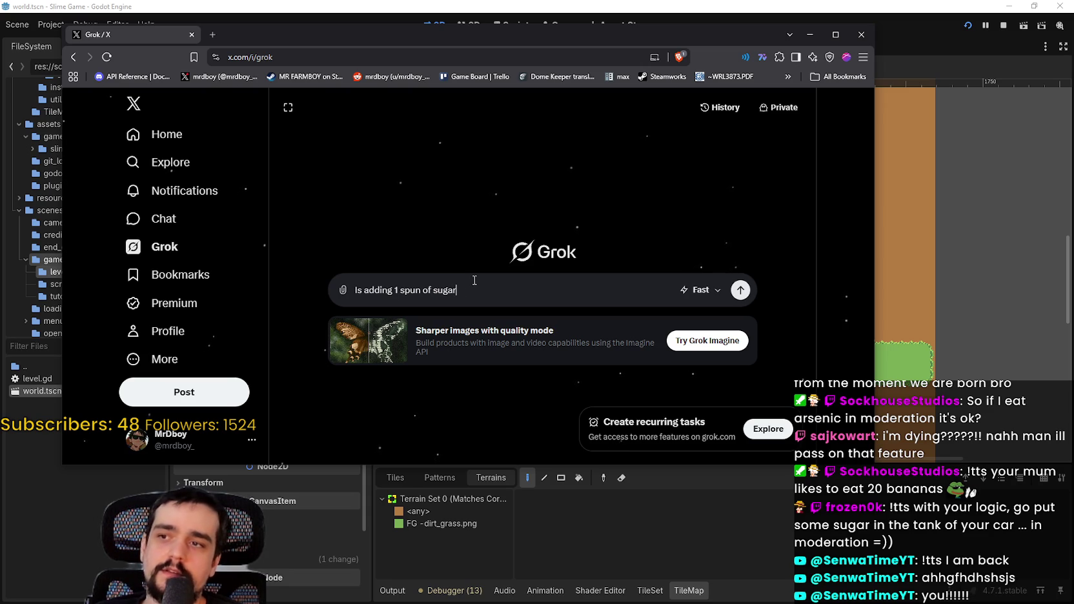
pyautogui.write(' to ')
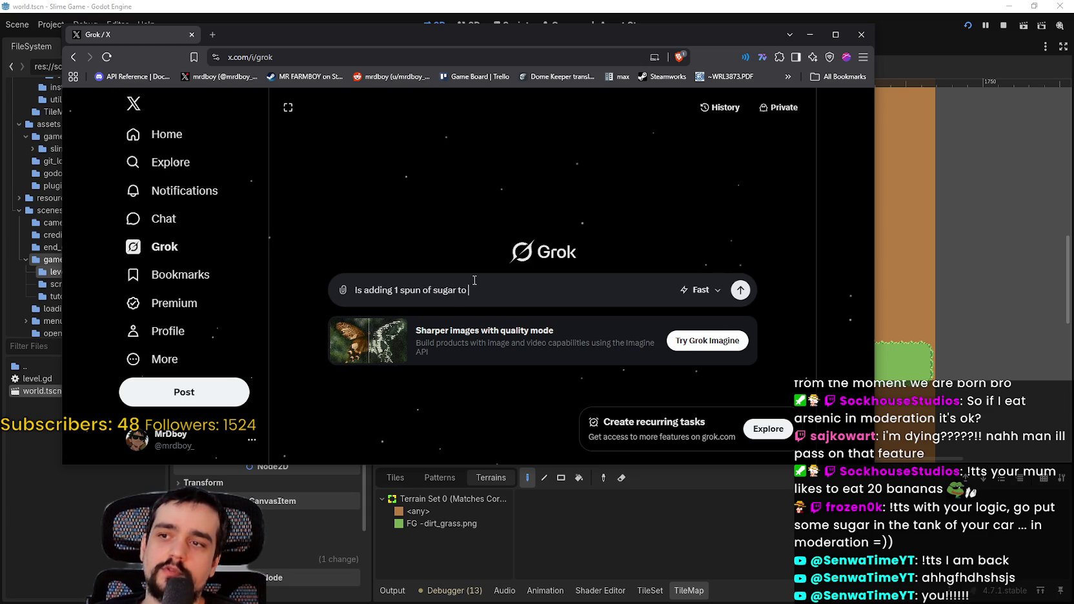
pyautogui.write('your car a ')
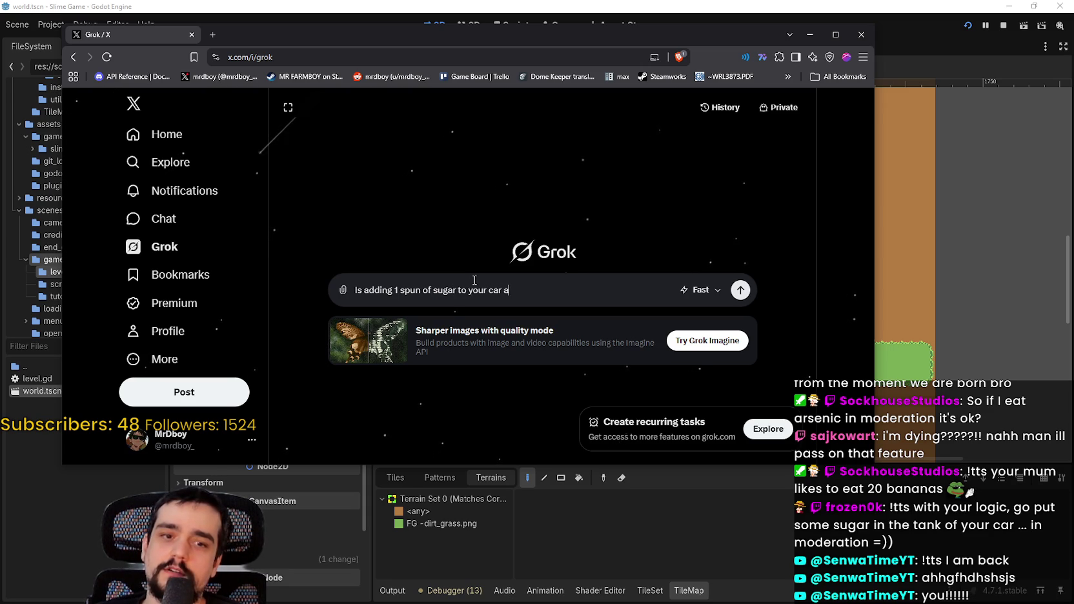
pyautogui.write('bad thing')
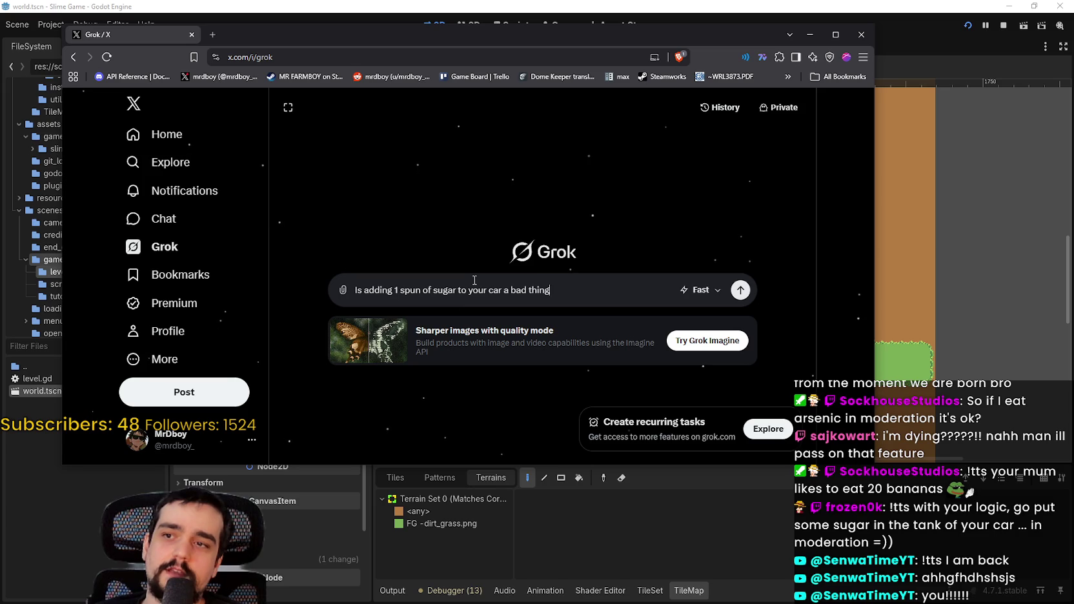
pyautogui.write('???')
pyautogui.press('BackSpace')
pyautogui.press('BackSpace')
pyautogui.press('BackSpace')
pyautogui.write(', once in awhi')
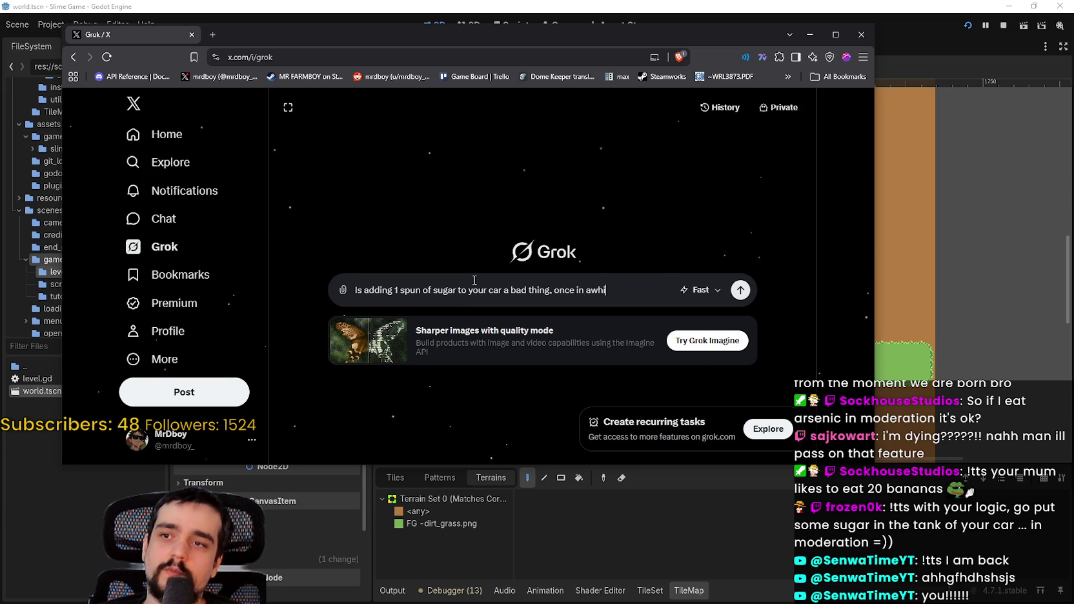
pyautogui.write('le?')
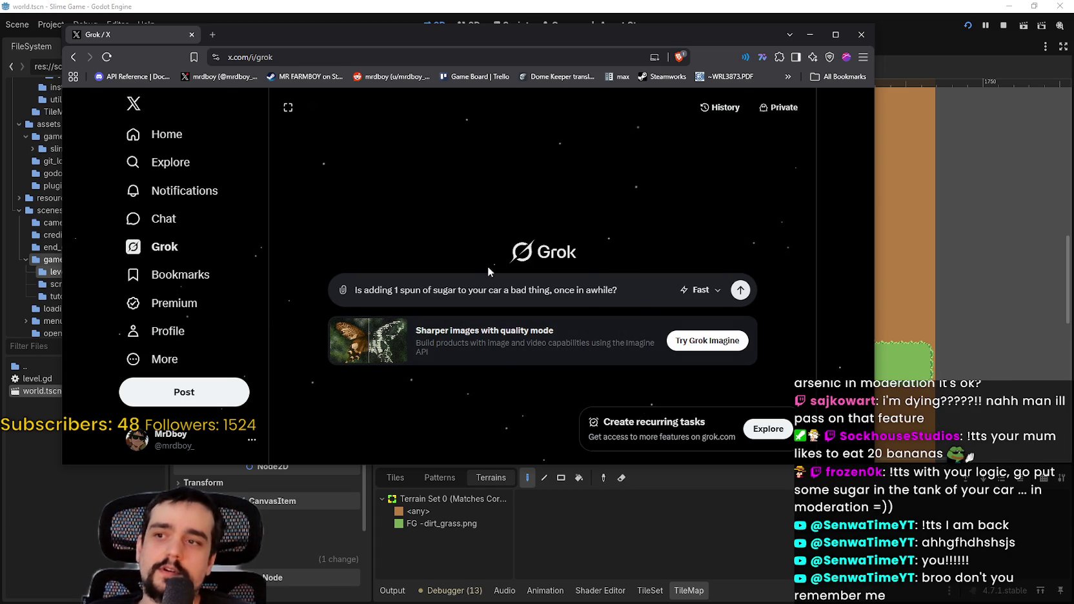
# - Insert 'the tank of' before 'your car' and submit the question
pyautogui.click(471, 291)
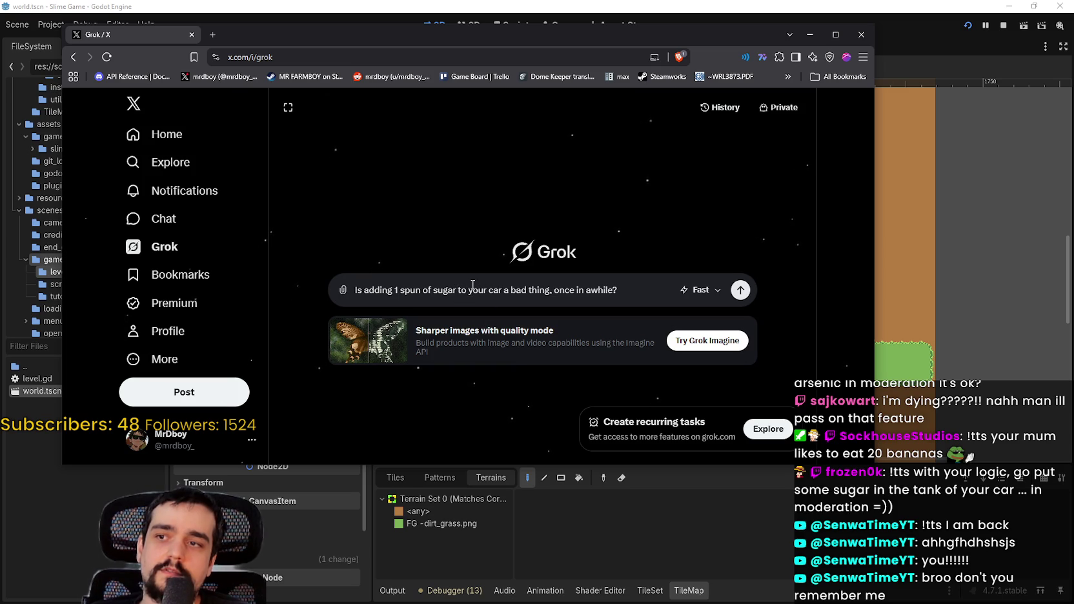
pyautogui.write('the tank')
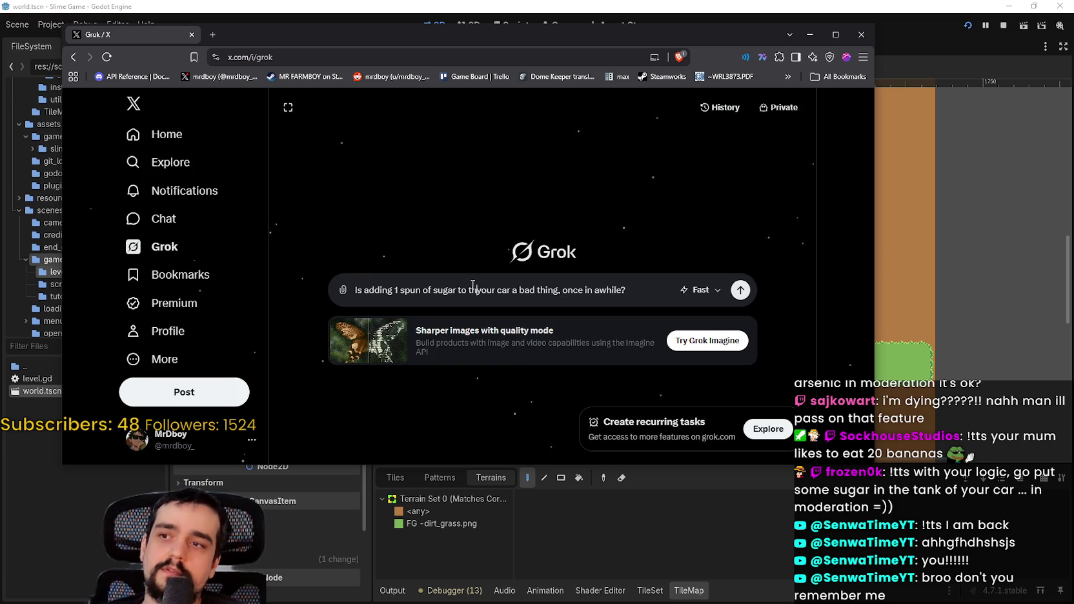
pyautogui.write(' of')
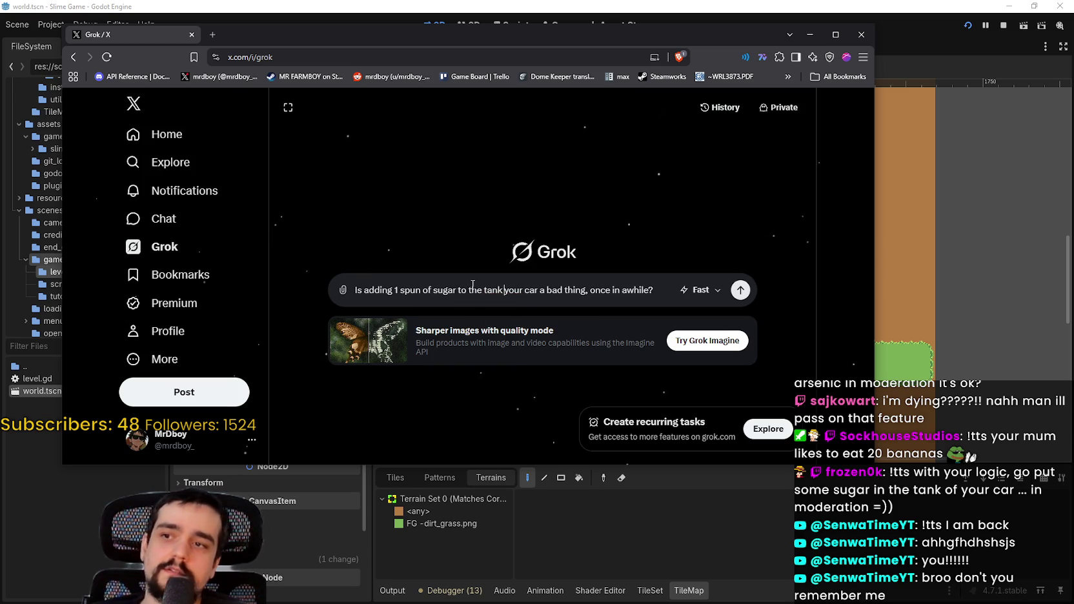
pyautogui.moveTo(617, 290); pyautogui.dragTo(665, 289)
pyautogui.click(666, 287)
pyautogui.press('Return')
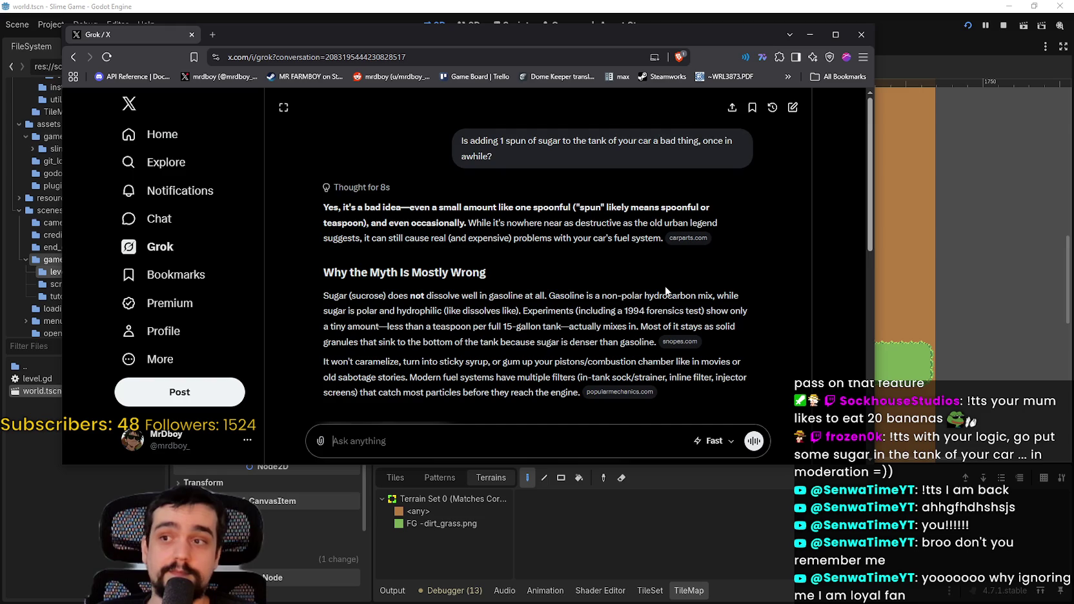
# - Read Grok's sugar-in-tank answer and start the follow-up 'What is the % that the car will break down if you do it'
pyautogui.scroll(-2, 409, 342)
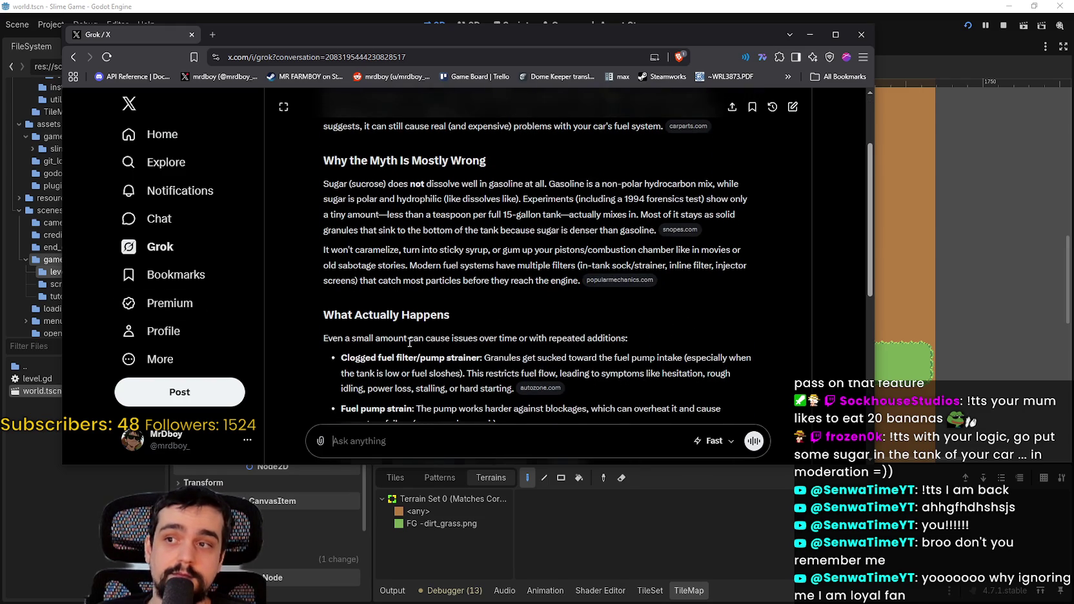
pyautogui.scroll(-1, 409, 342)
pyautogui.scroll(-2, 352, 258)
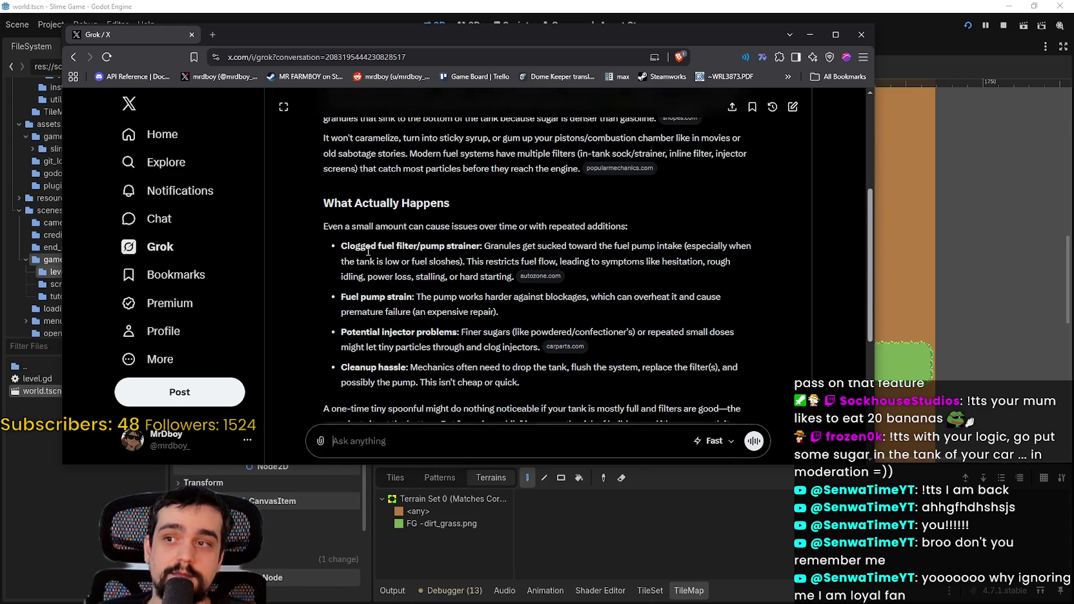
pyautogui.scroll(-1, 361, 210)
pyautogui.scroll(-2, 505, 322)
pyautogui.scroll(5, 505, 322)
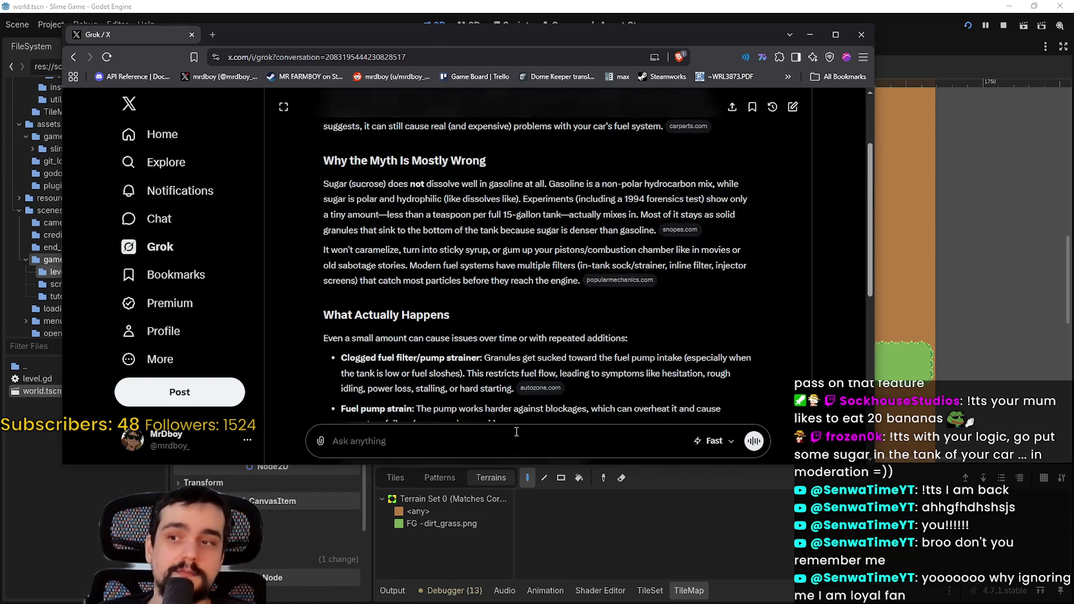
pyautogui.write('What is the %')
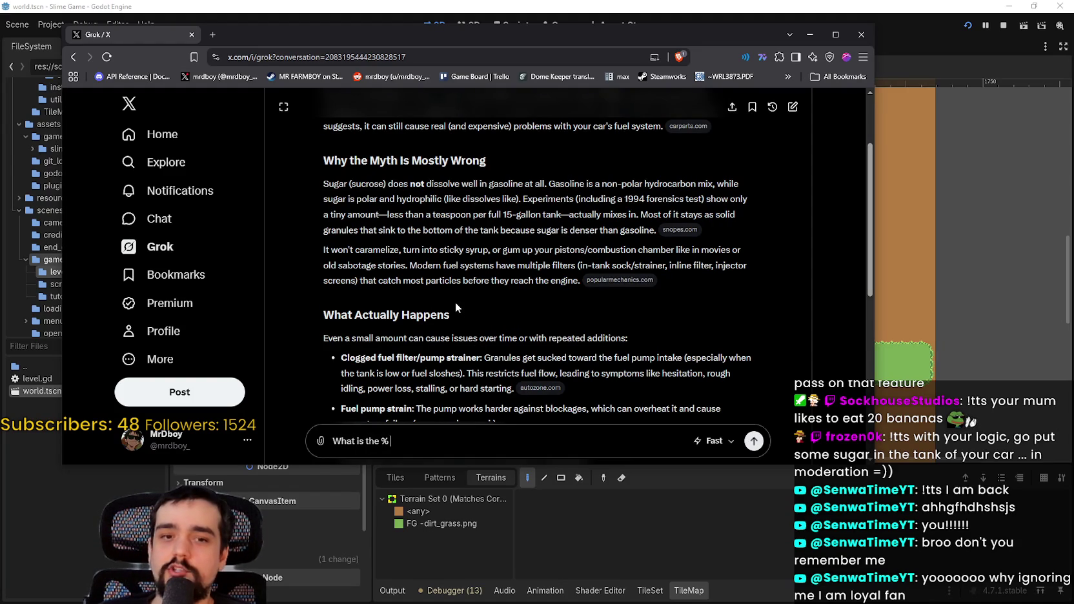
pyautogui.write(' that ')
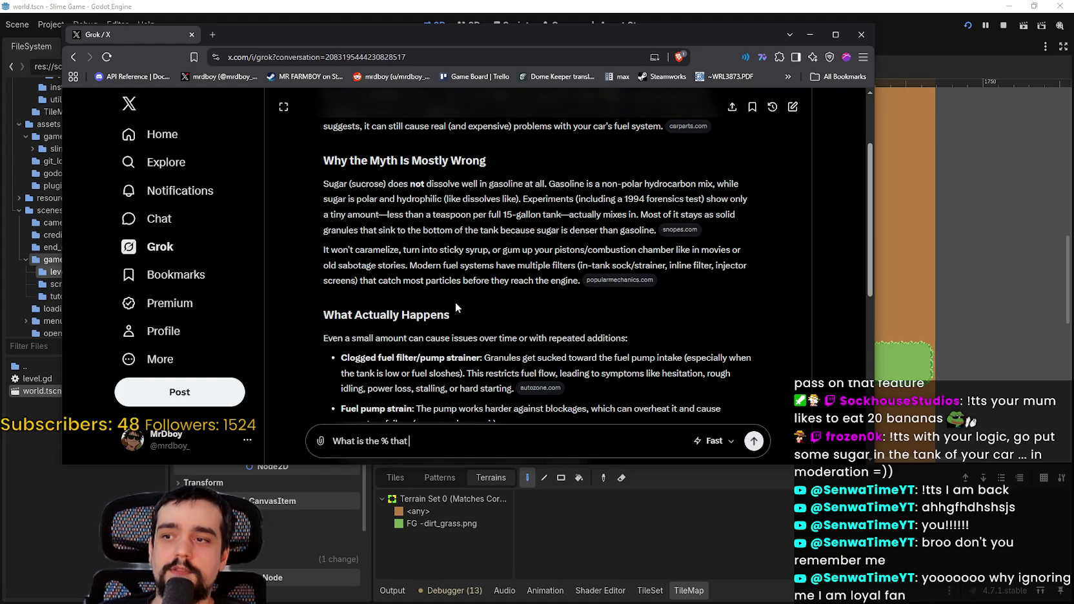
pyautogui.write('the car will b')
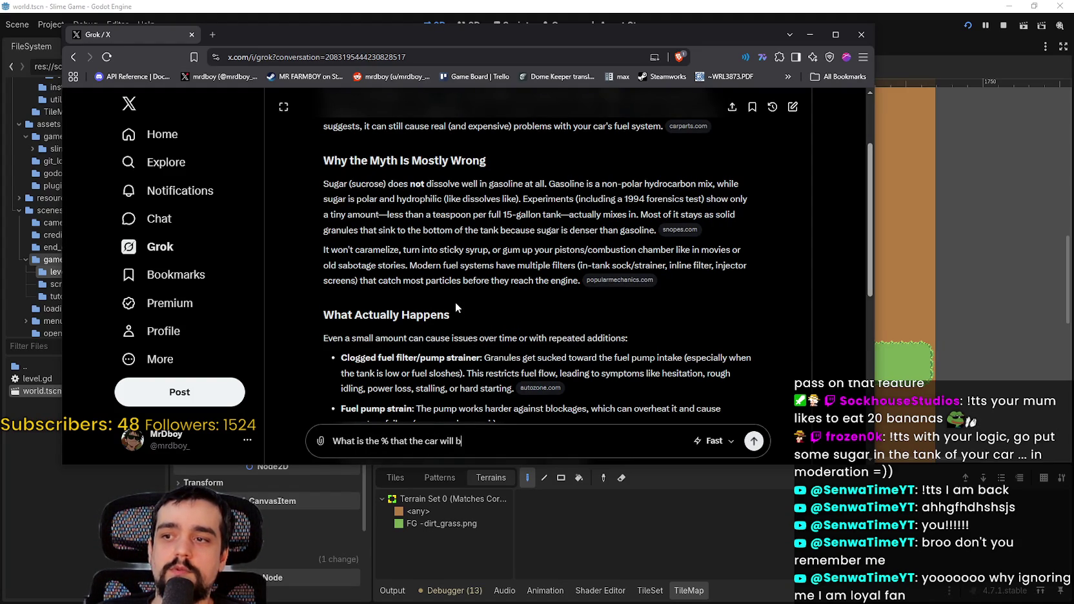
pyautogui.write('reak down if you do it')
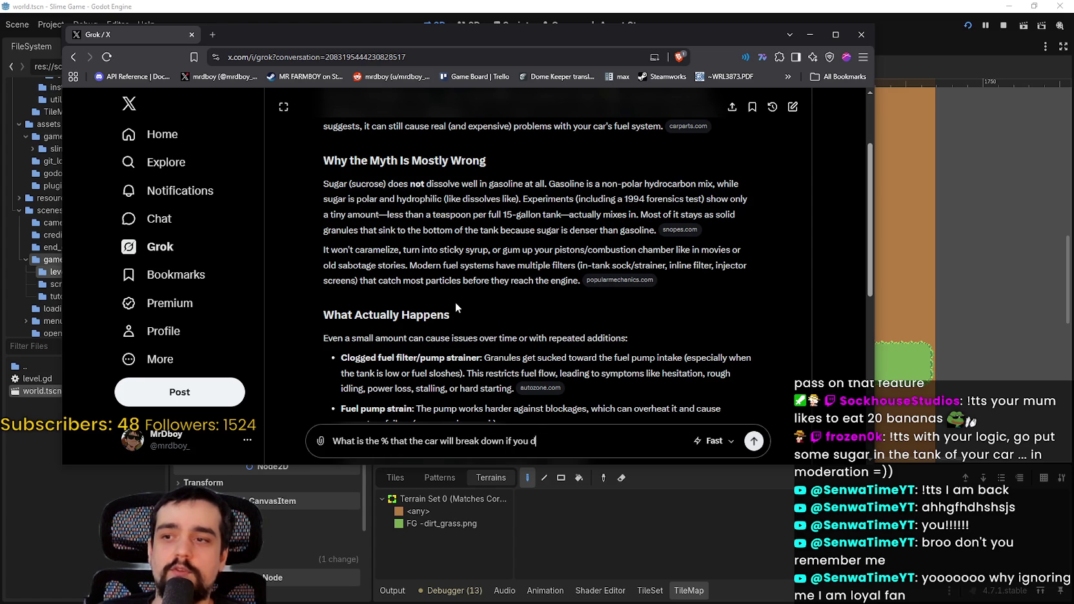
# - Send the follow-up question about the breakdown percentage
pyautogui.press('Return')
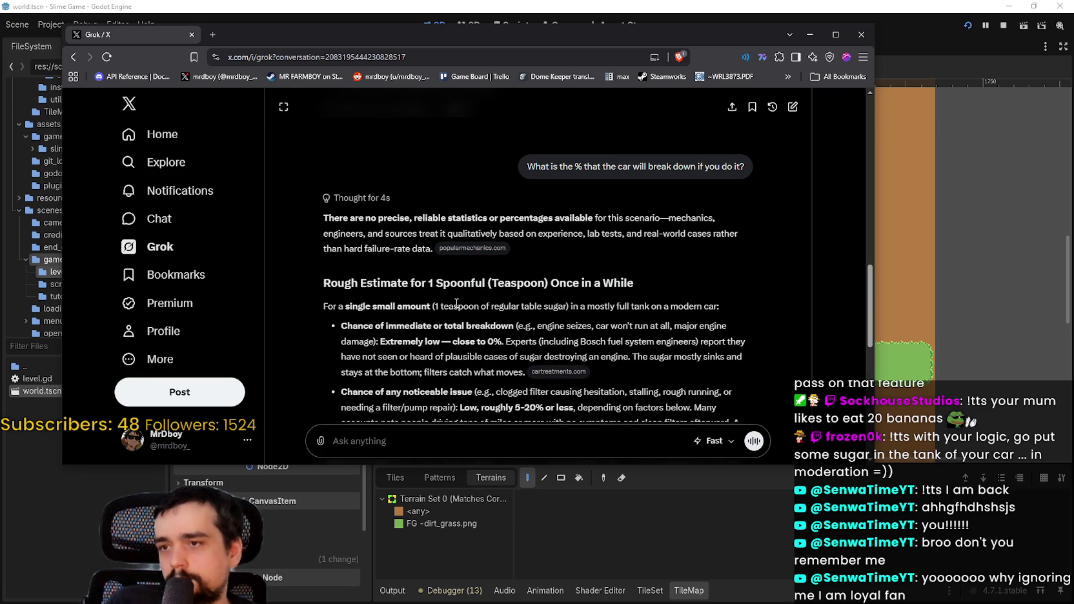
# - Read the breakdown estimate and highlight its 'close to 0%' figure
pyautogui.scroll(-1, 465, 304)
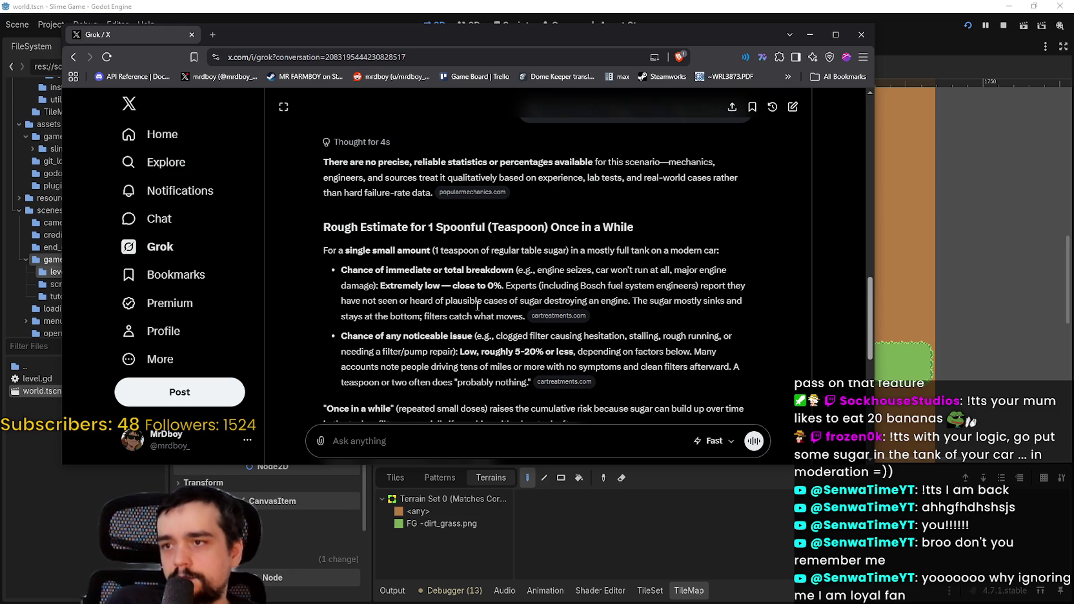
pyautogui.scroll(-1, 488, 225)
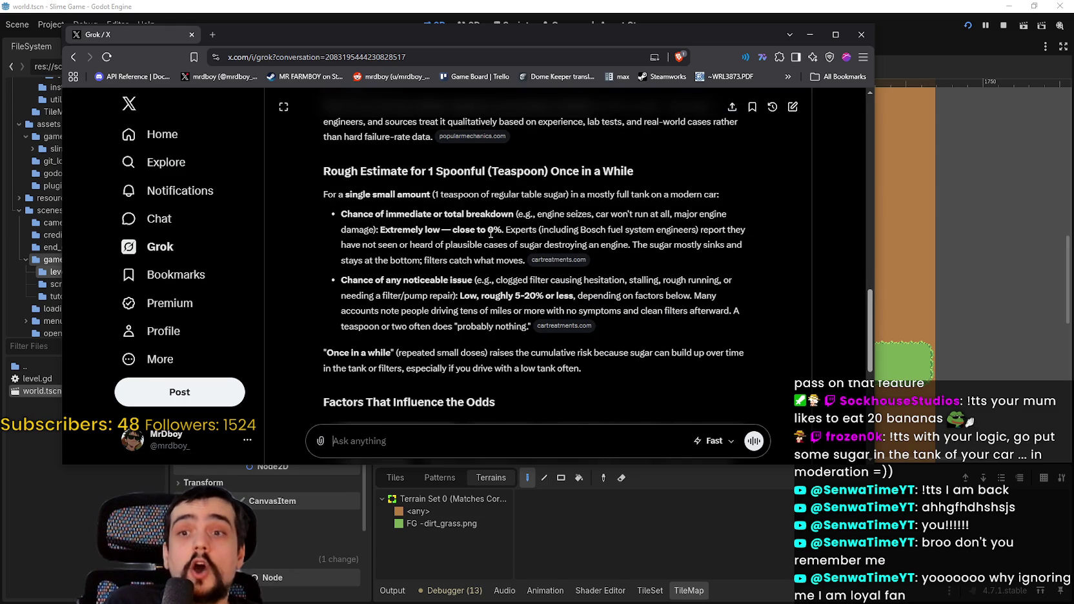
pyautogui.moveTo(507, 229)
pyautogui.mouseDown()
pyautogui.moveTo(439, 215)
pyautogui.moveTo(442, 229)
pyautogui.mouseUp()
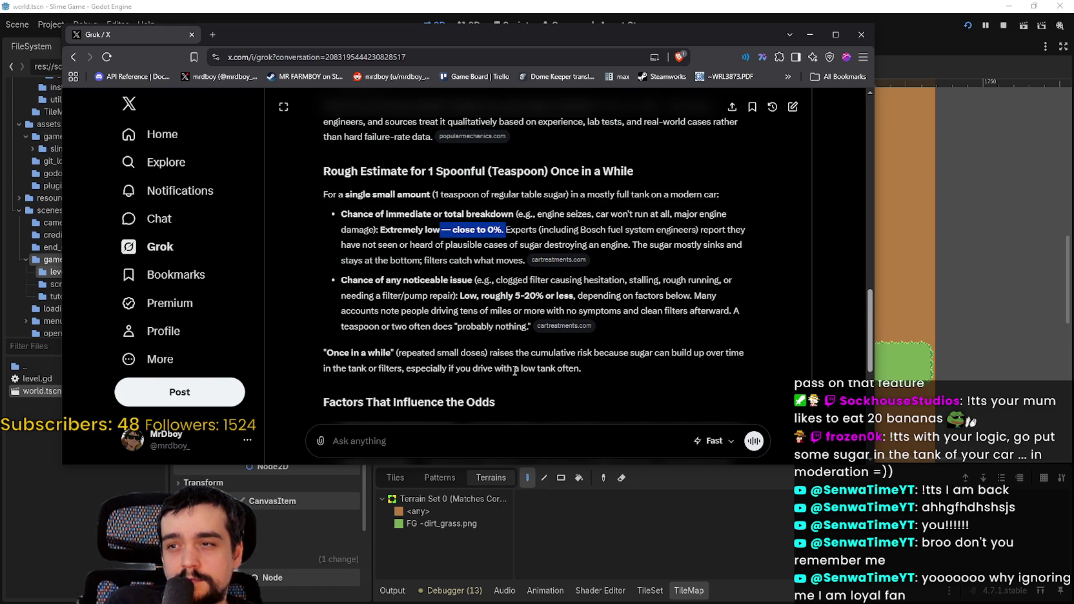
# - Scroll through the rest of Grok's answer and close the browser window
pyautogui.scroll(-1, 514, 372)
pyautogui.scroll(-2, 514, 368)
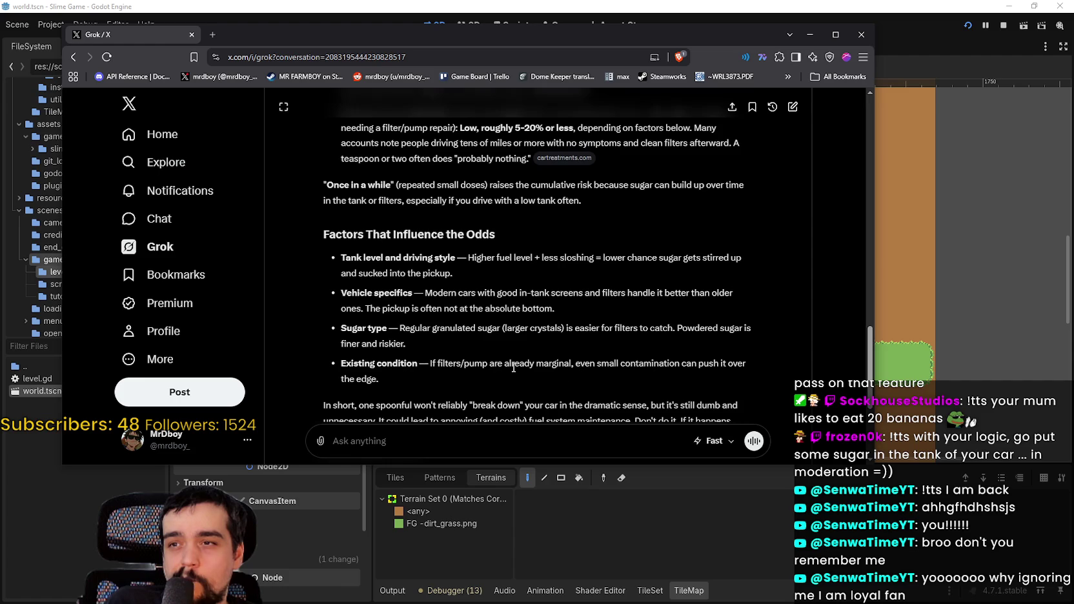
pyautogui.scroll(-2, 516, 359)
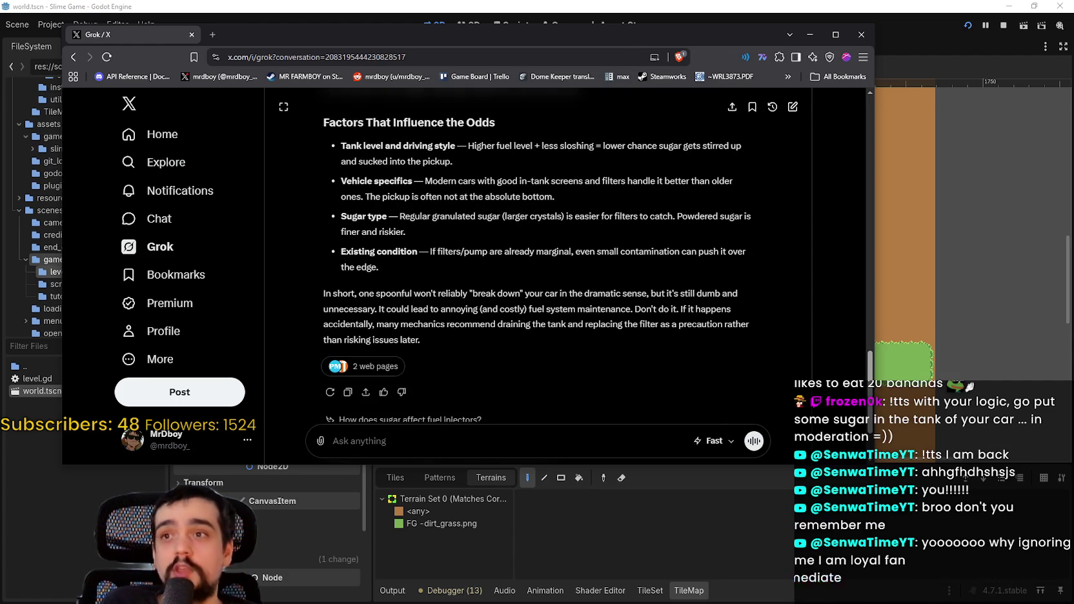
pyautogui.scroll(-2, 654, 333)
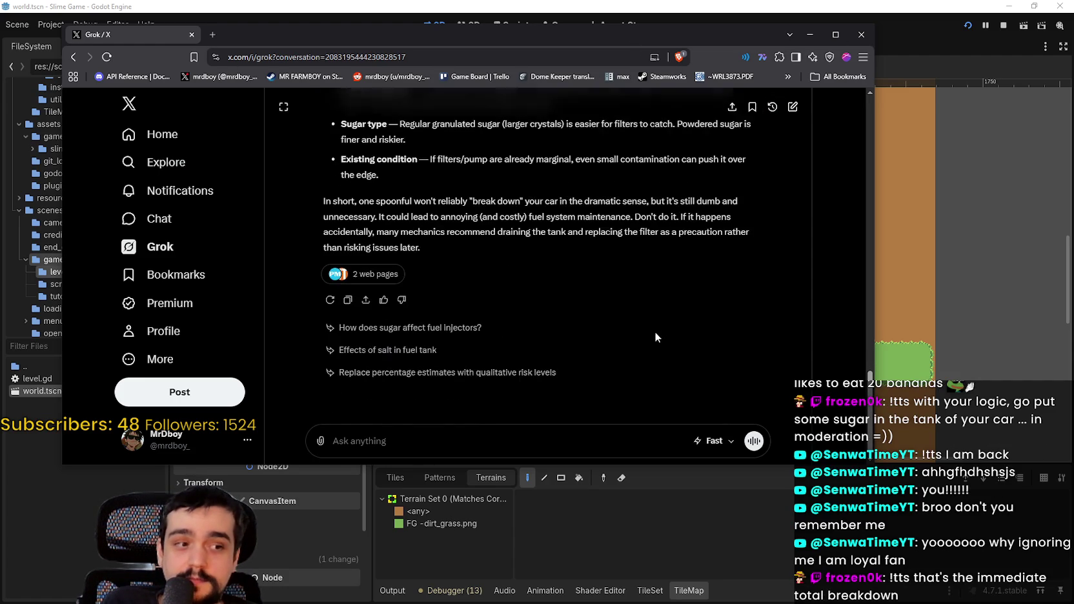
pyautogui.scroll(2, 651, 302)
pyautogui.scroll(-3, 654, 304)
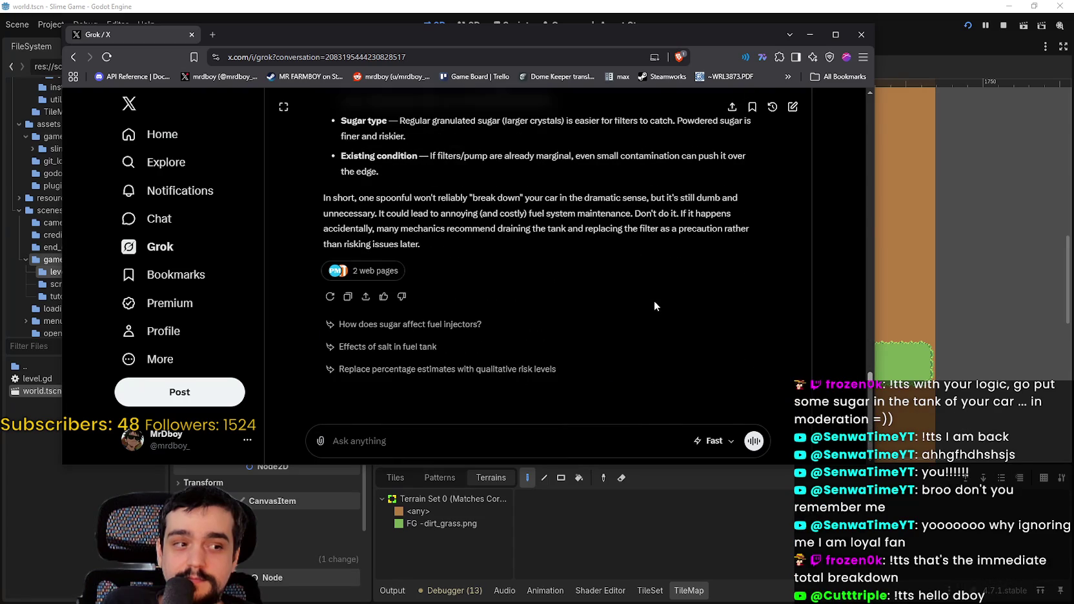
pyautogui.click(861, 34)
# - Save the current world scene
pyautogui.scroll(-2, 800, 278)
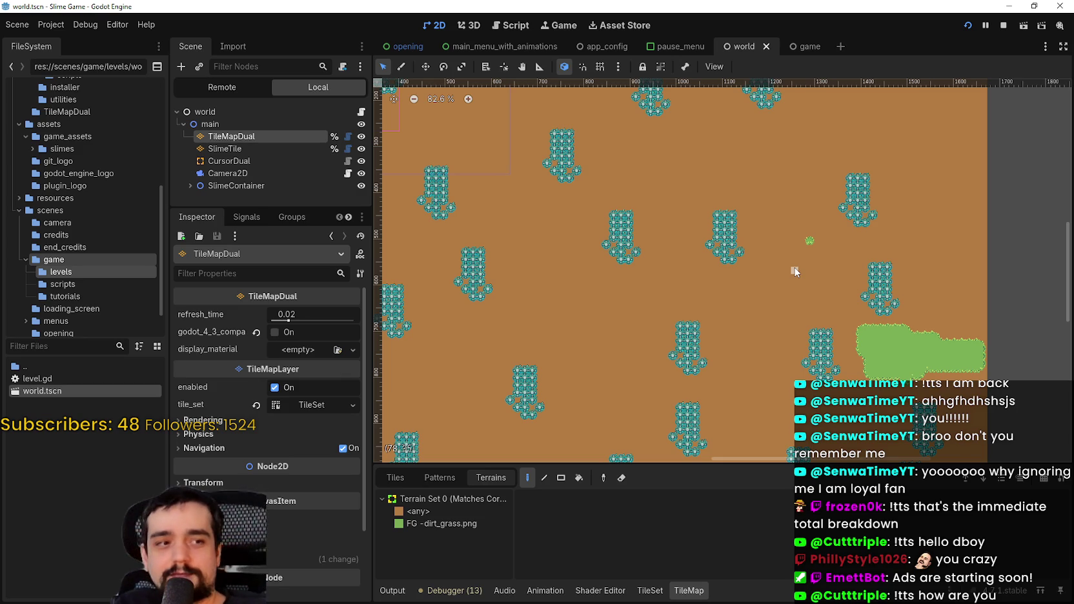
pyautogui.scroll(-2, 625, 116)
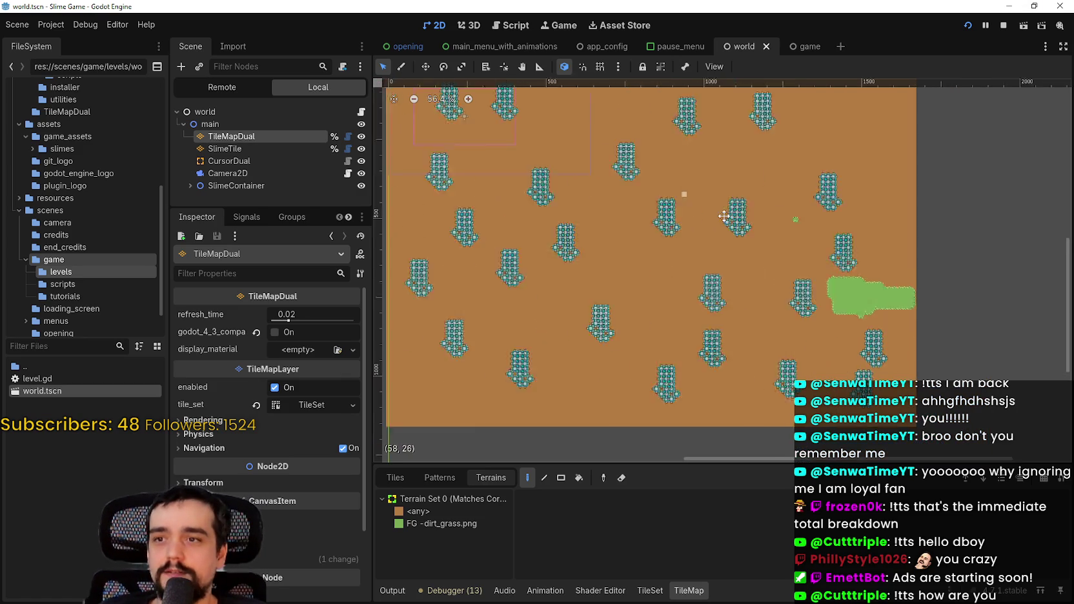
pyautogui.hotkey('ctrl', 's')
pyautogui.scroll(2, 778, 295)
pyautogui.scroll(-4, 764, 312)
pyautogui.scroll(3, 879, 328)
pyautogui.scroll(-2, 880, 328)
pyautogui.scroll(5, 837, 300)
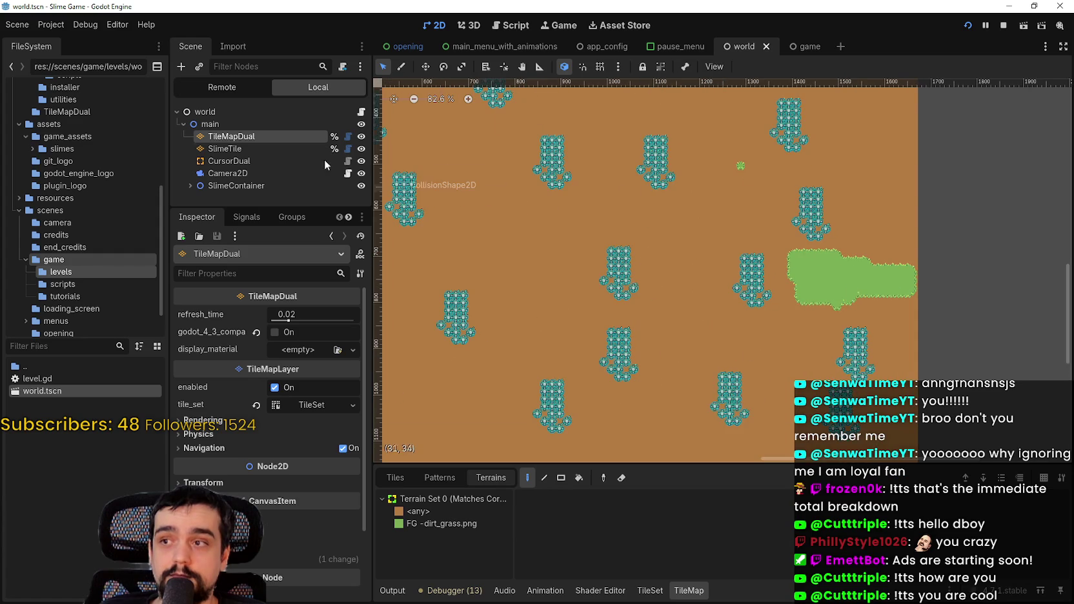
# - Select the TileMapDual ground layer and pick the <any> terrain for painting
pyautogui.click(238, 149)
pyautogui.scroll(-2, 686, 386)
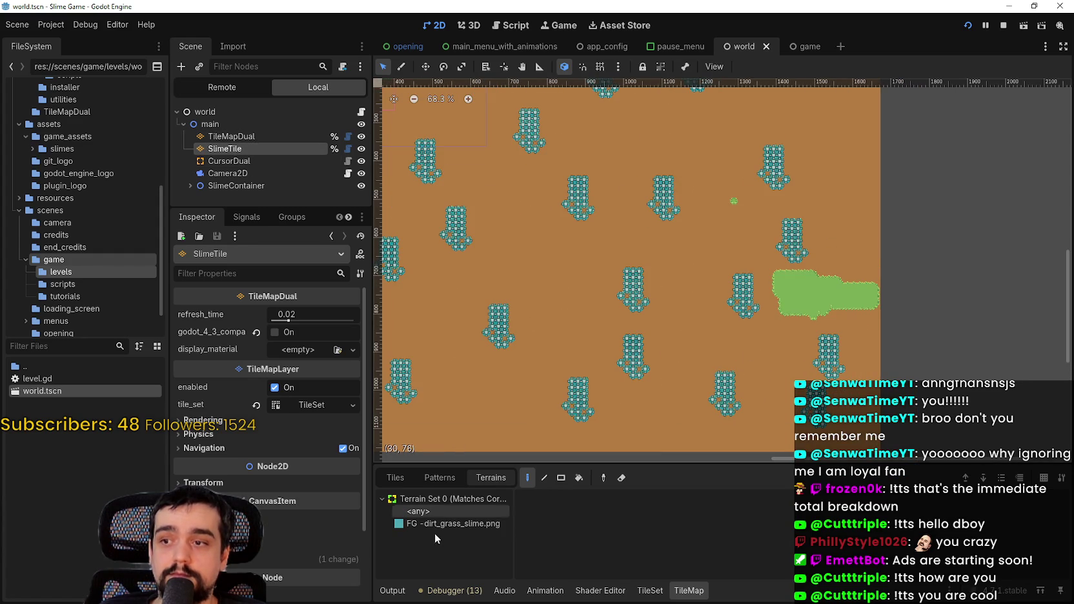
pyautogui.click(213, 124)
pyautogui.click(251, 134)
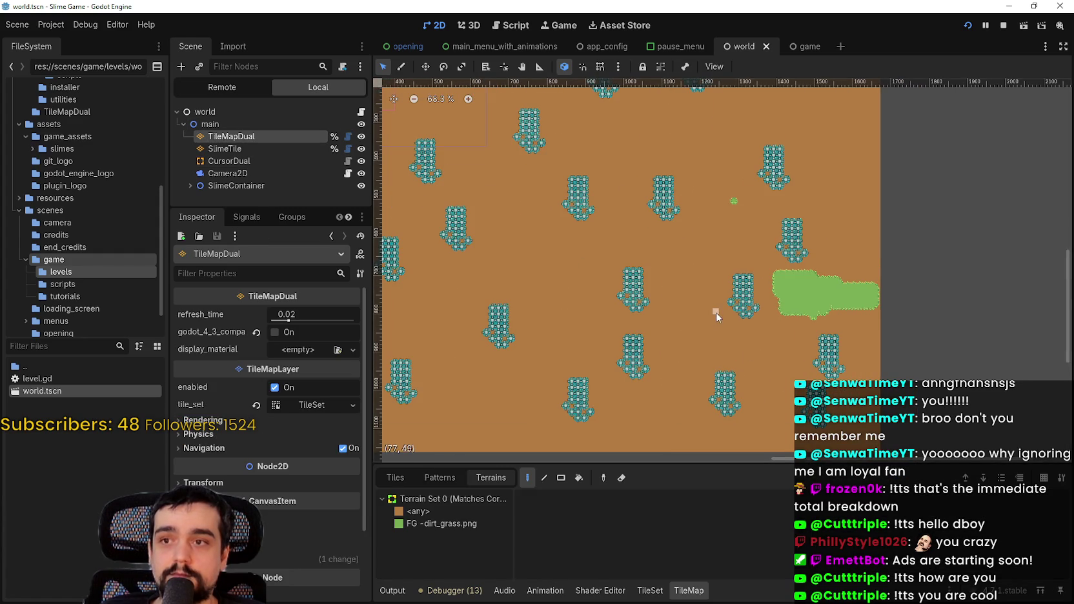
pyautogui.scroll(-2, 716, 313)
pyautogui.scroll(1, 841, 266)
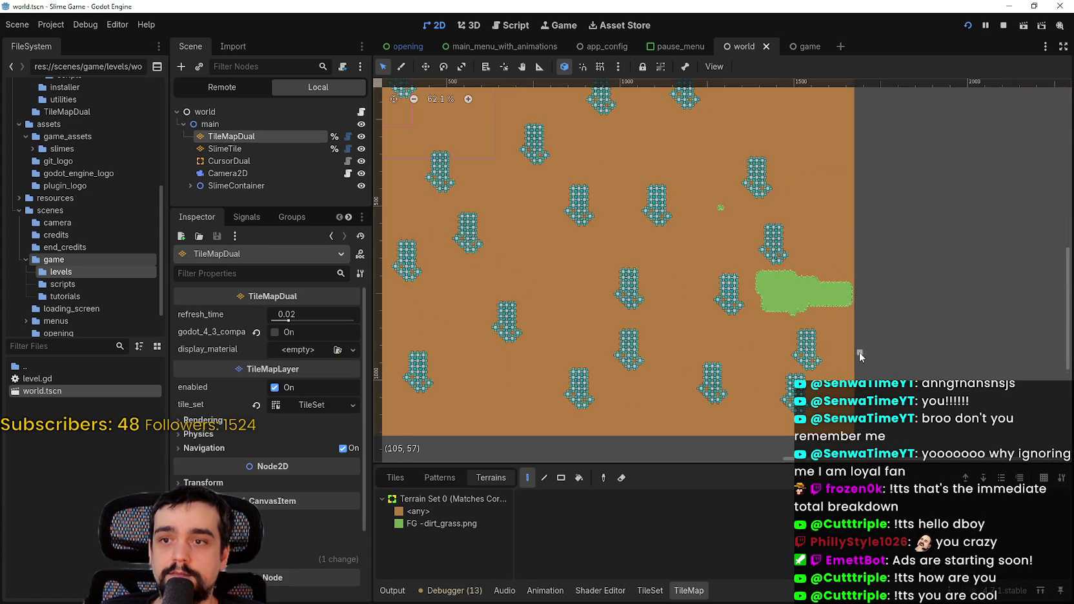
pyautogui.scroll(-1, 872, 297)
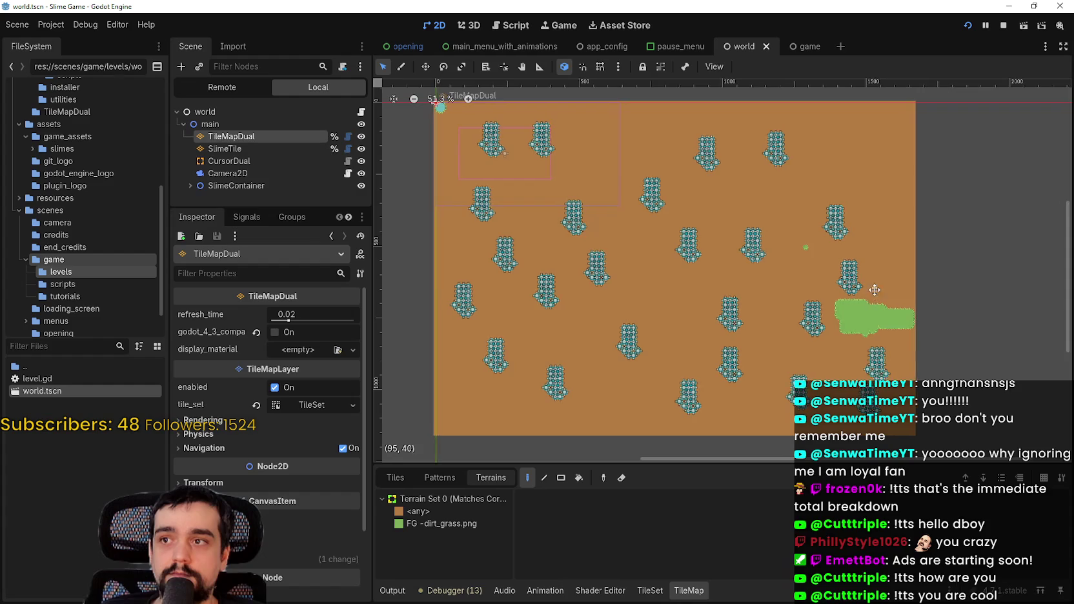
pyautogui.scroll(1, 923, 295)
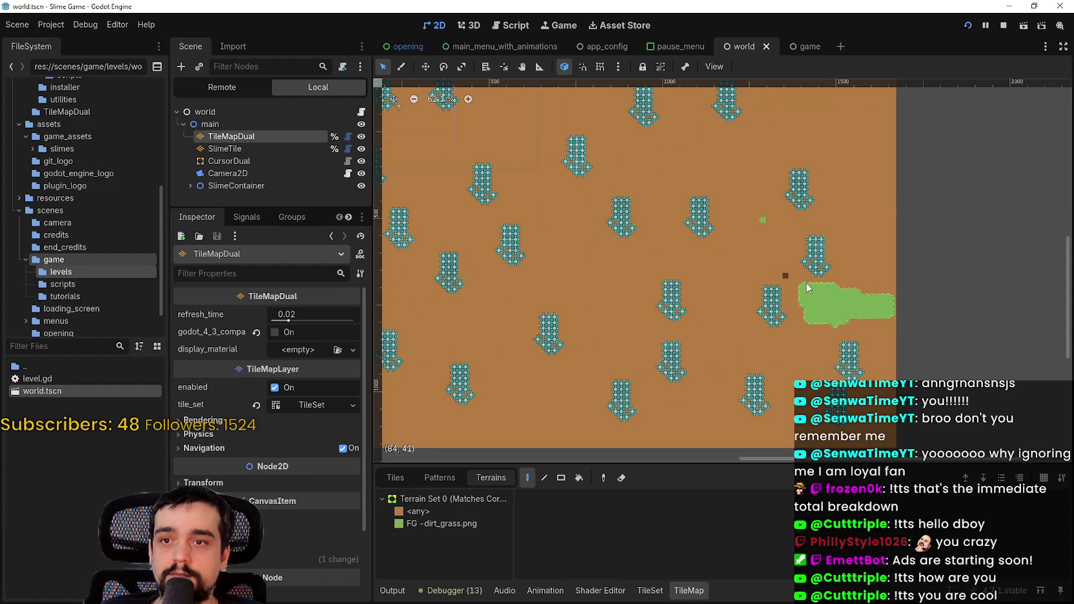
pyautogui.click(456, 514)
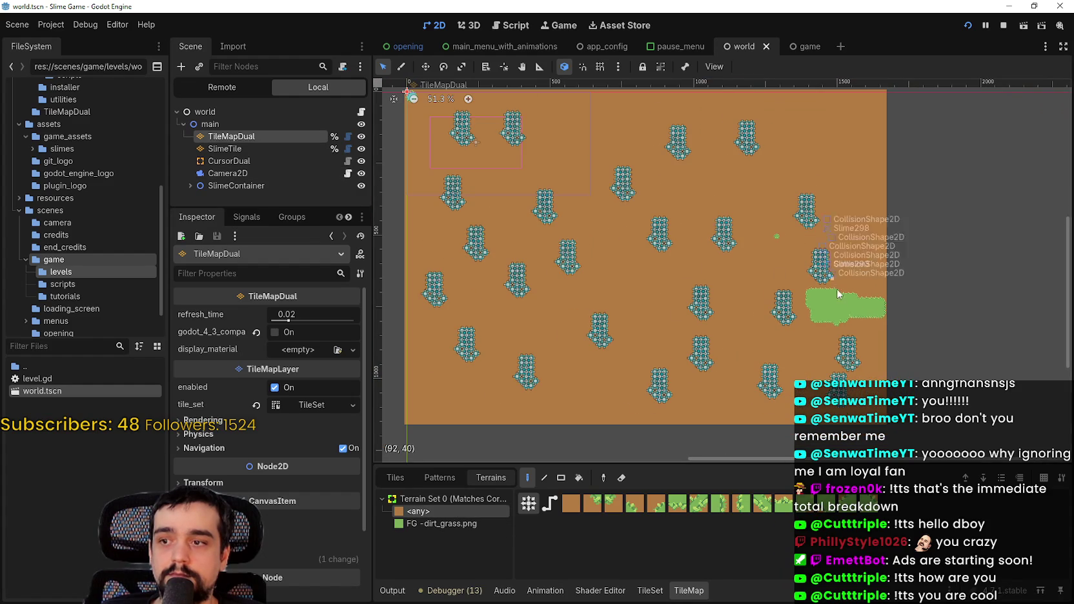
# - Paint dirt over the grass patch and the scattered grass tiles beside it
pyautogui.click(854, 323)
pyautogui.scroll(3, 855, 324)
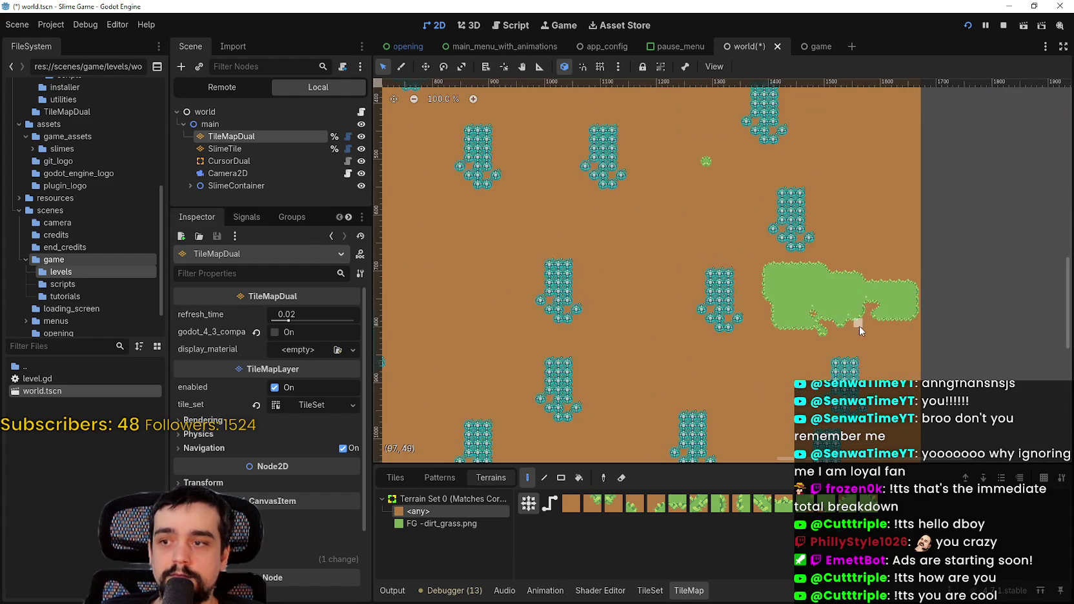
pyautogui.moveTo(816, 290)
pyautogui.mouseDown()
pyautogui.moveTo(775, 274)
pyautogui.moveTo(749, 294)
pyautogui.moveTo(711, 155)
pyautogui.mouseUp()
pyautogui.moveTo(751, 237)
pyautogui.mouseDown()
pyautogui.moveTo(693, 149)
pyautogui.moveTo(792, 281)
pyautogui.moveTo(799, 264)
pyautogui.mouseUp()
pyautogui.moveTo(760, 309)
pyautogui.mouseDown()
pyautogui.moveTo(811, 308)
pyautogui.moveTo(804, 327)
pyautogui.mouseUp()
pyautogui.moveTo(814, 290)
pyautogui.mouseDown()
pyautogui.moveTo(846, 271)
pyautogui.moveTo(835, 276)
pyautogui.moveTo(888, 292)
pyautogui.moveTo(858, 304)
pyautogui.moveTo(918, 300)
pyautogui.moveTo(909, 318)
pyautogui.moveTo(855, 315)
pyautogui.mouseUp()
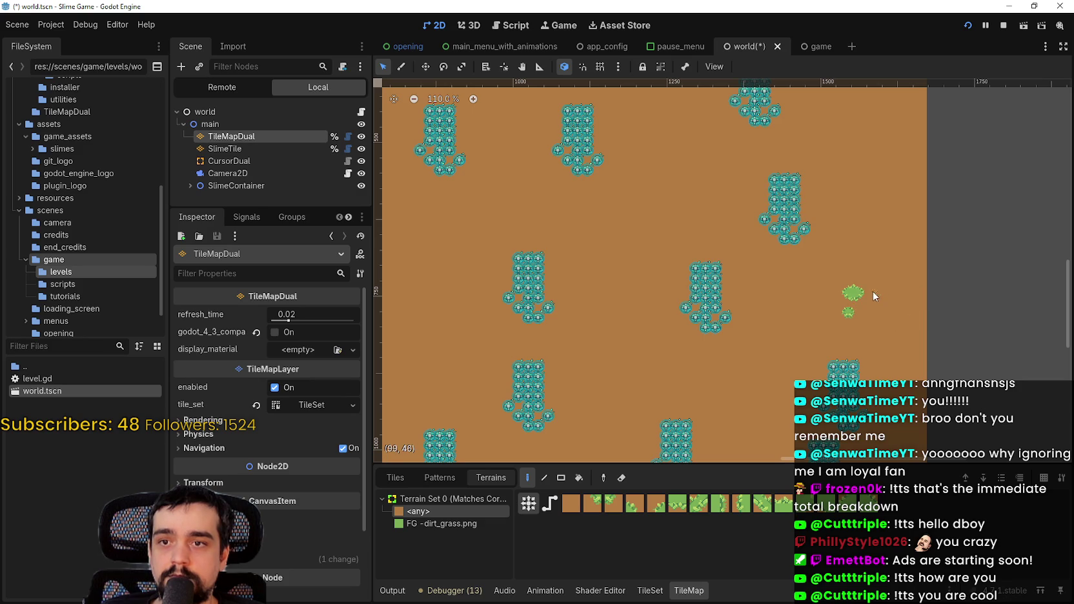
pyautogui.scroll(-5, 846, 321)
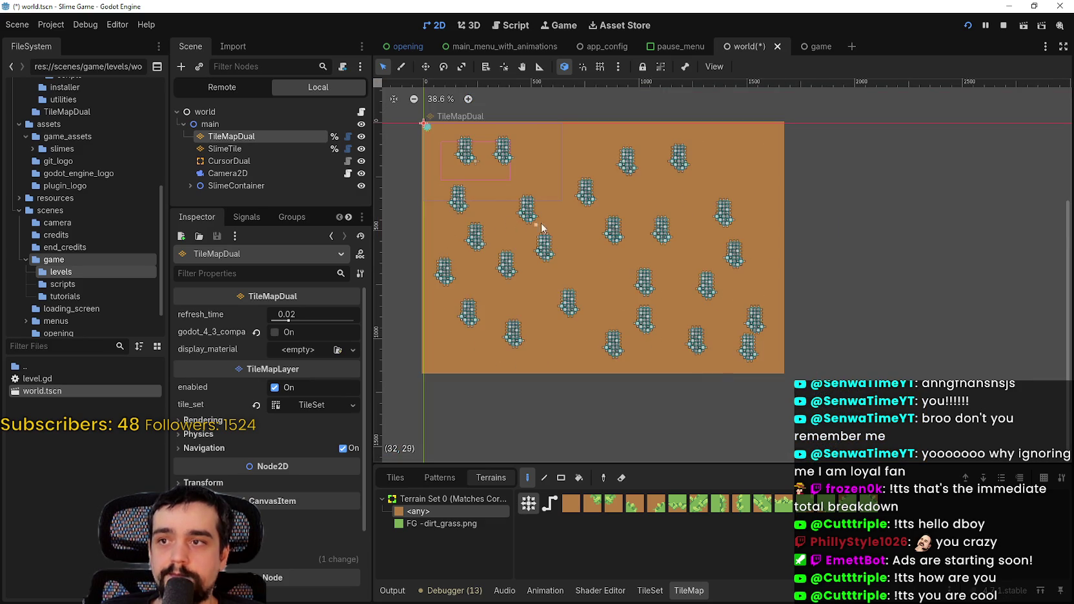
# - Select the SlimeTile layer and check its dirt_grass_slime and <any> terrains
pyautogui.scroll(6, 615, 227)
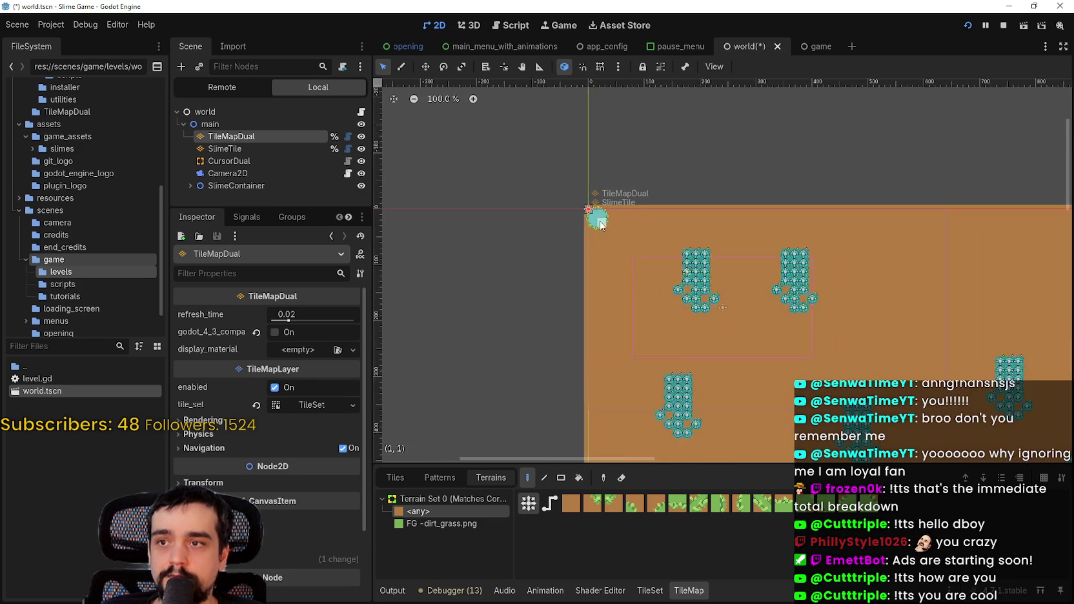
pyautogui.click(298, 151)
pyautogui.scroll(3, 581, 238)
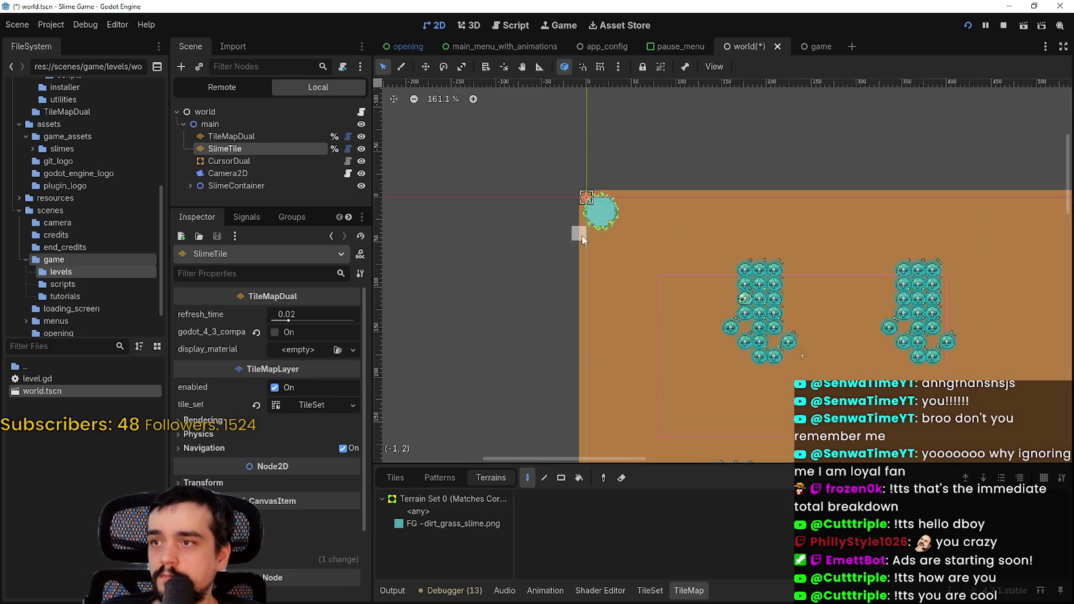
pyautogui.click(461, 522)
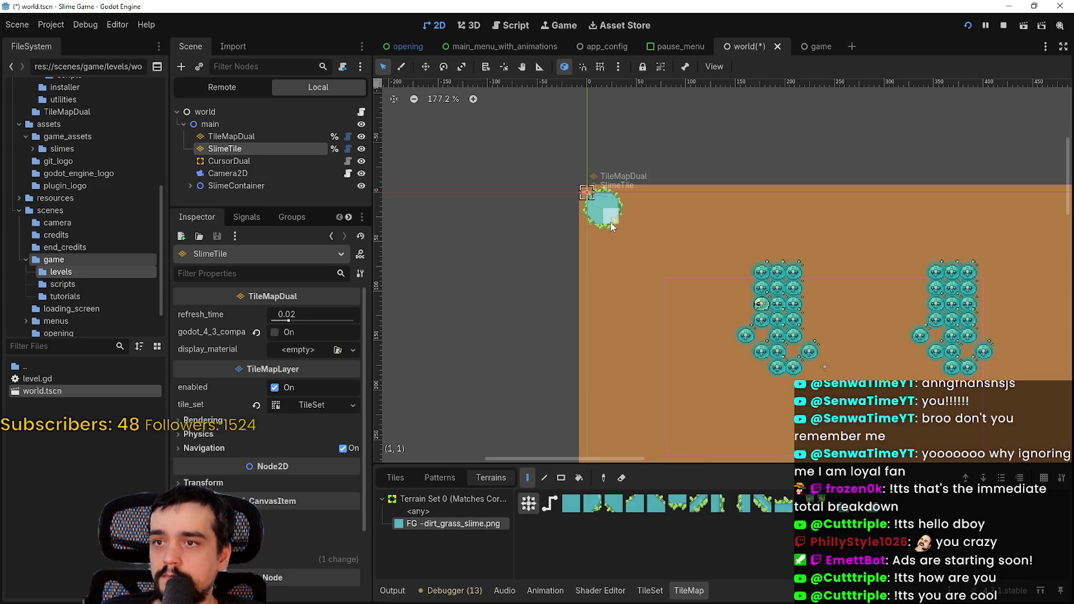
pyautogui.click(439, 511)
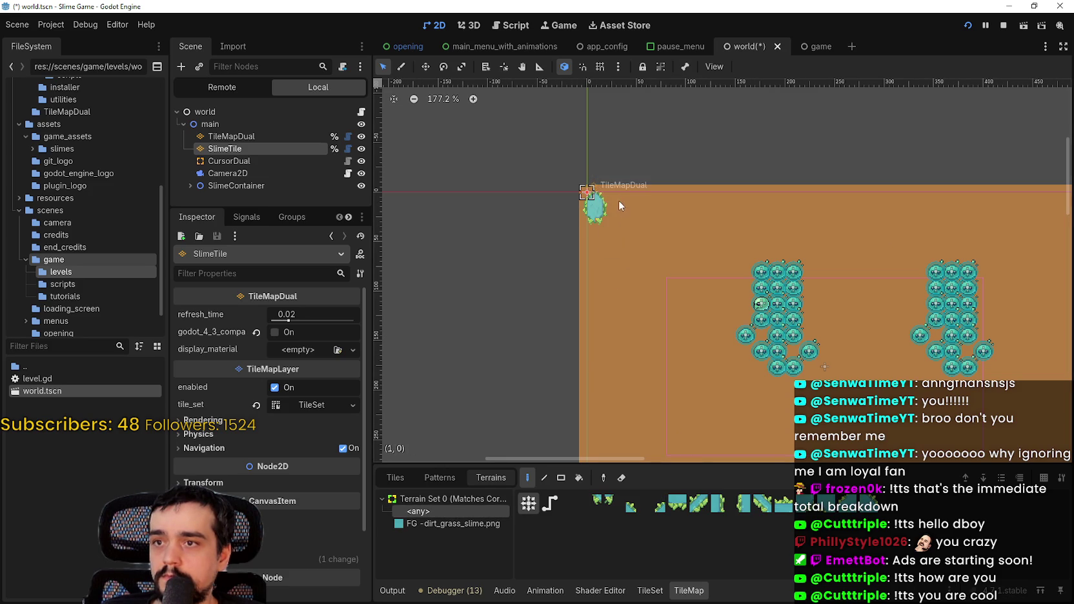
pyautogui.scroll(-15, 649, 231)
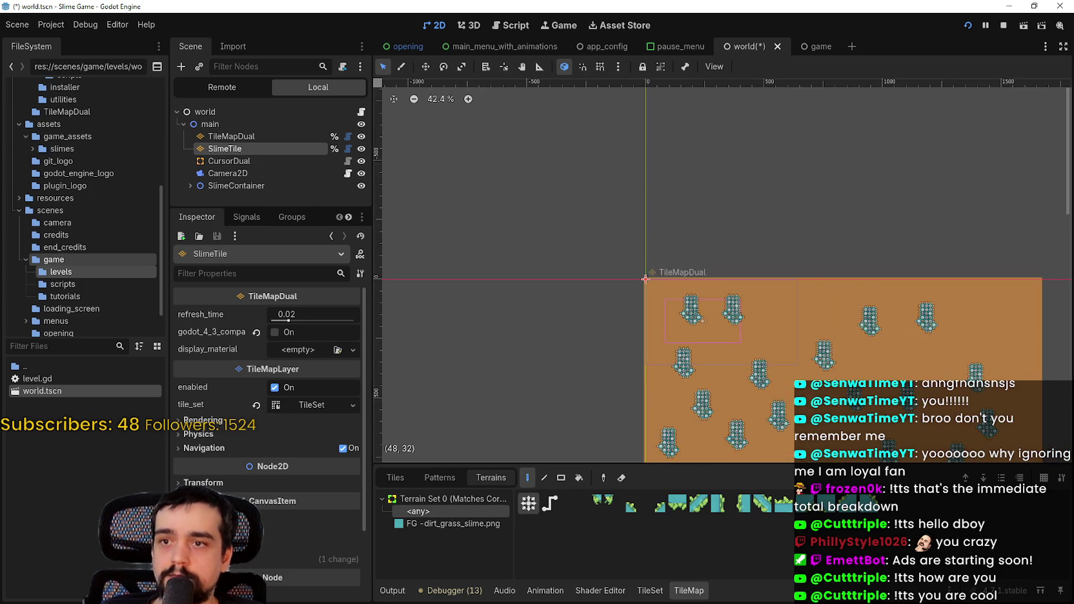
# - Save the world scene and open its level.gd script
pyautogui.hotkey('ctrl', 's')
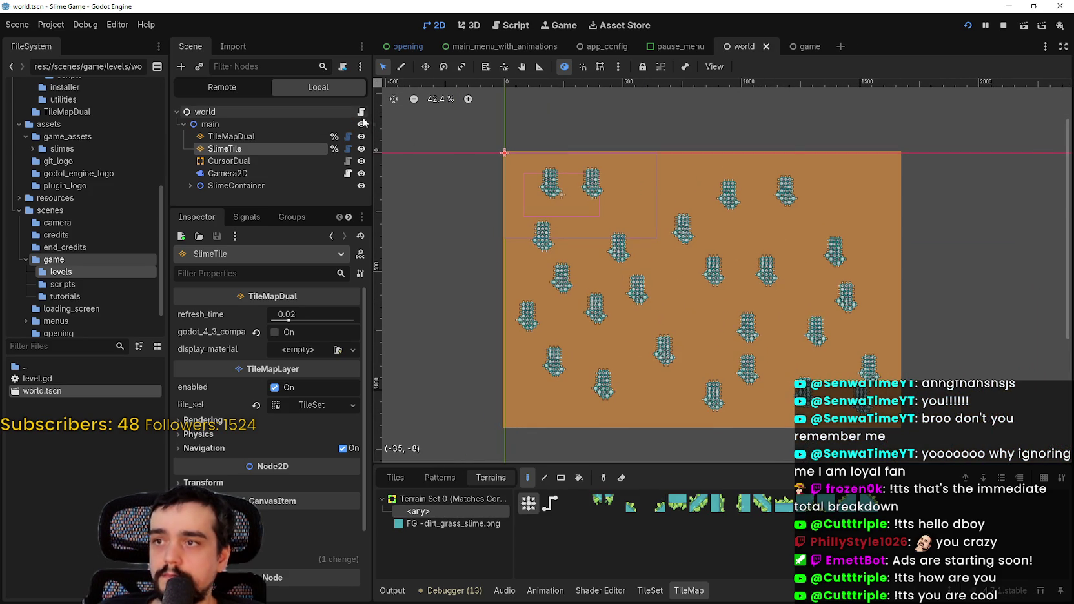
pyautogui.click(362, 112)
pyautogui.scroll(8, 703, 262)
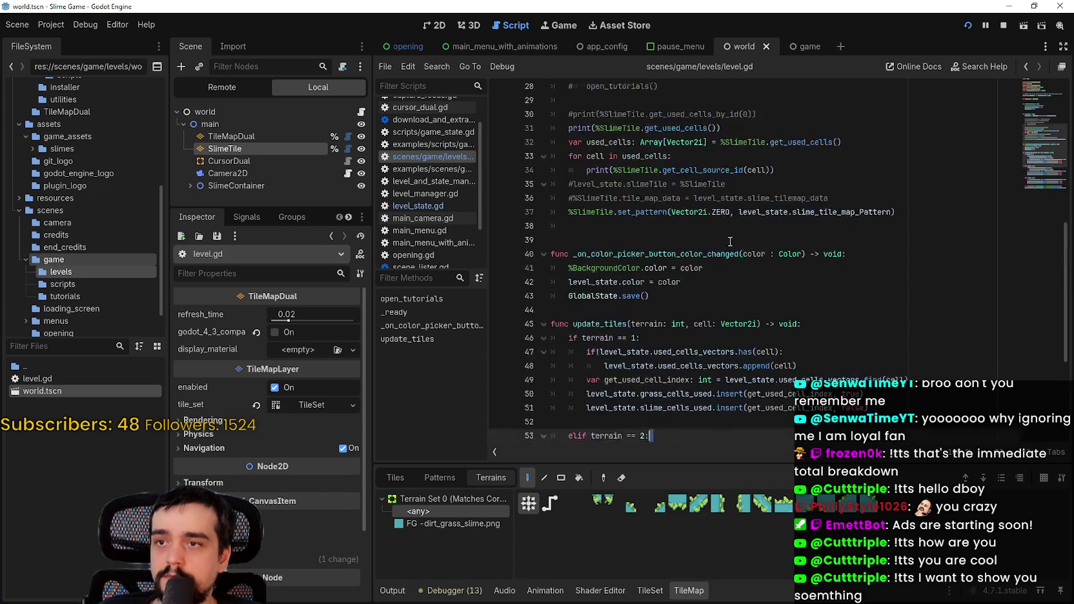
# - Bring up the context menu for LevelState on the level_state declaration at the top of level.gd
pyautogui.scroll(3, 686, 307)
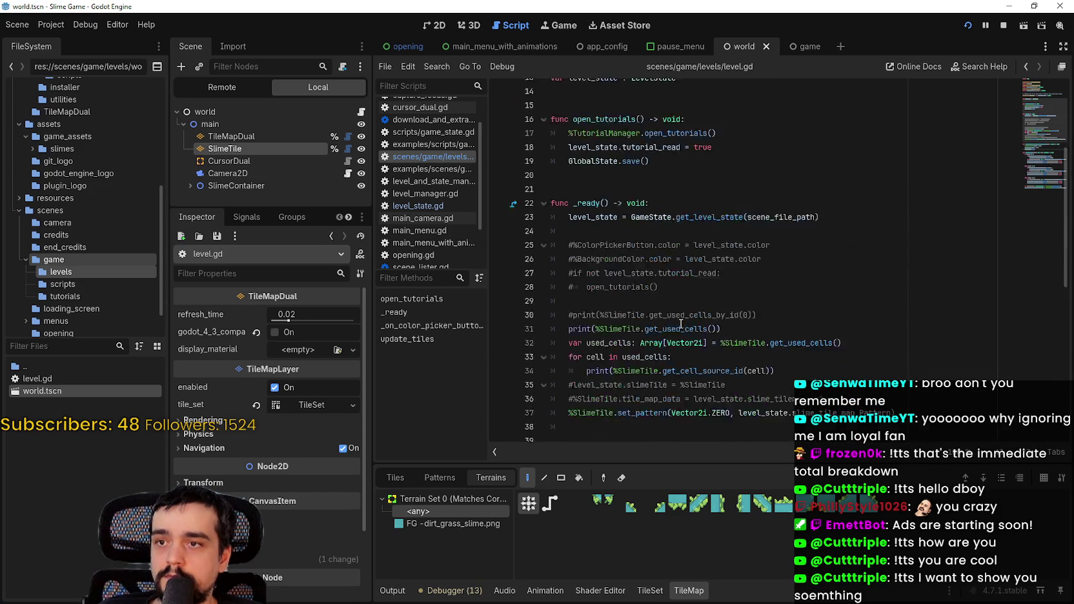
pyautogui.click(691, 293)
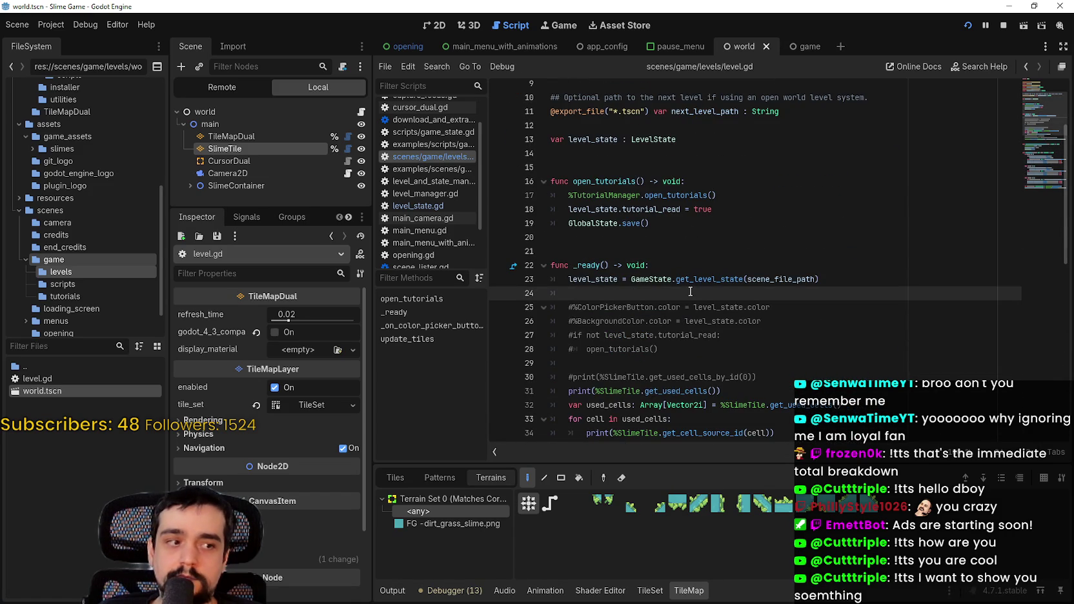
pyautogui.scroll(2, 711, 263)
pyautogui.click(700, 242)
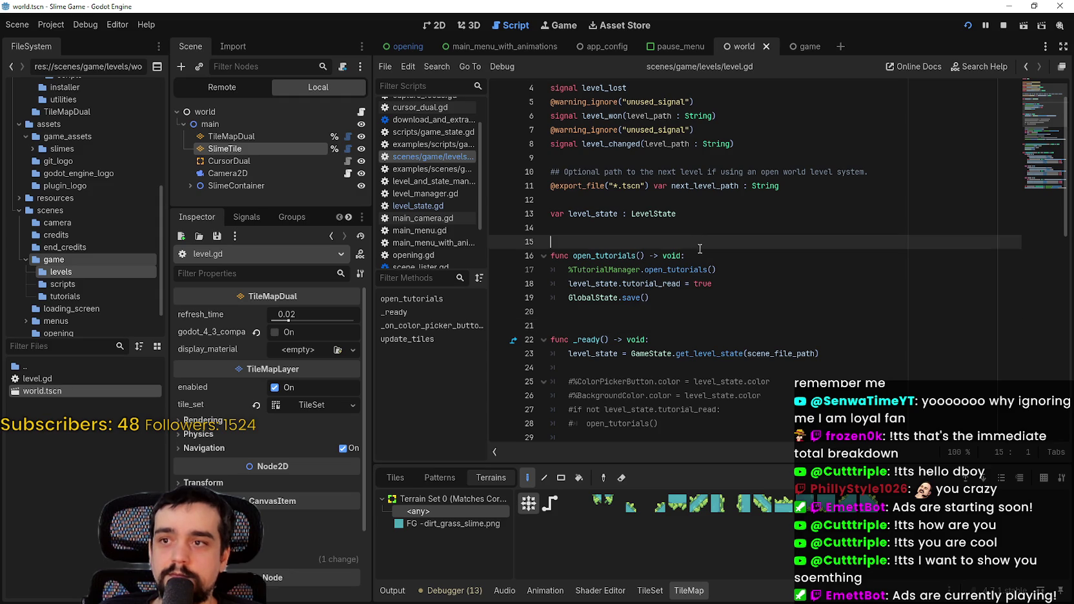
pyautogui.scroll(3, 700, 244)
pyautogui.rightClick(667, 266)
pyautogui.rightClick(663, 255)
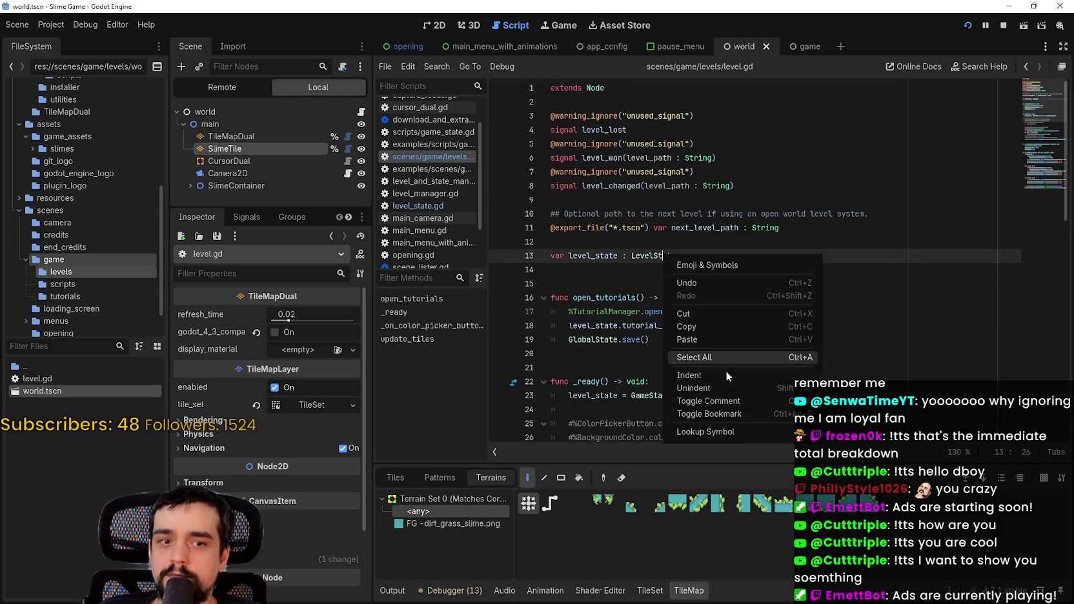
# - In level_state.gd, add an exported ground_tile_map_pattern of type TileMapPattern and fix slime_tile_map_pattern's casing
pyautogui.click(732, 436)
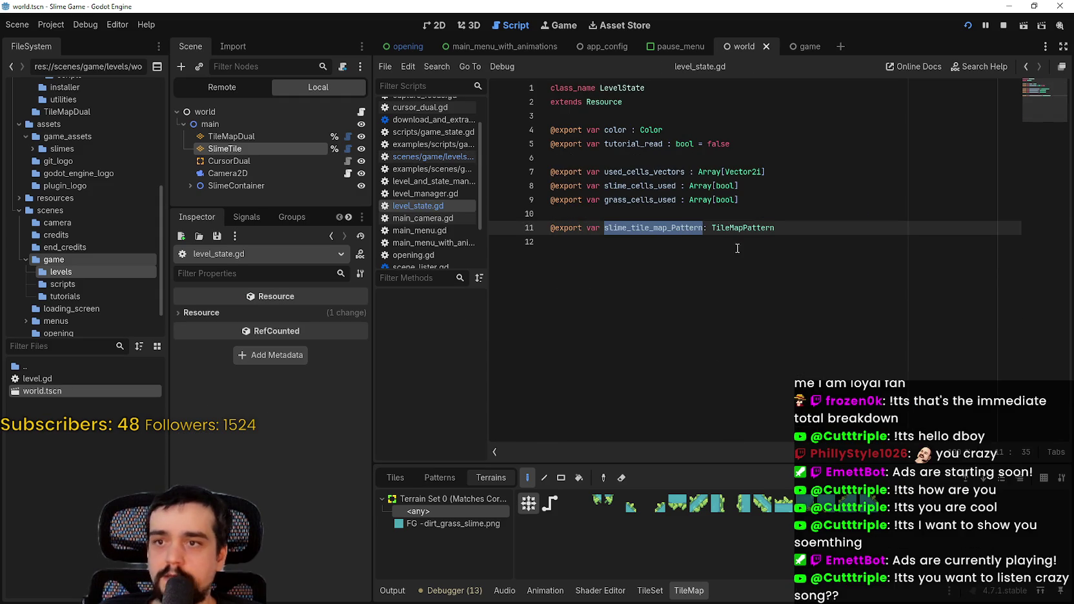
pyautogui.click(786, 243)
pyautogui.write('@expor')
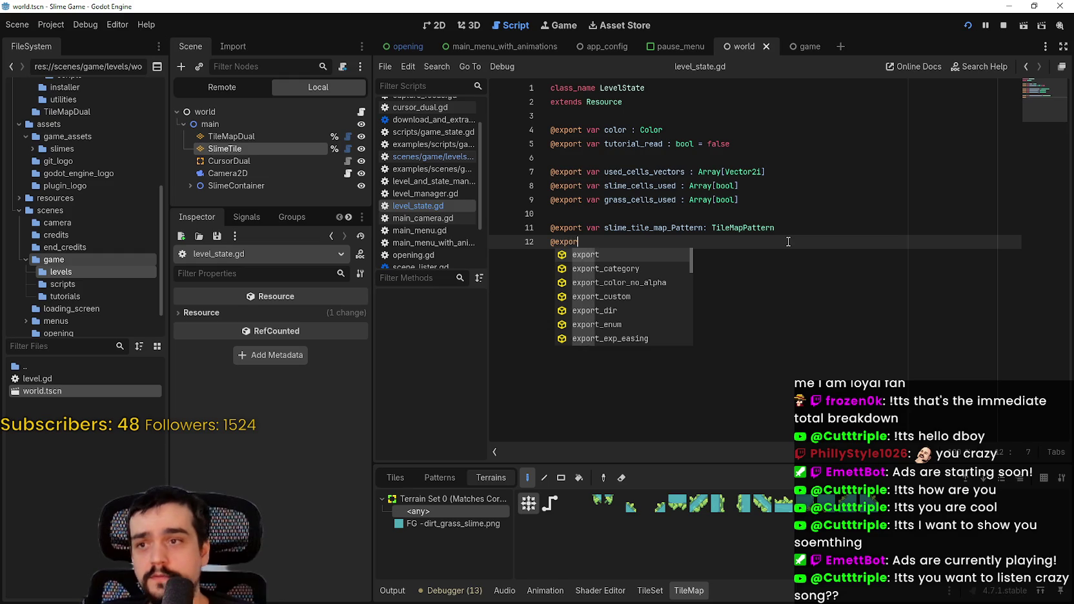
pyautogui.write('t var')
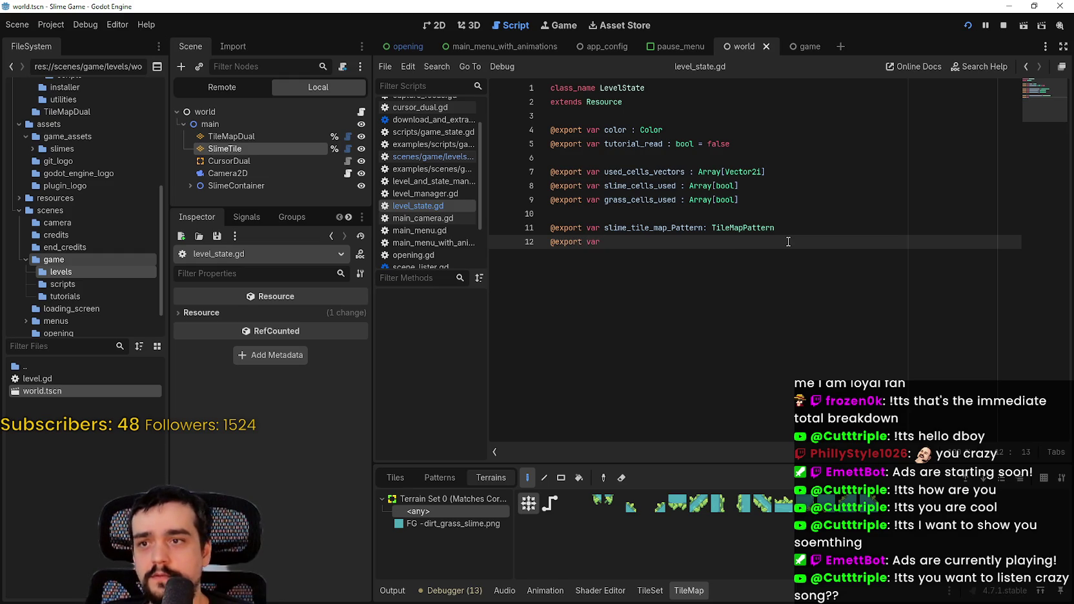
pyautogui.click(672, 228)
pyautogui.write('p')
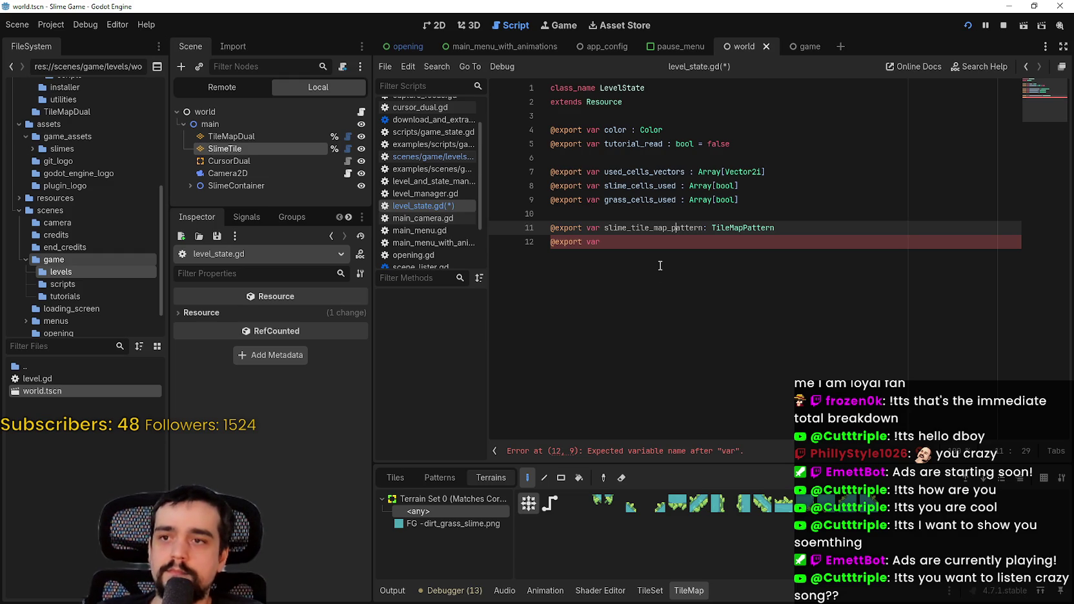
pyautogui.click(649, 245)
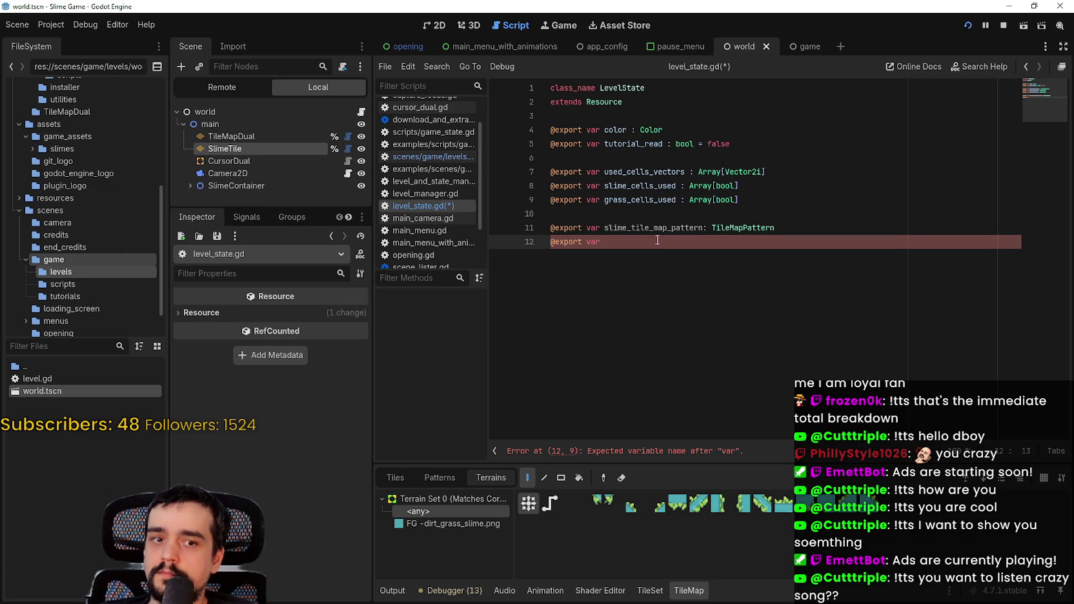
pyautogui.write('ground')
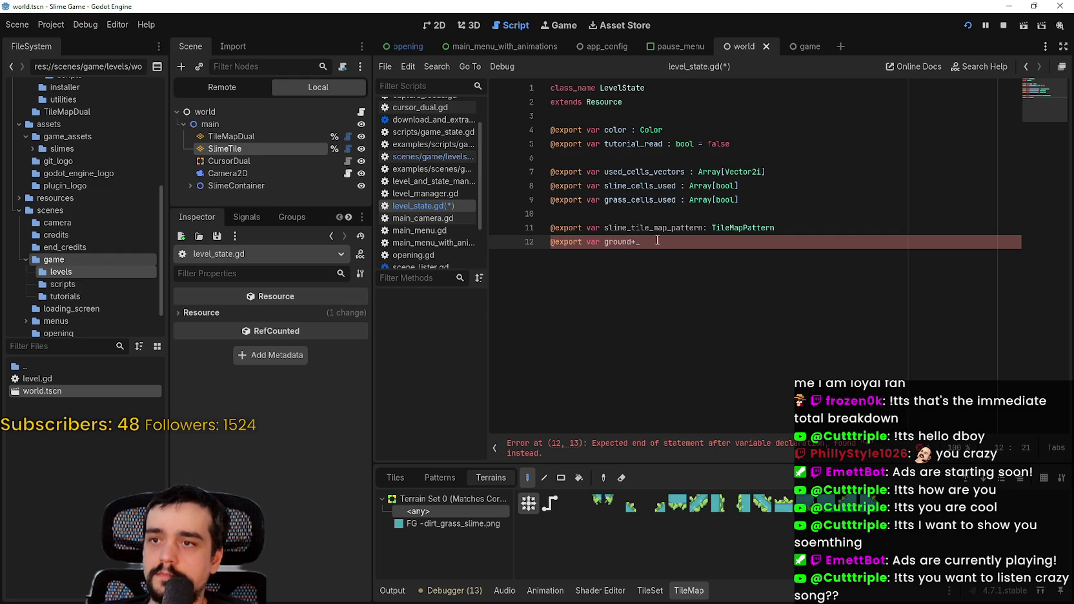
pyautogui.write('_tile_map-pa')
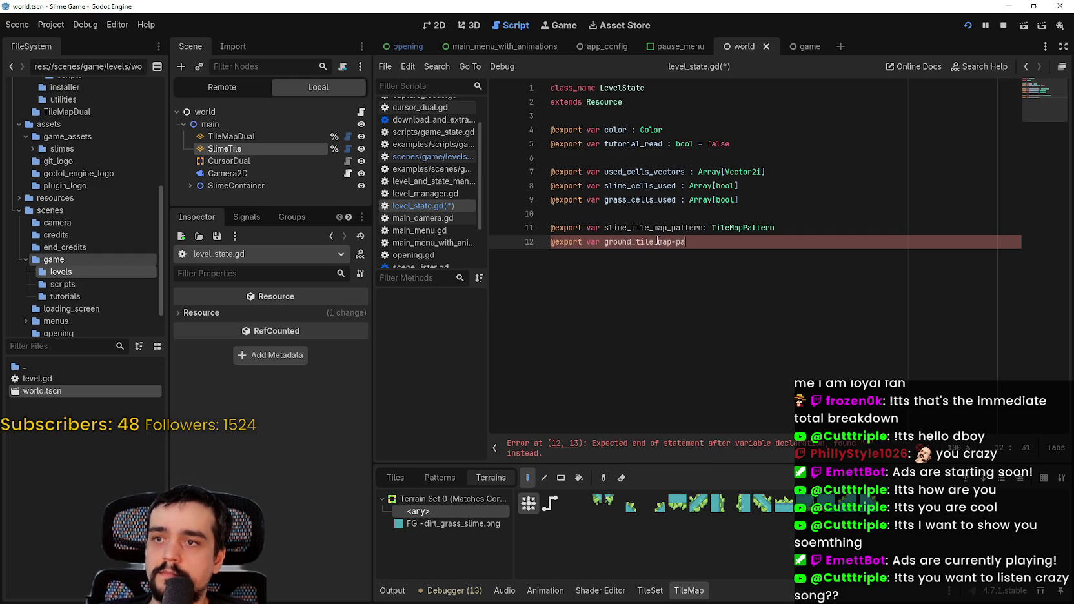
pyautogui.press('BackSpace')
pyautogui.write('_pattern: T')
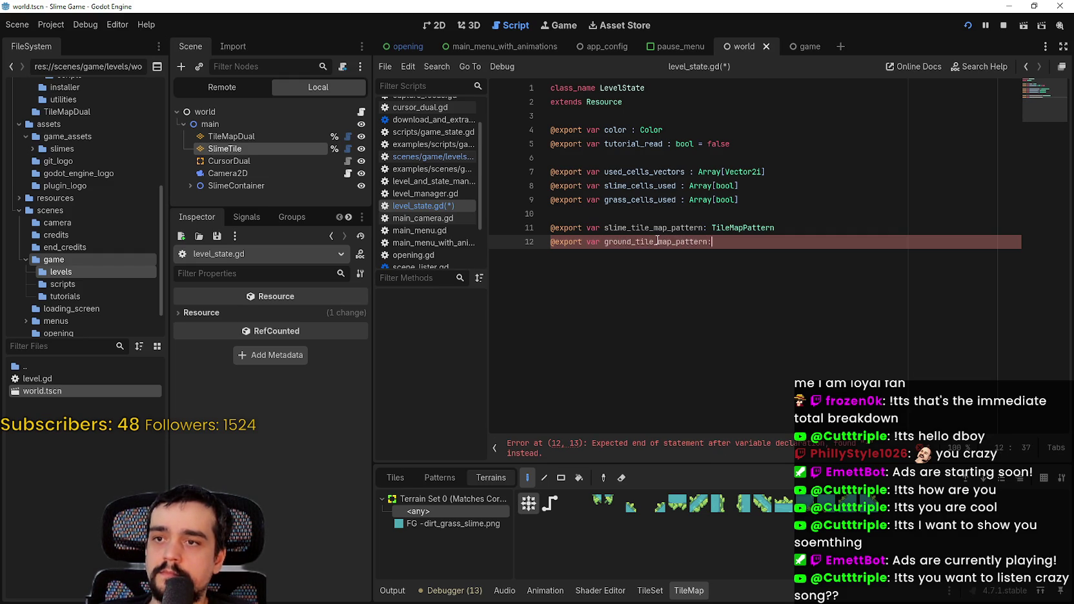
pyautogui.write('ilemap')
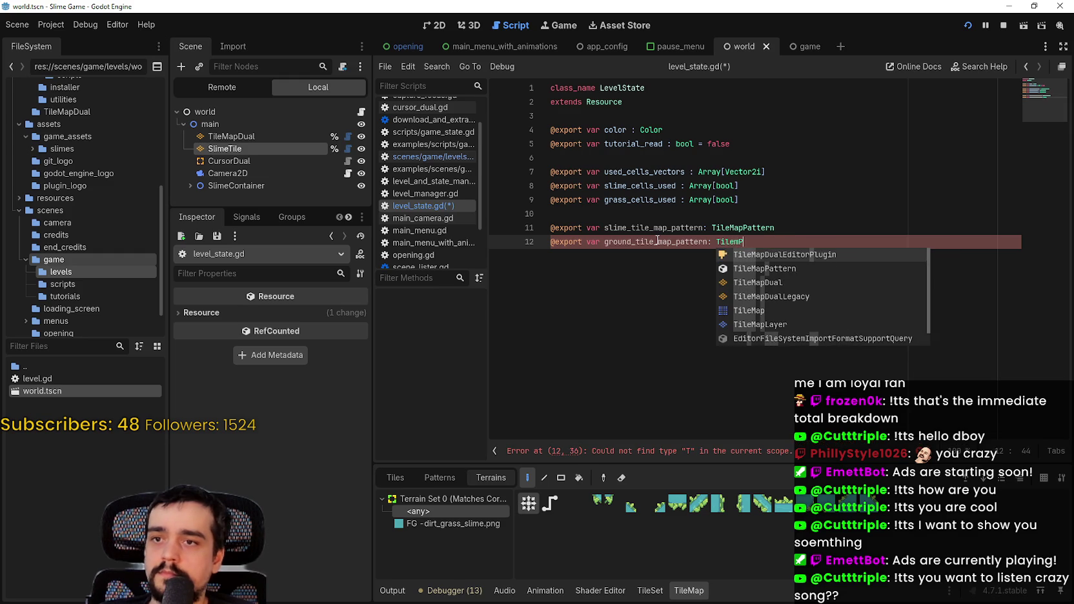
pyautogui.press('BackSpace')
pyautogui.press('BackSpace')
pyautogui.press('BackSpace')
pyautogui.write('MapP')
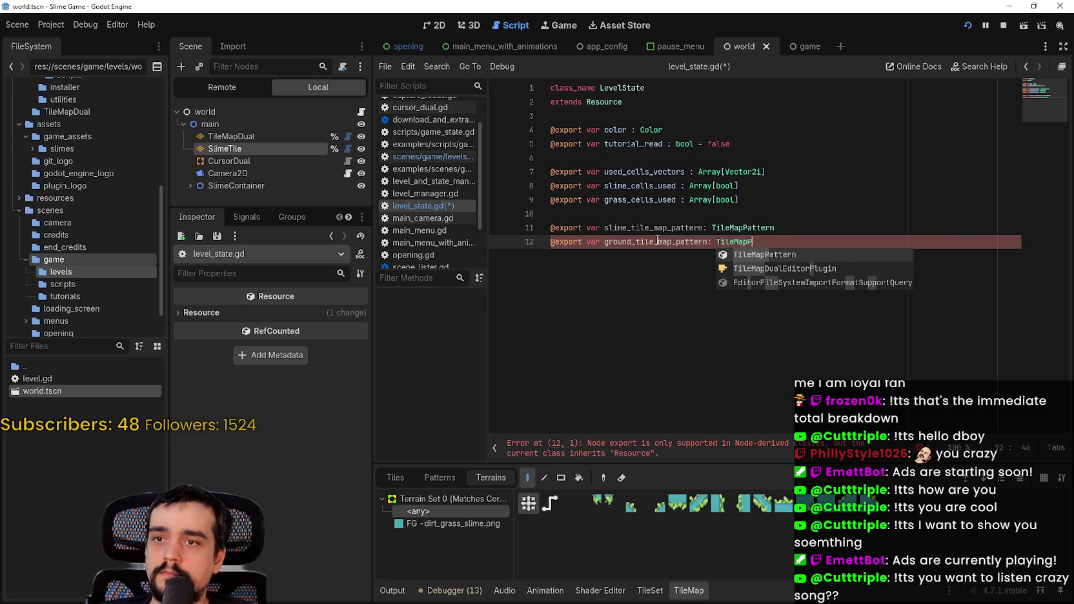
pyautogui.press('Return')
# - Delete the old color, tutorial_read and cell array variables and save the script
pyautogui.moveTo(742, 200)
pyautogui.mouseDown()
pyautogui.moveTo(559, 182)
pyautogui.moveTo(550, 172)
pyautogui.mouseUp()
pyautogui.moveTo(578, 213); pyautogui.dragTo(531, 134)
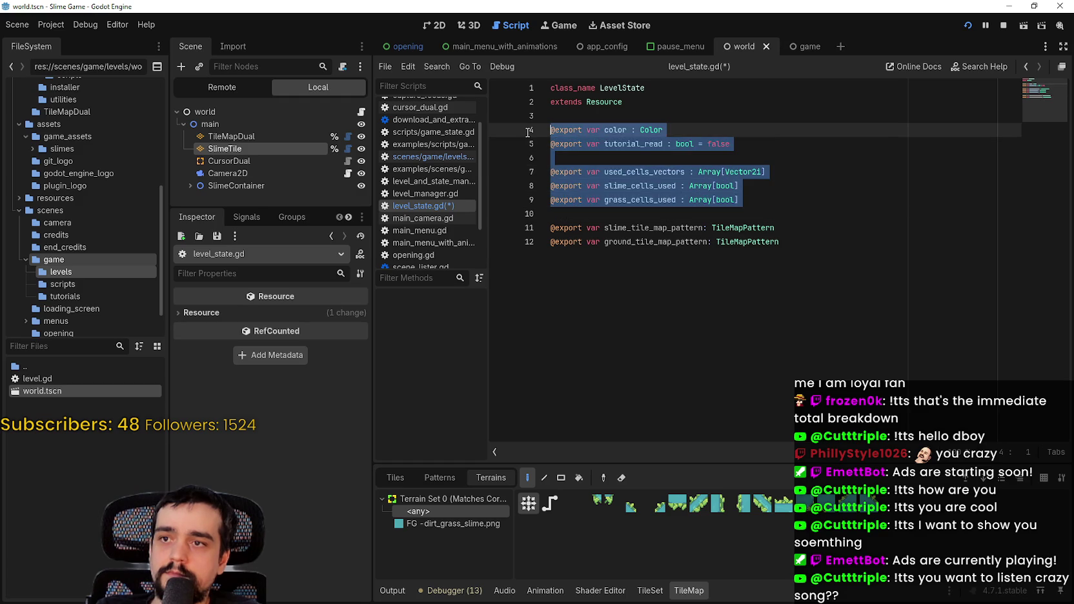
pyautogui.press('BackSpace')
pyautogui.hotkey('ctrl', 's')
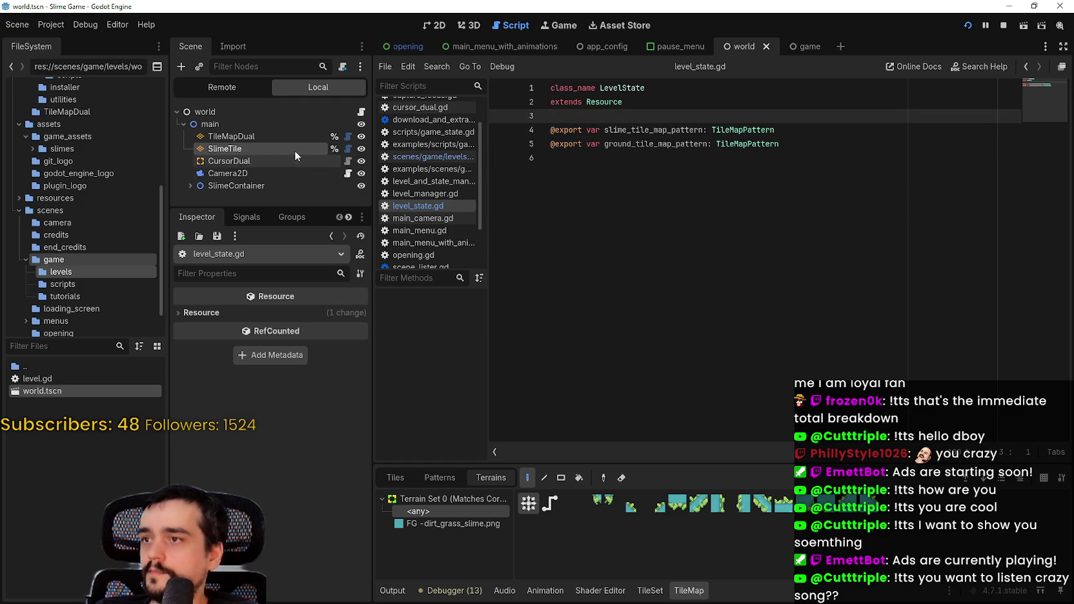
# - Rename the TileMapDual node to GroundTile and save the scene
pyautogui.doubleClick(289, 137)
pyautogui.press('Home')
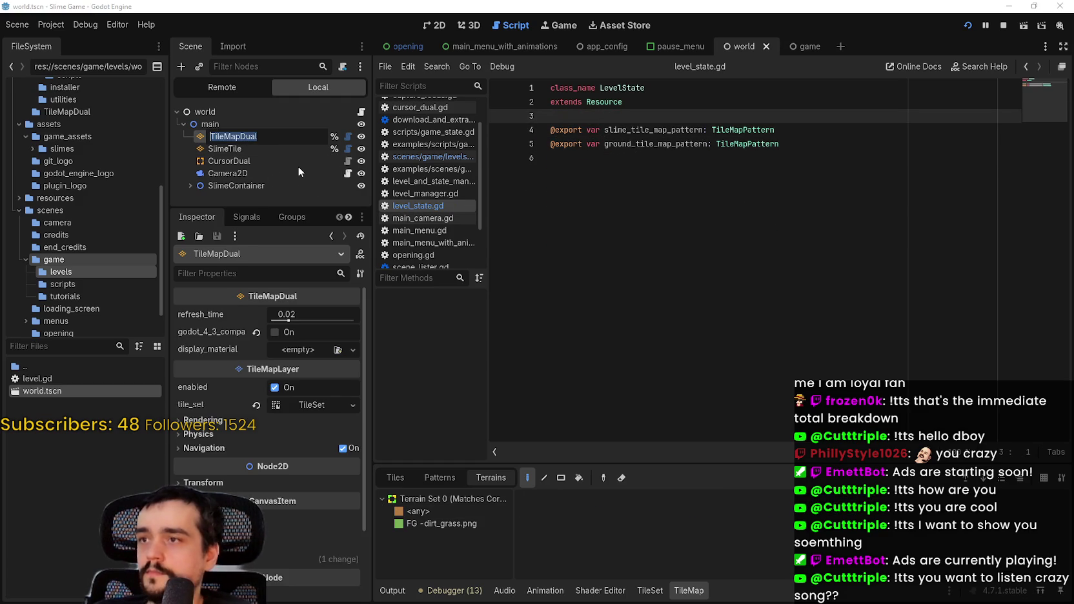
pyautogui.write('Groun')
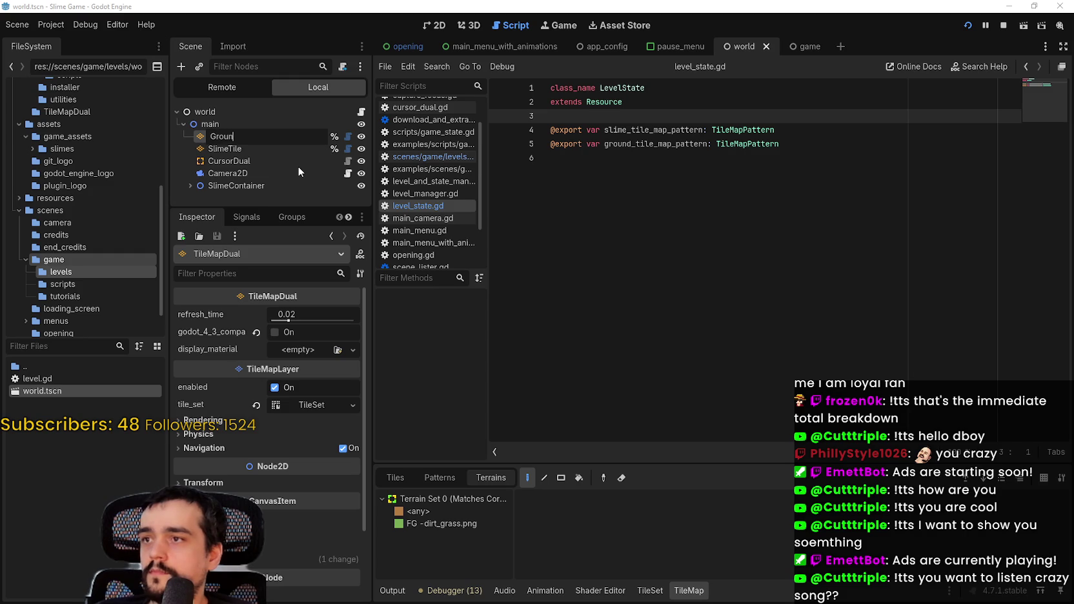
pyautogui.write('dTile')
pyautogui.press('Return')
pyautogui.hotkey('ctrl', 's')
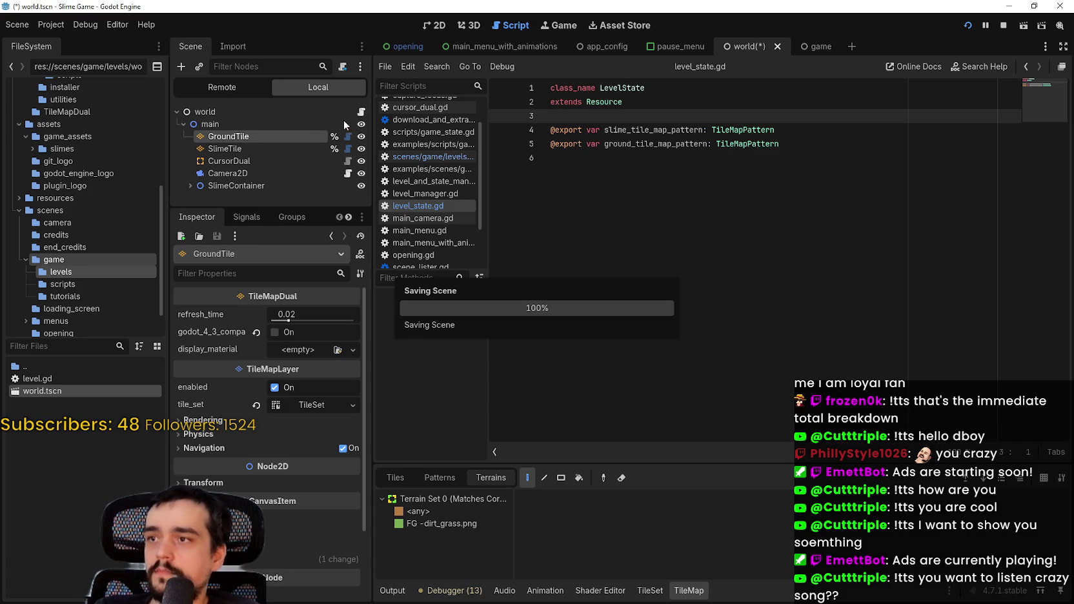
# - Select the CursorDual node and open its cursor_dual.gd script
pyautogui.click(274, 160)
pyautogui.hotkey('ctrl', 's')
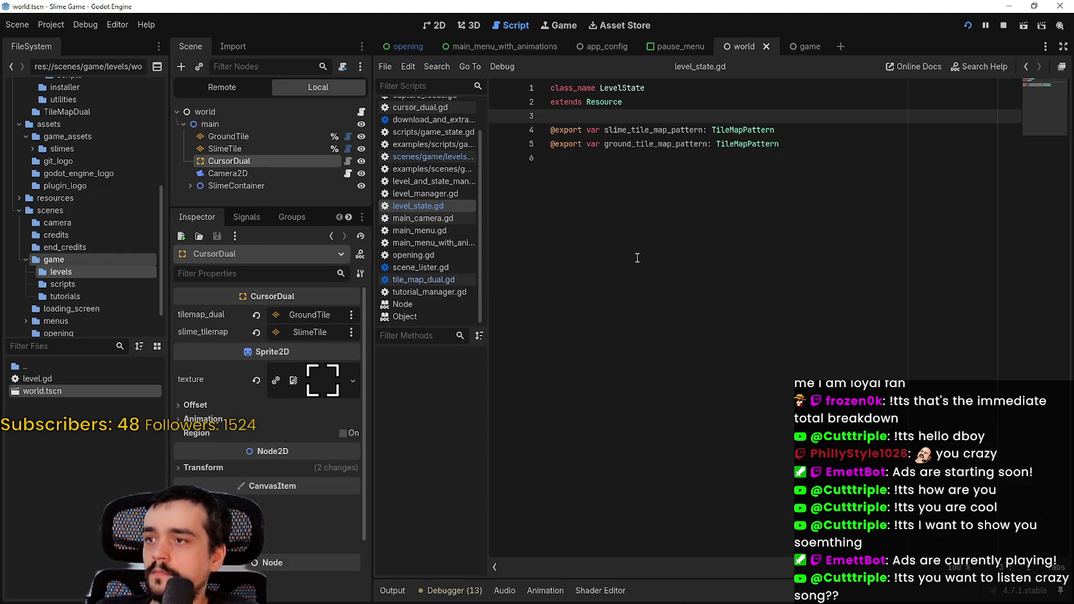
pyautogui.click(632, 239)
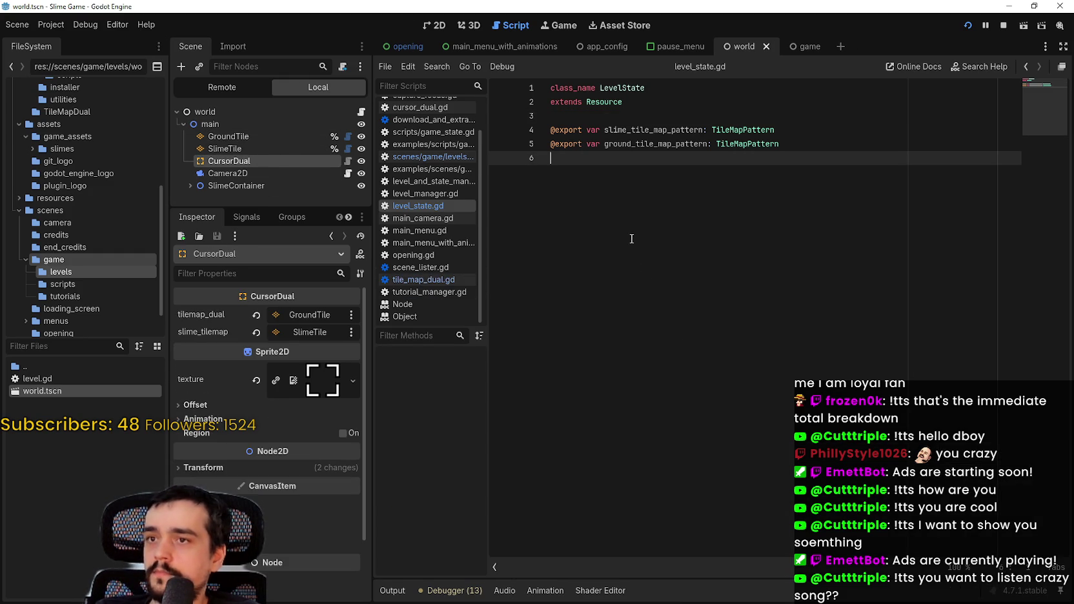
pyautogui.click(347, 161)
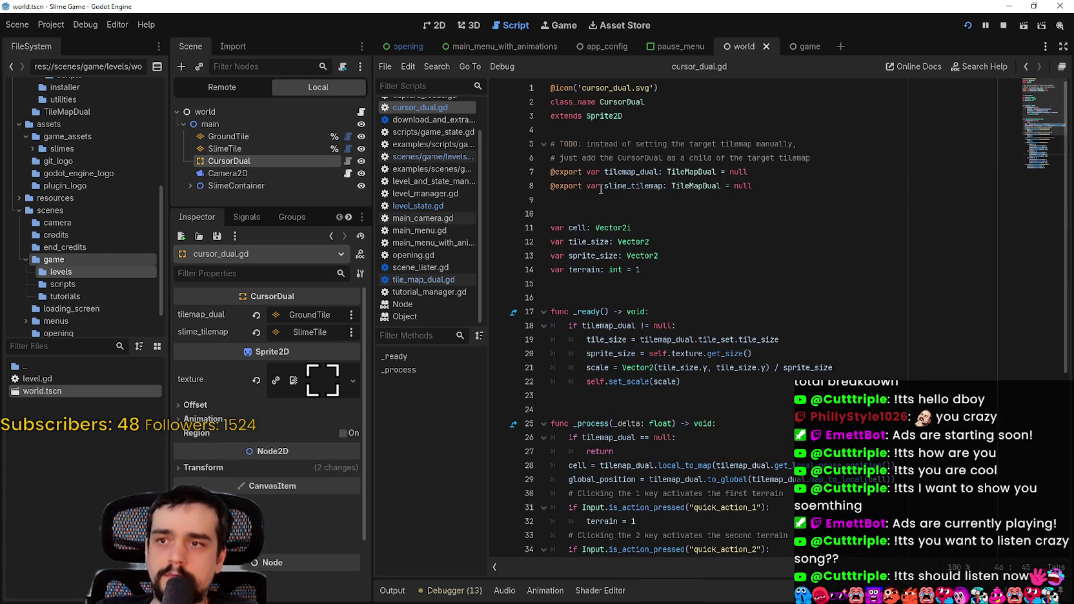
# - Rename tilemap_dual to ground_tilemap on line 7, then replace it on lines 18 and 19
pyautogui.doubleClick(626, 176)
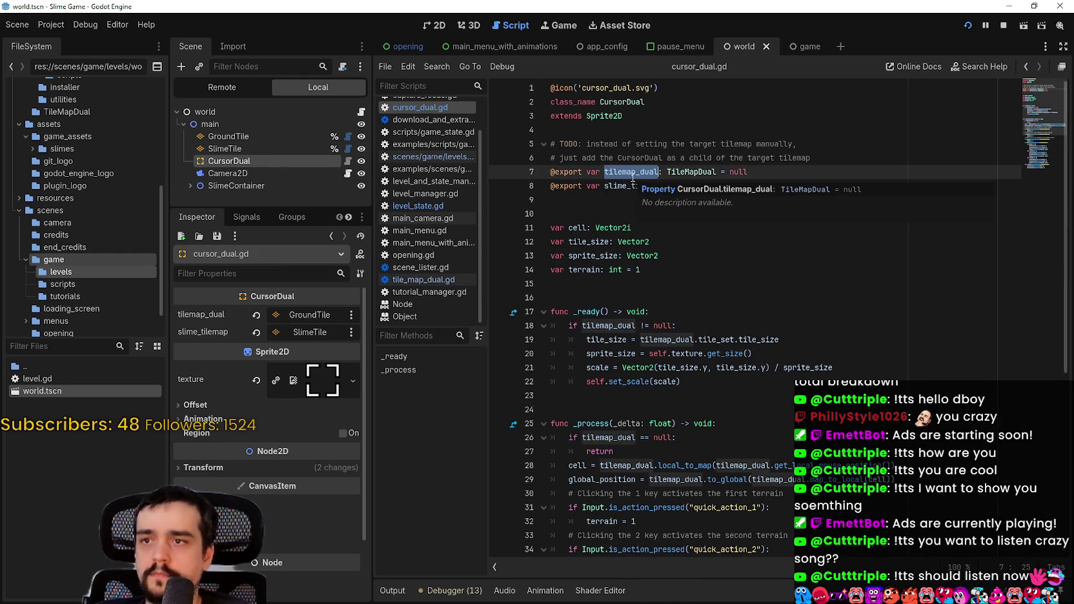
pyautogui.write('ground_tile')
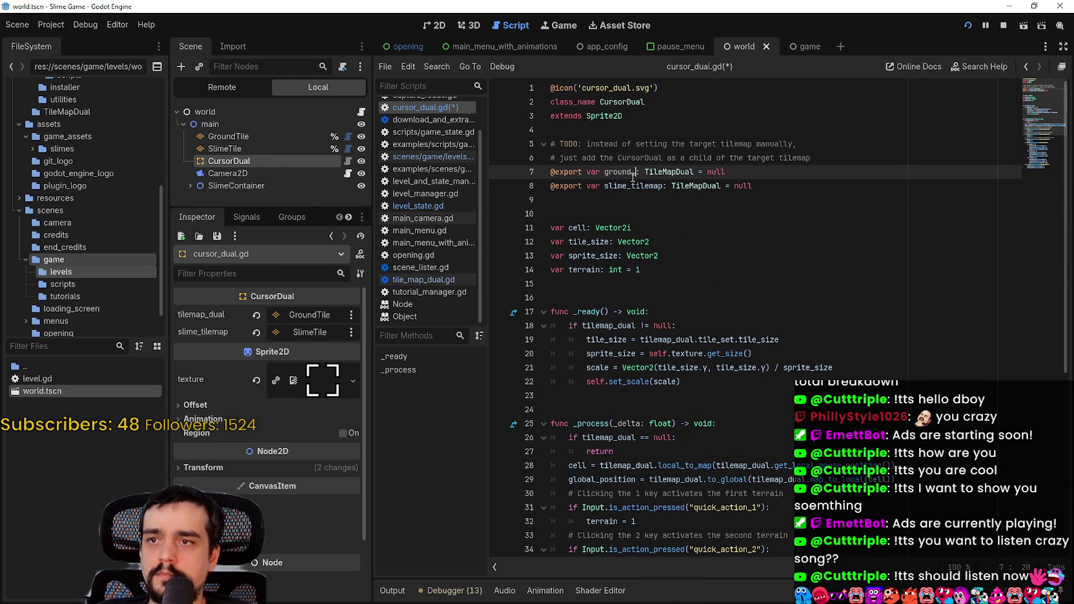
pyautogui.write('map')
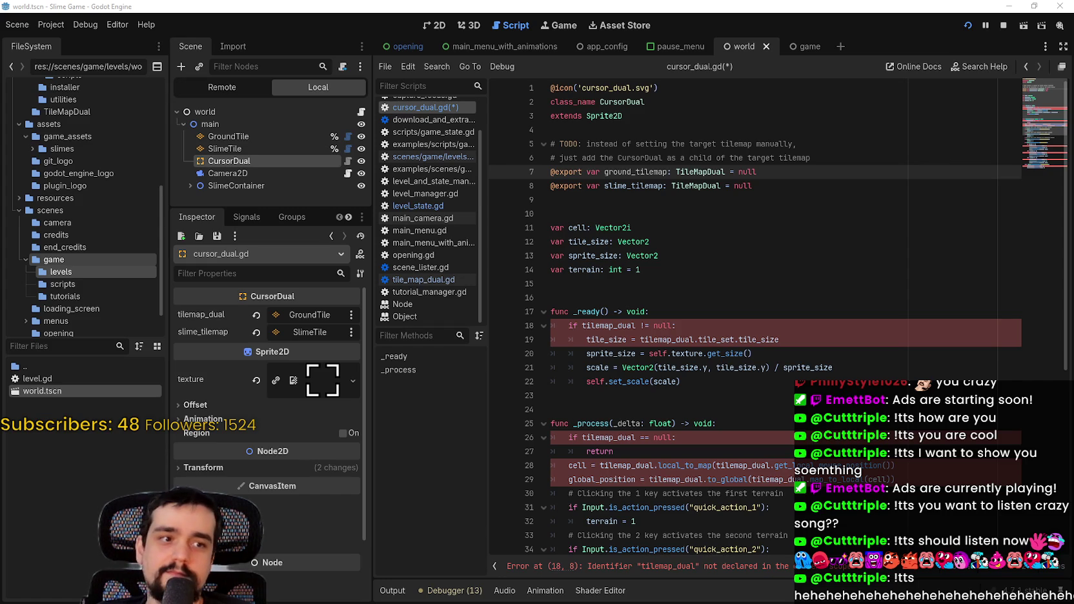
pyautogui.scroll(-3, 595, 258)
pyautogui.doubleClick(605, 214)
pyautogui.doubleClick(600, 200)
pyautogui.scroll(3, 708, 240)
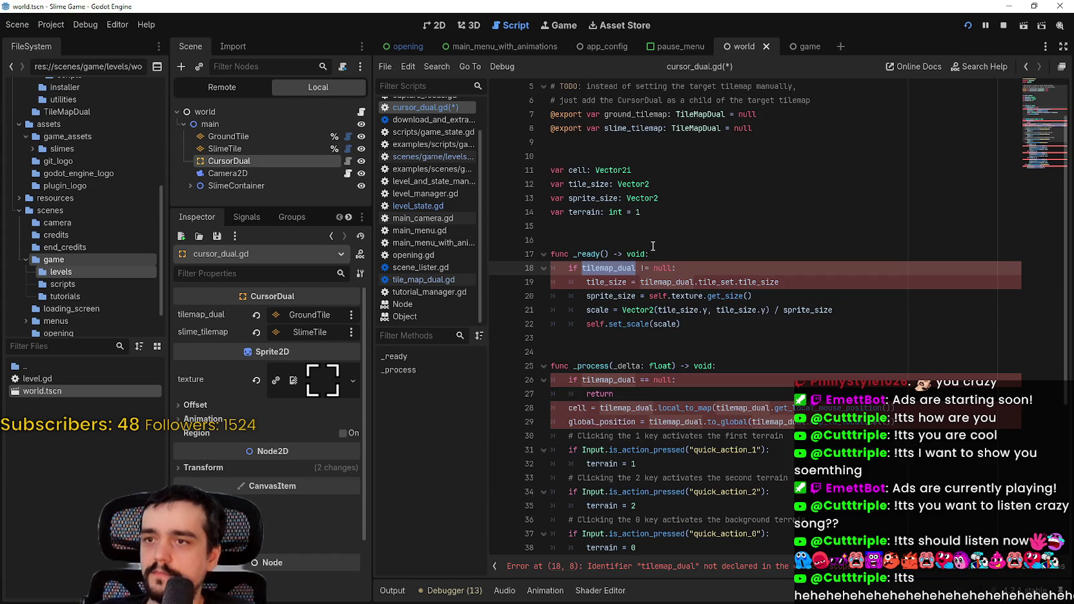
pyautogui.doubleClick(636, 172)
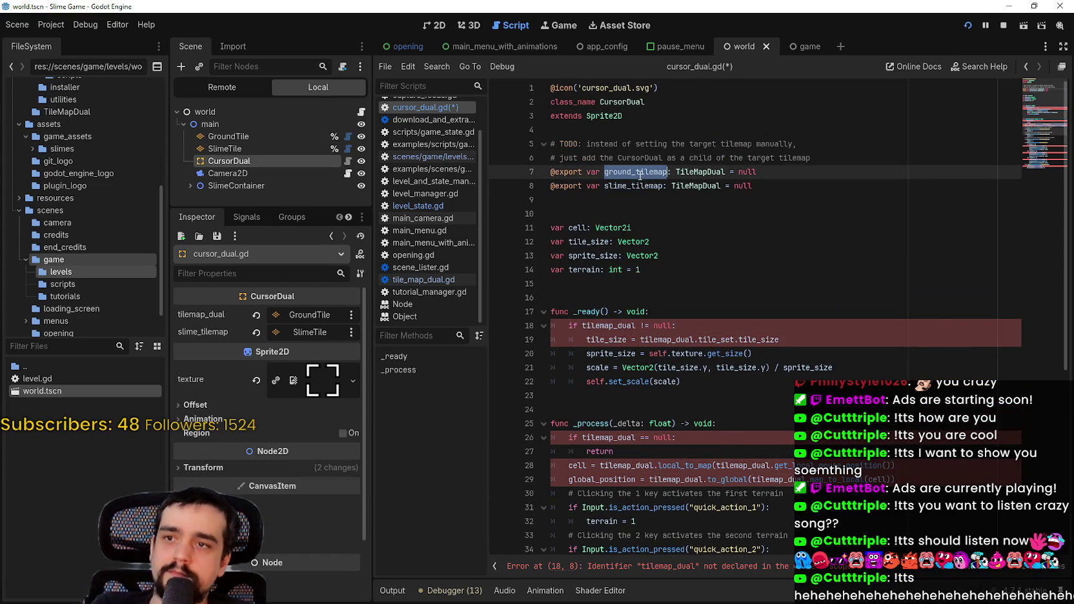
pyautogui.hotkey('ctrl', 'c')
pyautogui.doubleClick(595, 326)
pyautogui.hotkey('ctrl', 'v')
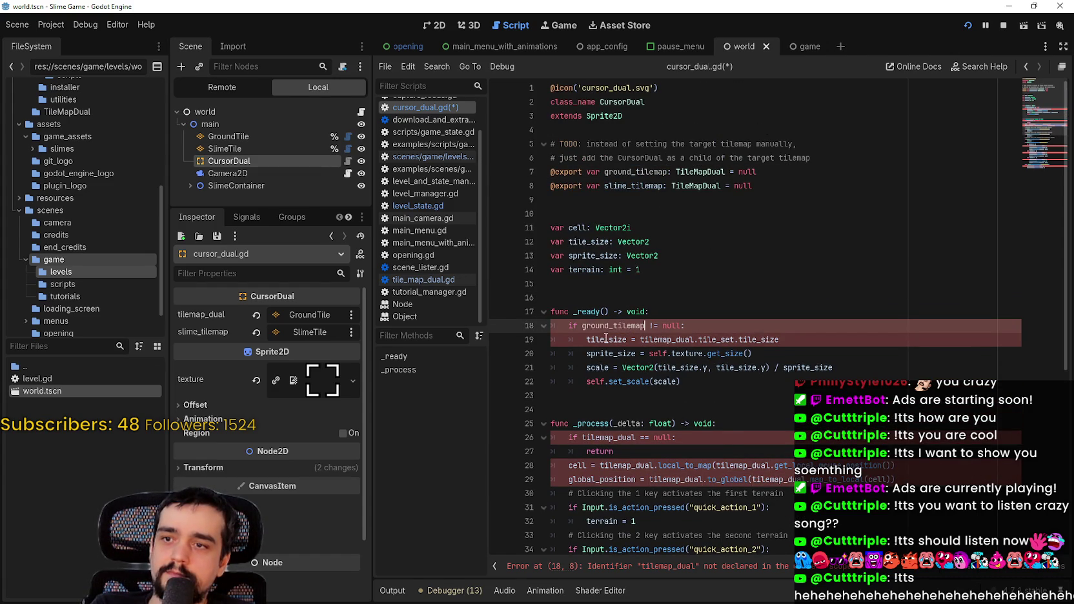
pyautogui.doubleClick(646, 340)
pyautogui.hotkey('ctrl', 'v')
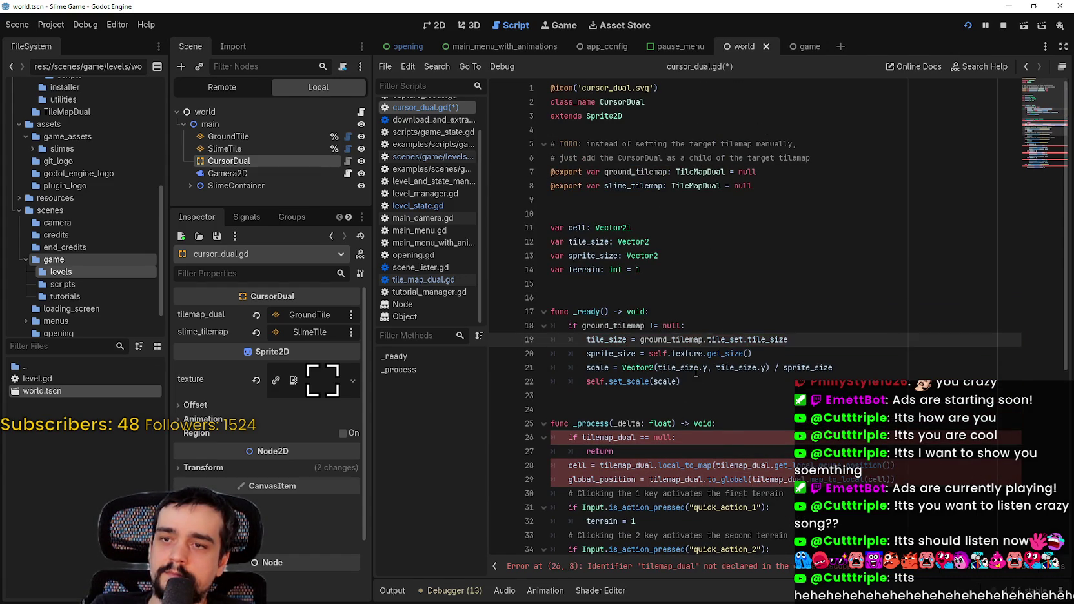
# - Replace every tilemap_dual with ground_tilemap on lines 26, 28 and 29
pyautogui.click(696, 367)
pyautogui.scroll(-3, 696, 368)
pyautogui.doubleClick(613, 312)
pyautogui.hotkey('ctrl', 'v')
pyautogui.doubleClick(626, 340)
pyautogui.hotkey('ctrl', 'v')
pyautogui.doubleClick(675, 354)
pyautogui.hotkey('ctrl', 'v')
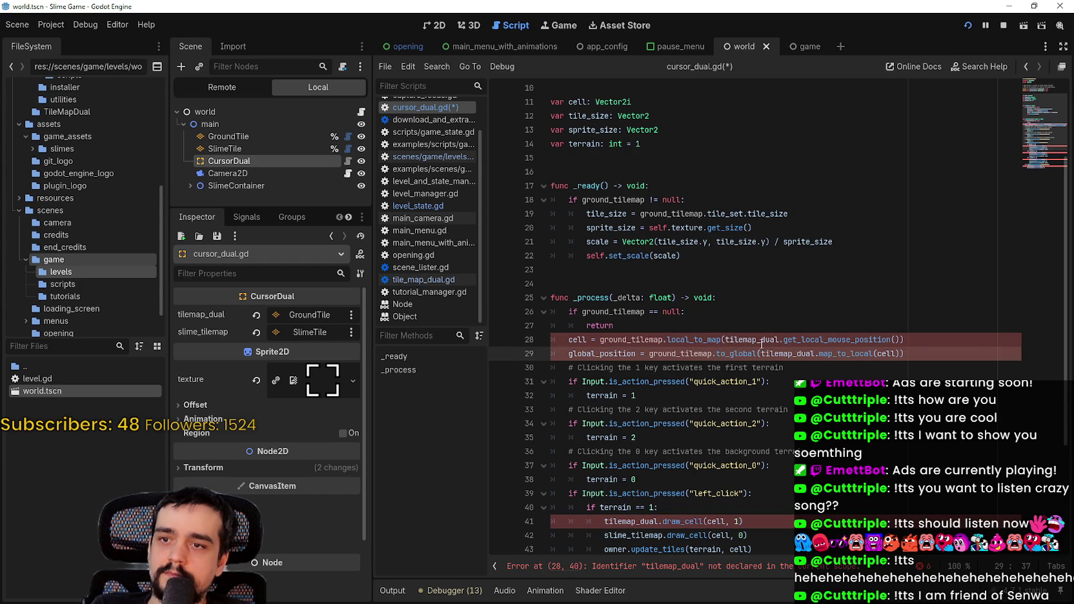
pyautogui.doubleClick(752, 340)
pyautogui.hotkey('ctrl', 'v')
pyautogui.doubleClick(781, 353)
pyautogui.hotkey('ctrl', 'v')
# - Replace tilemap_dual with ground_tilemap on lines 41, 45, 49 and 53, then save cursor_dual.gd
pyautogui.scroll(-4, 815, 381)
pyautogui.doubleClick(643, 354)
pyautogui.hotkey('ctrl', 'v')
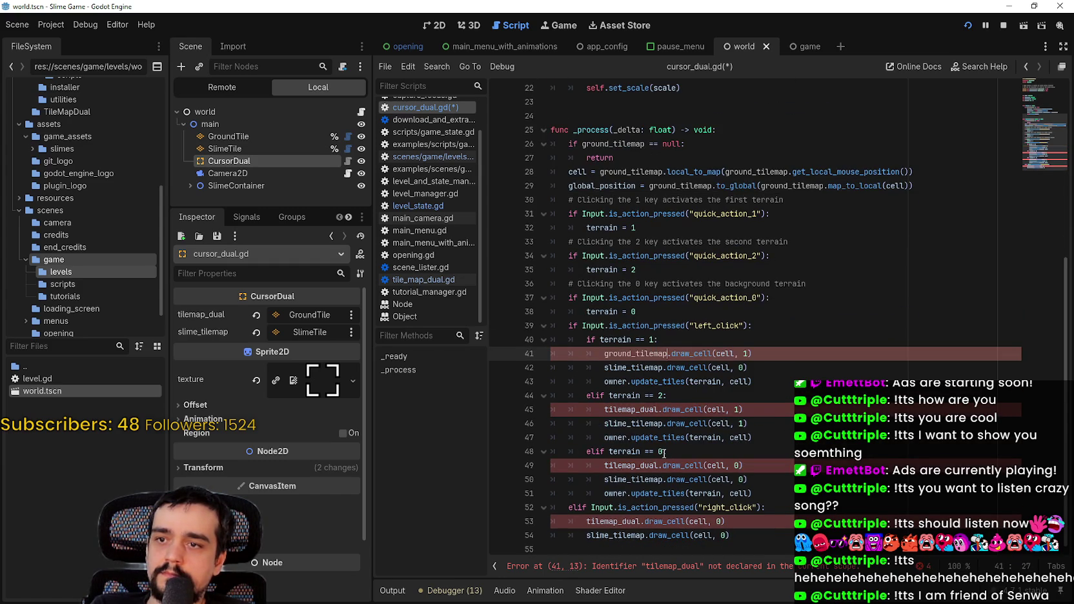
pyautogui.doubleClick(632, 409)
pyautogui.hotkey('ctrl', 'v')
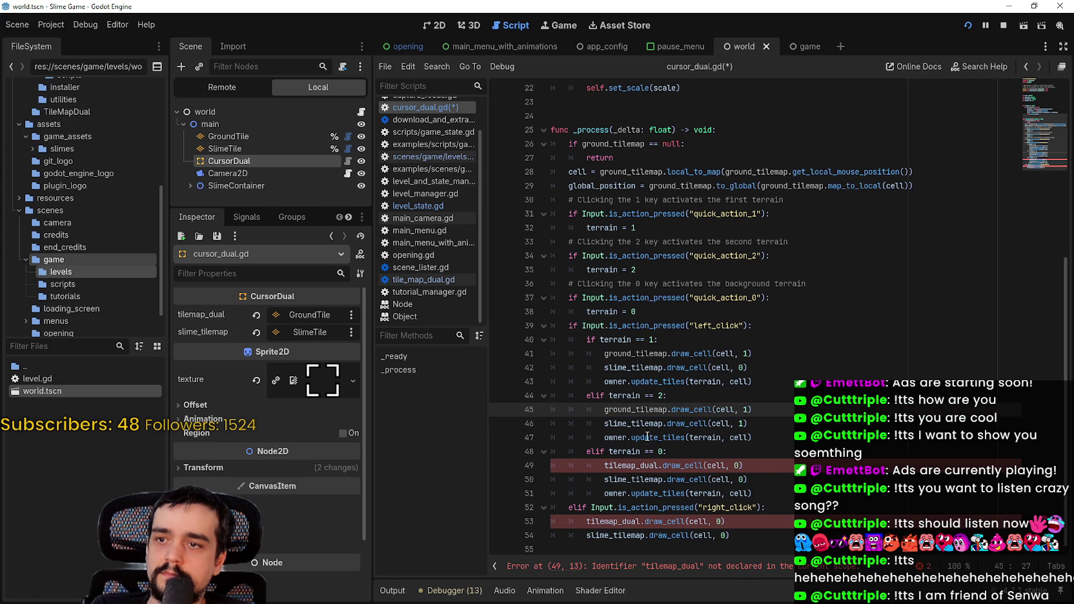
pyautogui.doubleClick(639, 465)
pyautogui.hotkey('ctrl', 'v')
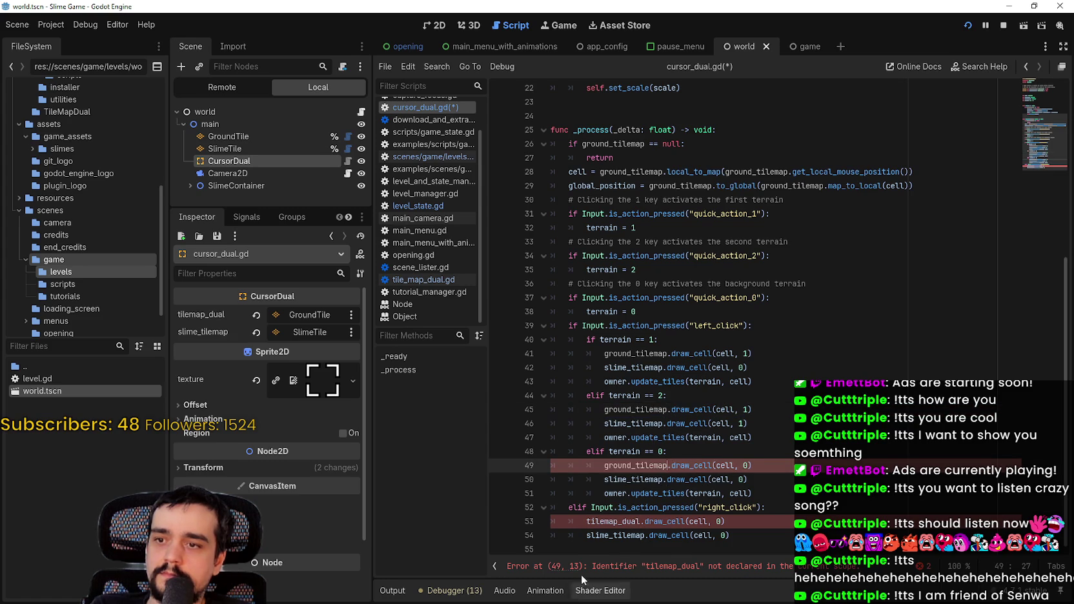
pyautogui.click(612, 521)
pyautogui.hotkey('ctrl', 'v')
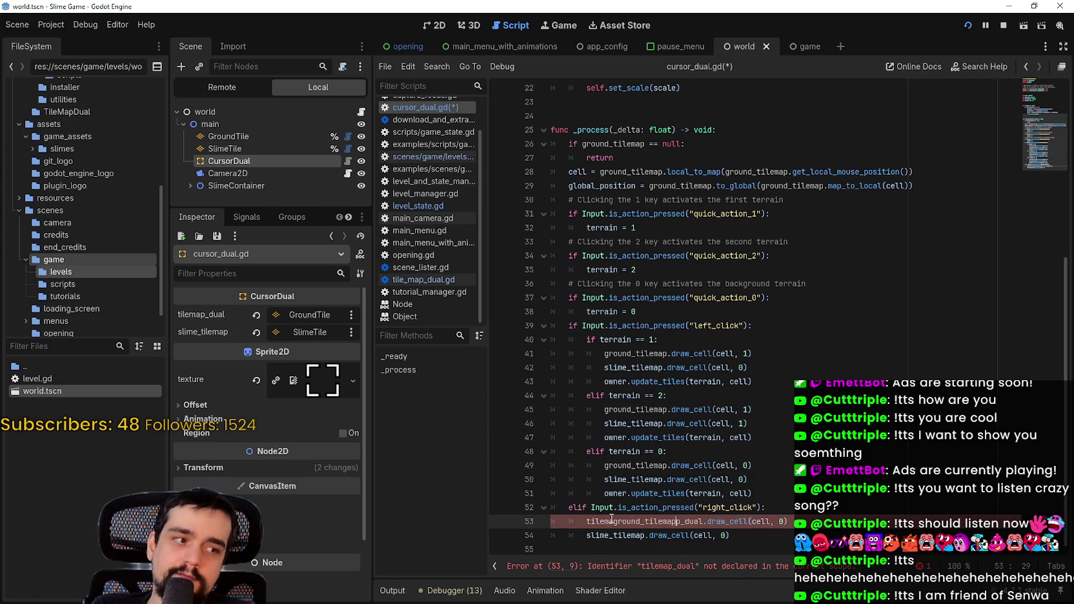
pyautogui.hotkey('ctrl', 'z')
pyautogui.doubleClick(613, 521)
pyautogui.hotkey('ctrl', 'v')
pyautogui.click(806, 510)
pyautogui.hotkey('ctrl', 's')
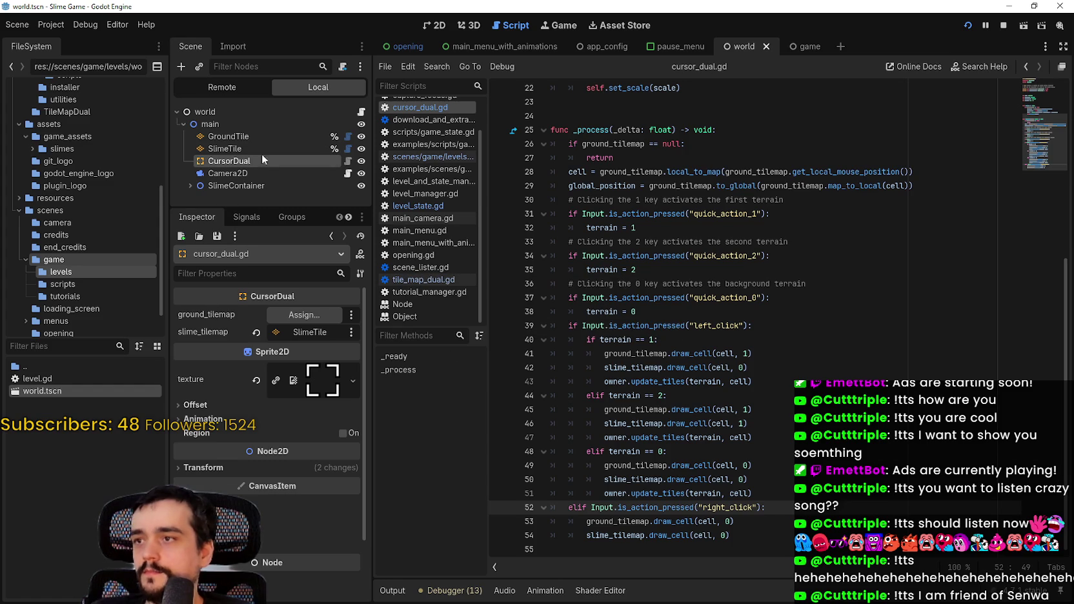
# - Reopen the world's level.gd script, save, and scroll through update_tiles
pyautogui.click(361, 112)
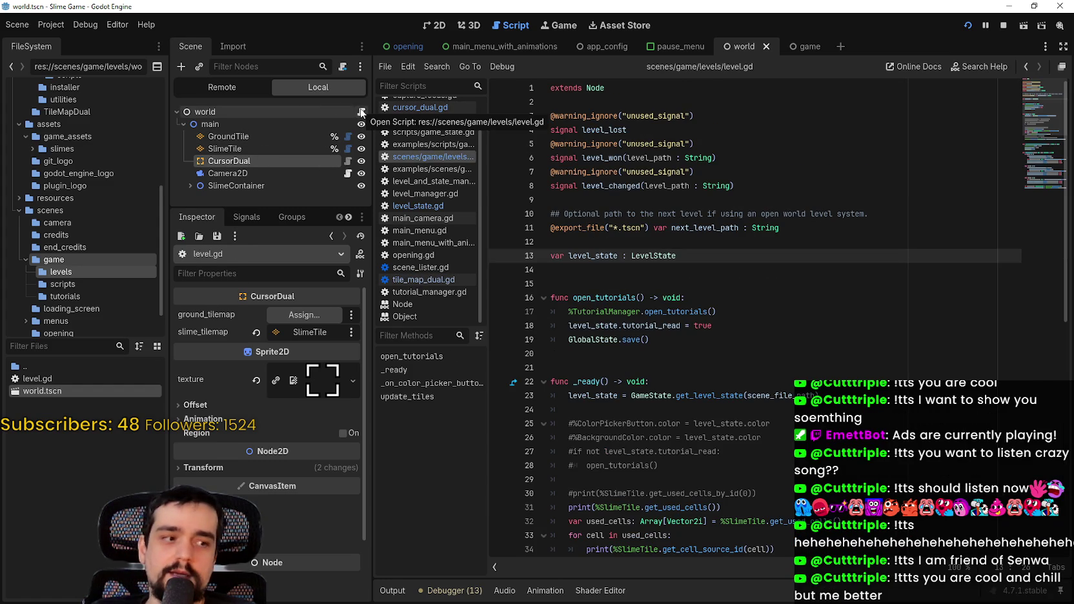
pyautogui.click(640, 284)
pyautogui.hotkey('ctrl', 's')
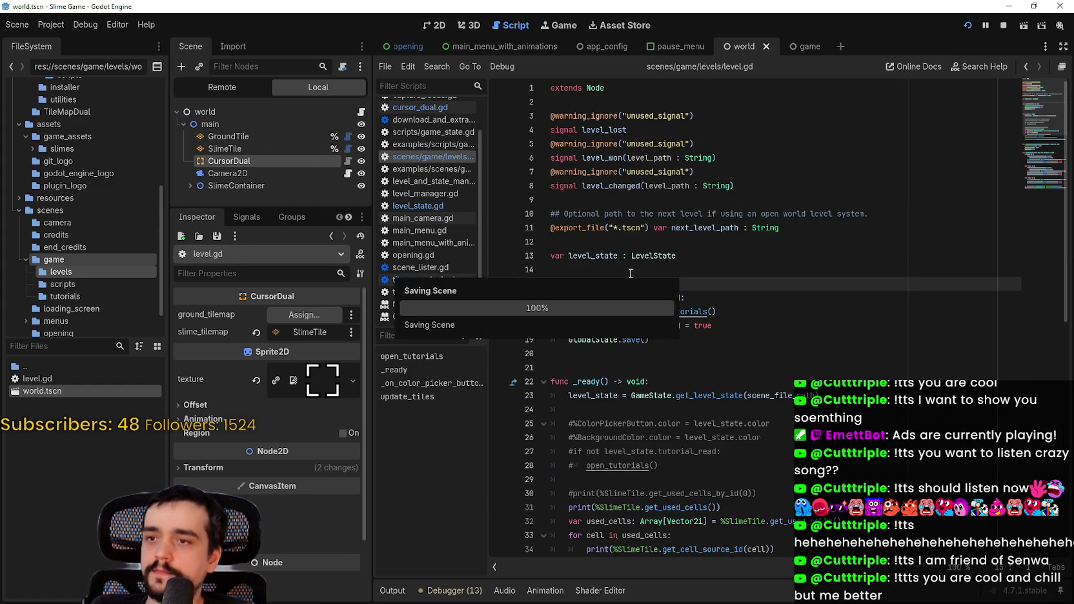
pyautogui.scroll(-5, 640, 284)
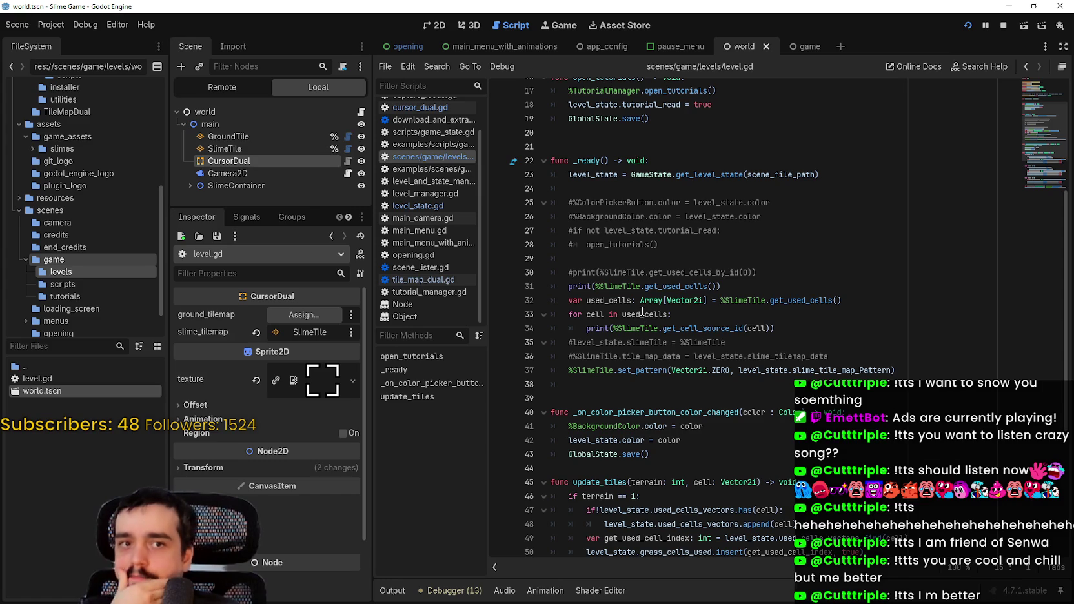
pyautogui.scroll(3, 741, 356)
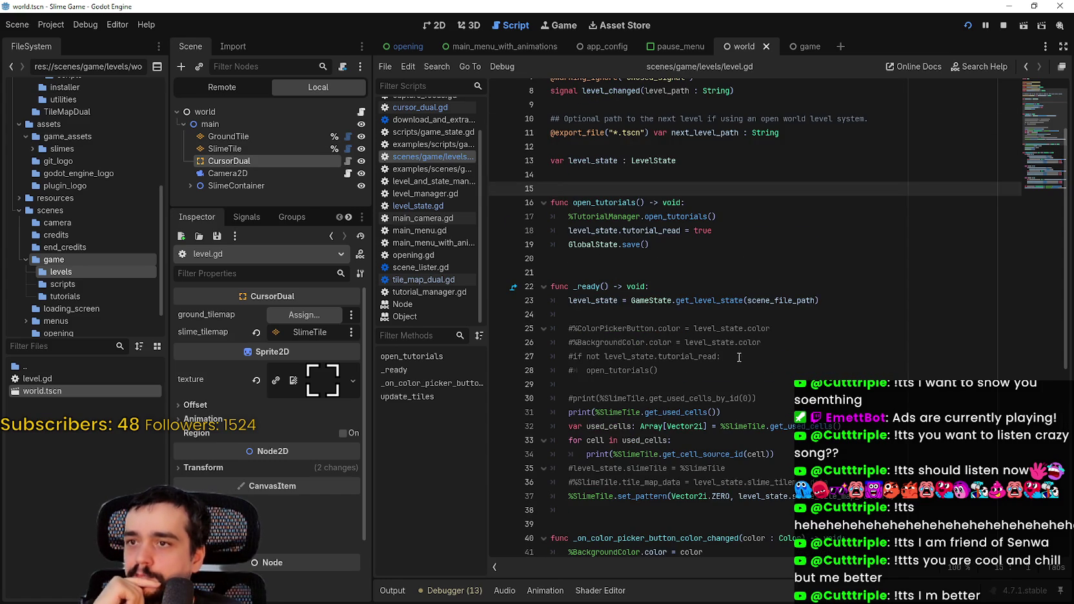
pyautogui.scroll(3, 739, 357)
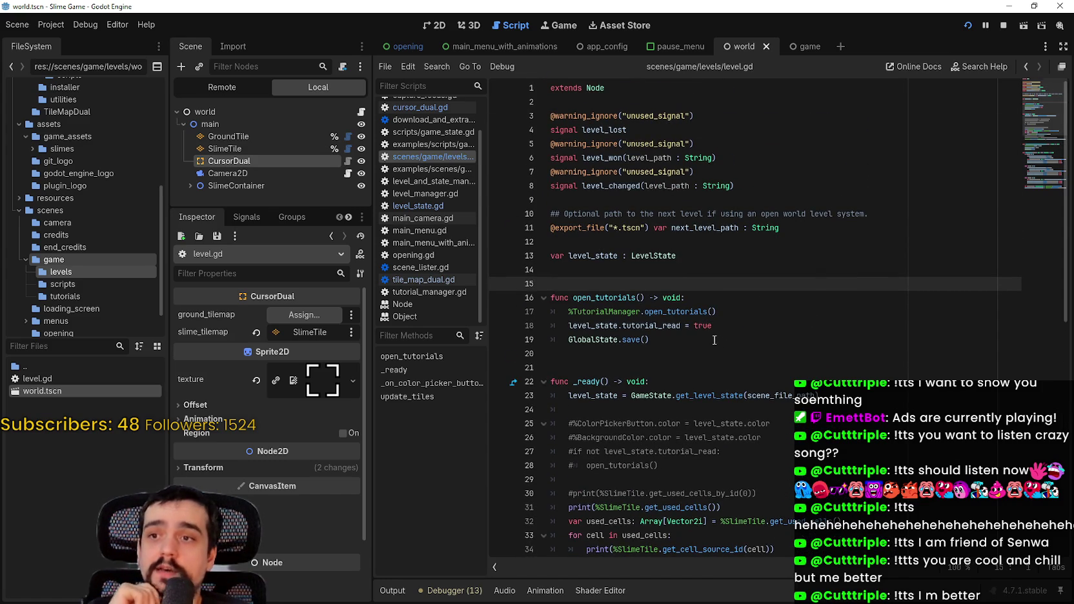
pyautogui.scroll(-9, 714, 340)
pyautogui.scroll(4, 719, 335)
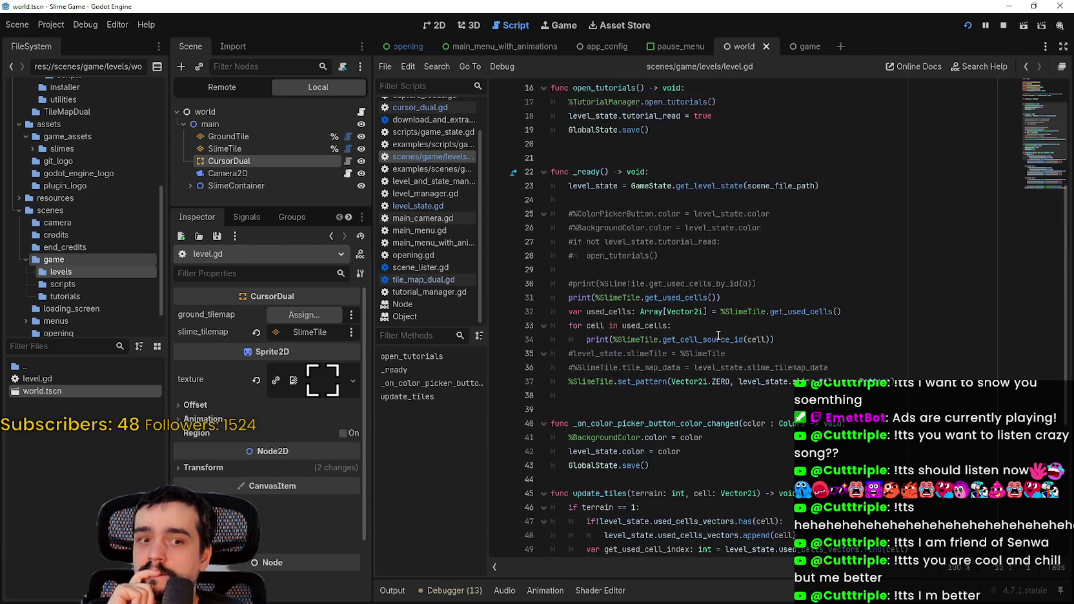
pyautogui.scroll(5, 718, 335)
pyautogui.scroll(-10, 718, 335)
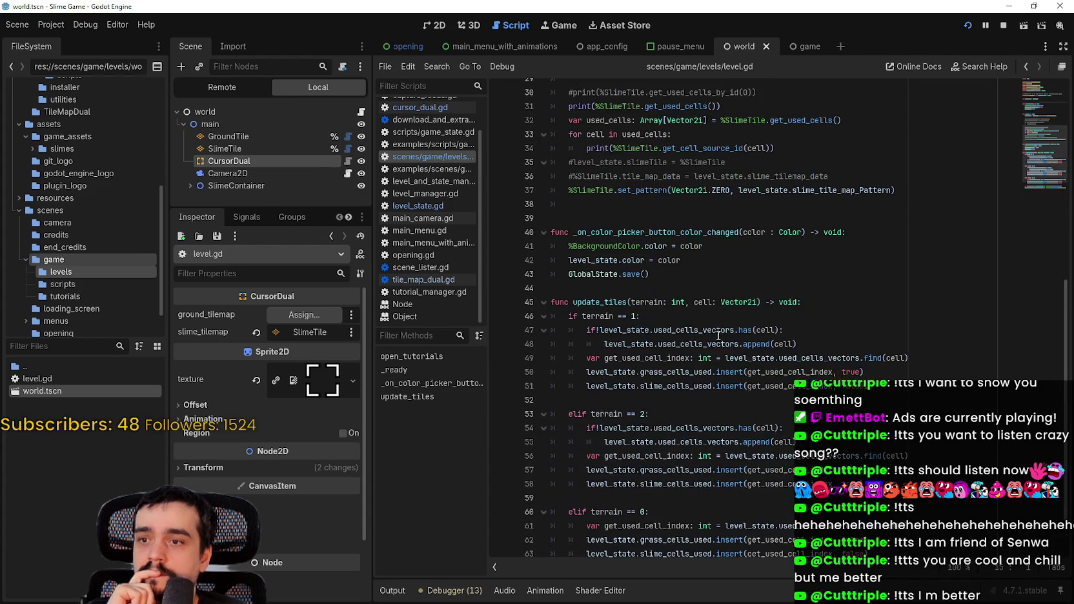
pyautogui.scroll(-1, 719, 336)
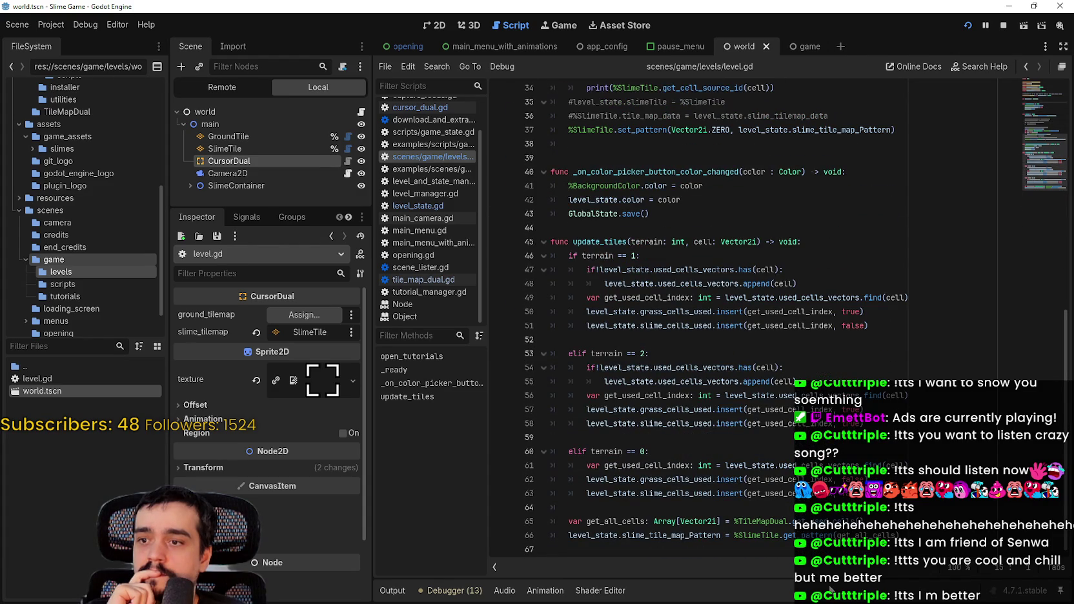
# - Inspect the get_all_cells and slime_tile_map_Pattern lines 65–66 and their SlimeTile reference
pyautogui.moveTo(902, 535); pyautogui.dragTo(551, 522)
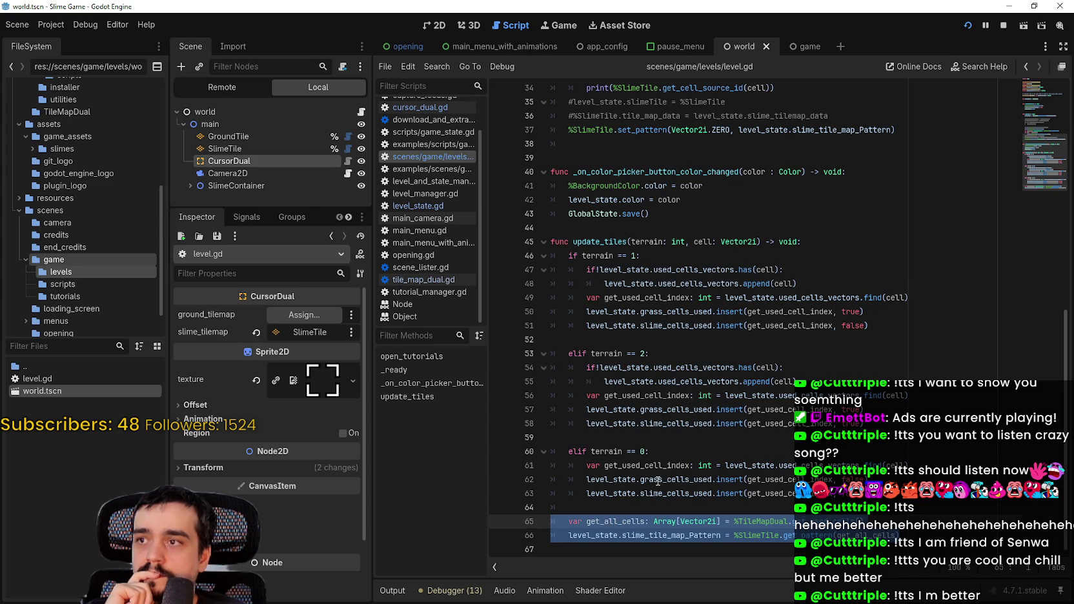
pyautogui.scroll(2, 658, 480)
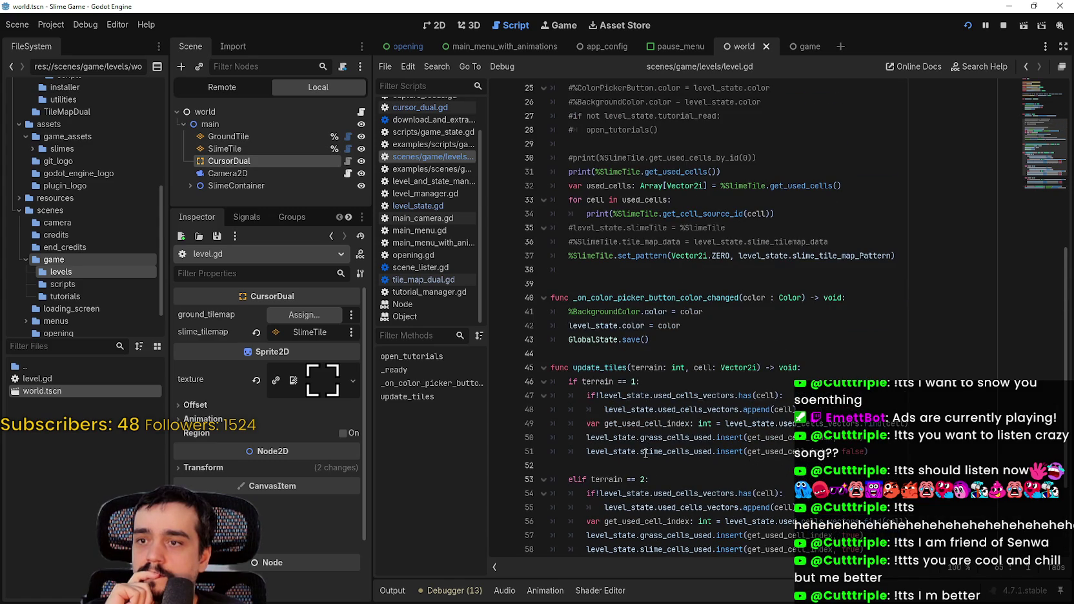
pyautogui.scroll(-2, 645, 454)
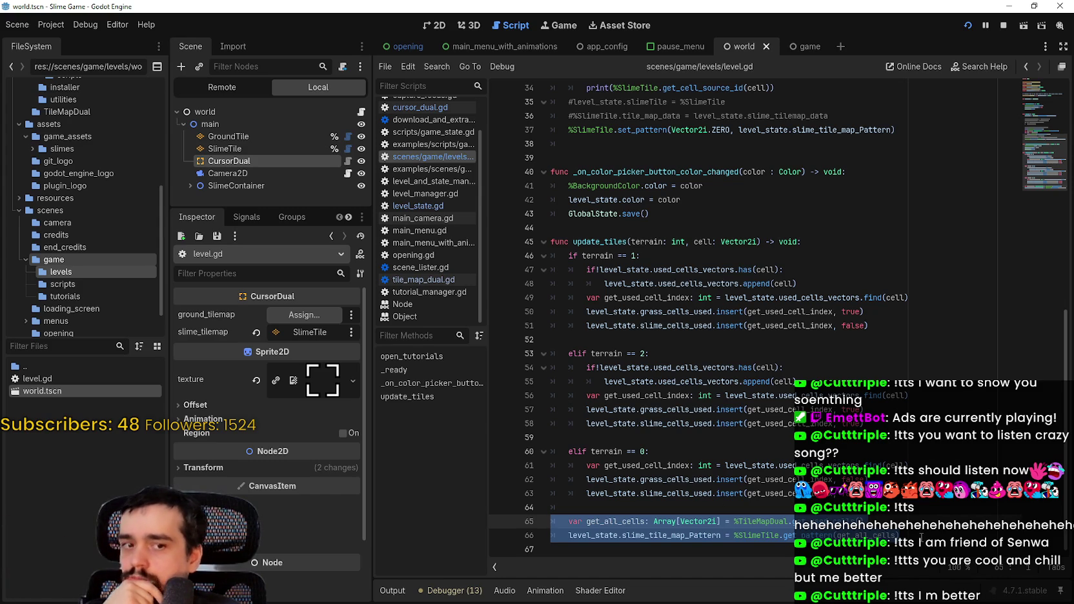
pyautogui.moveTo(553, 535)
pyautogui.mouseDown()
pyautogui.moveTo(554, 517)
pyautogui.moveTo(568, 523)
pyautogui.mouseUp()
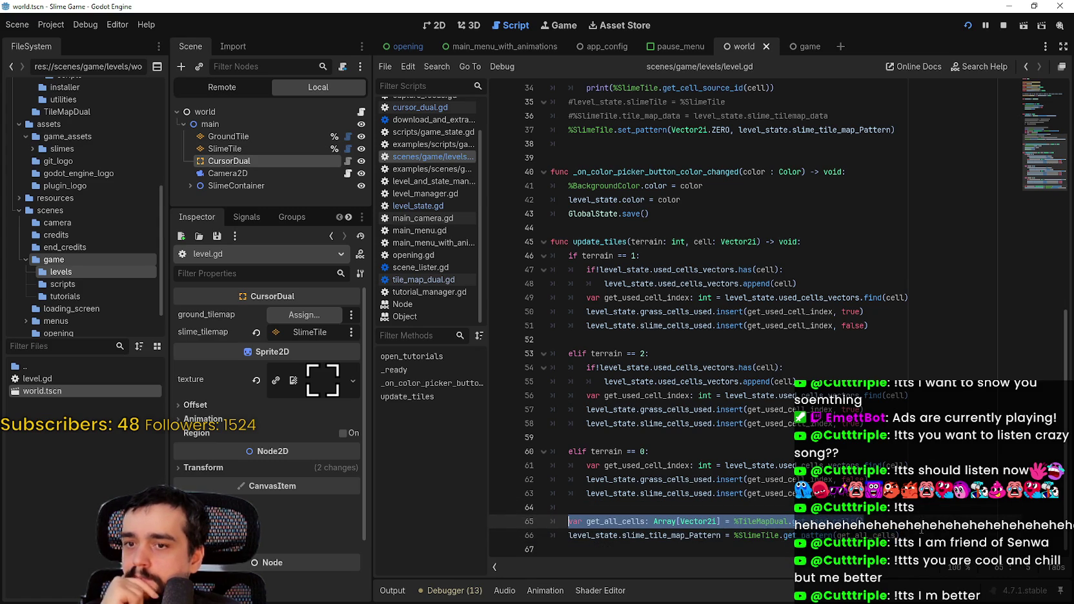
pyautogui.click(762, 535)
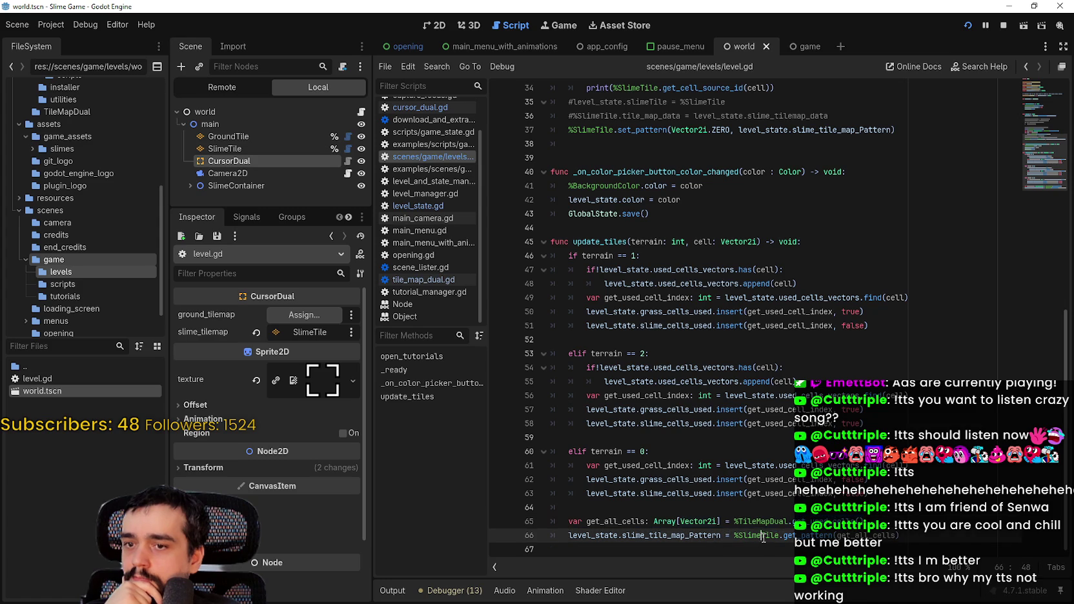
pyautogui.doubleClick(763, 536)
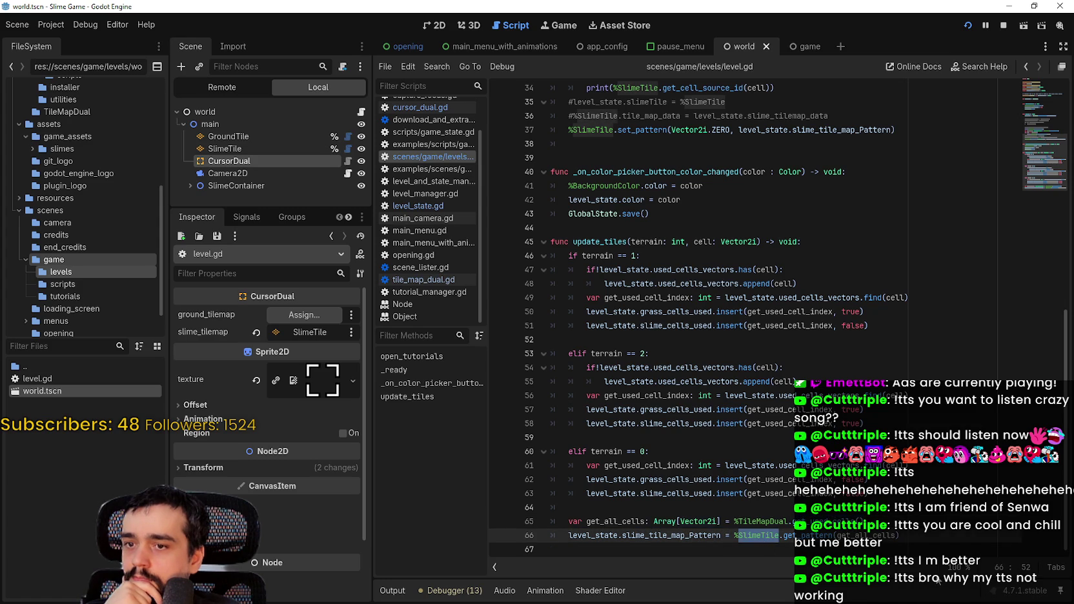
pyautogui.moveTo(901, 536)
pyautogui.mouseDown()
pyautogui.moveTo(917, 532)
pyautogui.moveTo(543, 522)
pyautogui.mouseUp()
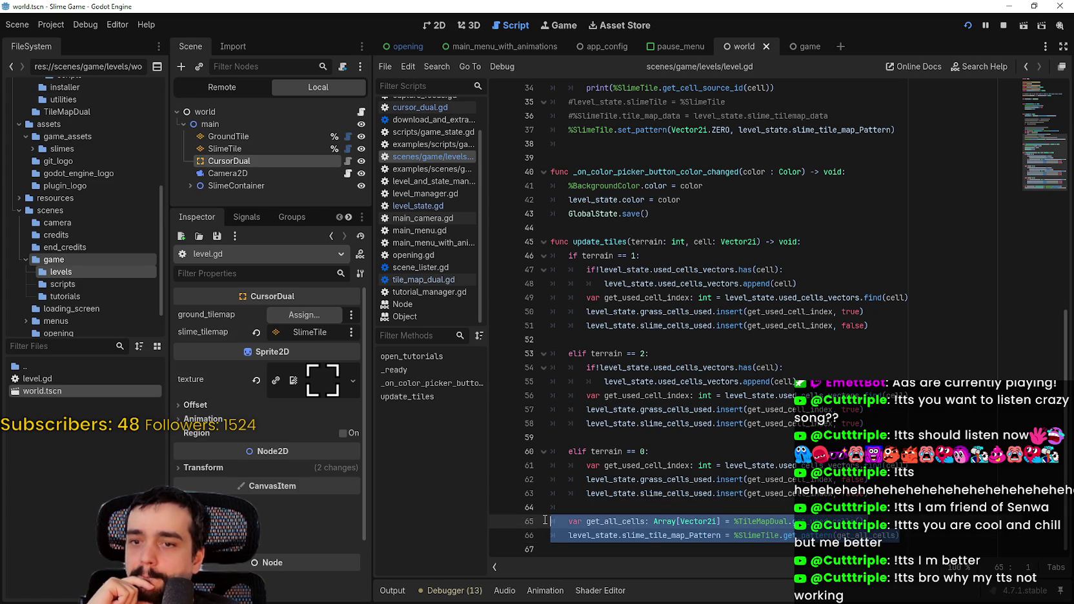
# - Remove the indentation from blank line 64 and save
pyautogui.click(689, 507)
pyautogui.press('BackSpace')
pyautogui.hotkey('ctrl', 's')
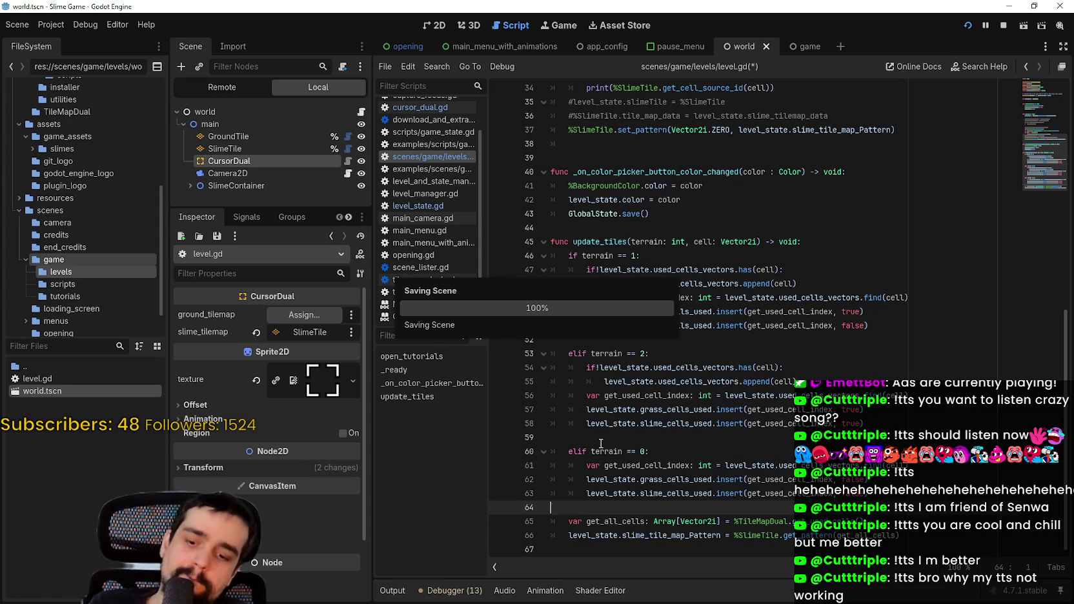
# - Look over the _ready and update_tiles code in level.gd, then save the script
pyautogui.click(631, 423)
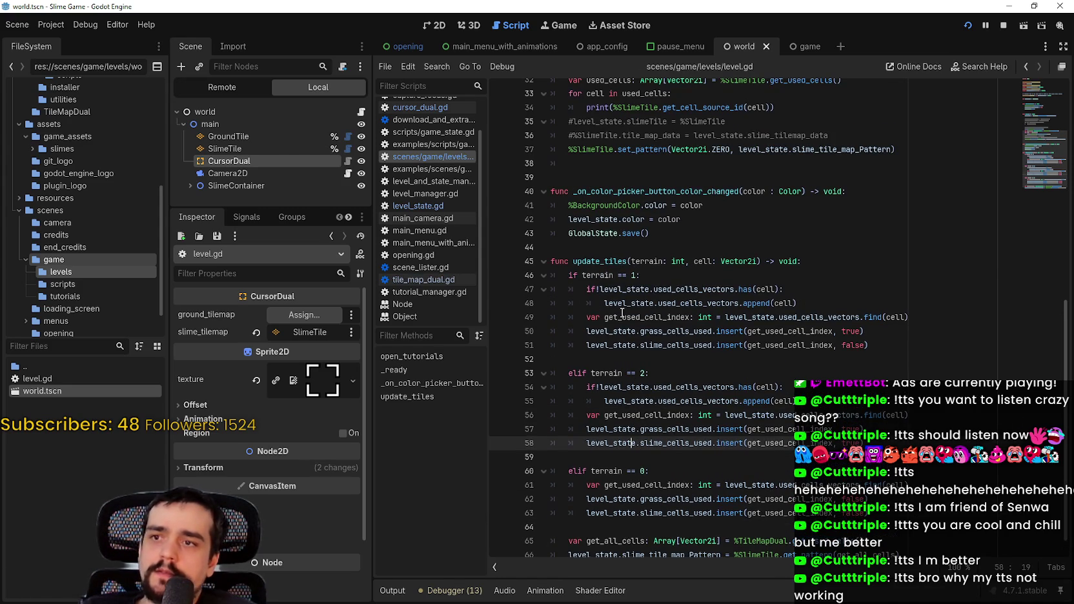
pyautogui.click(621, 264)
pyautogui.scroll(2, 620, 264)
pyautogui.click(623, 331)
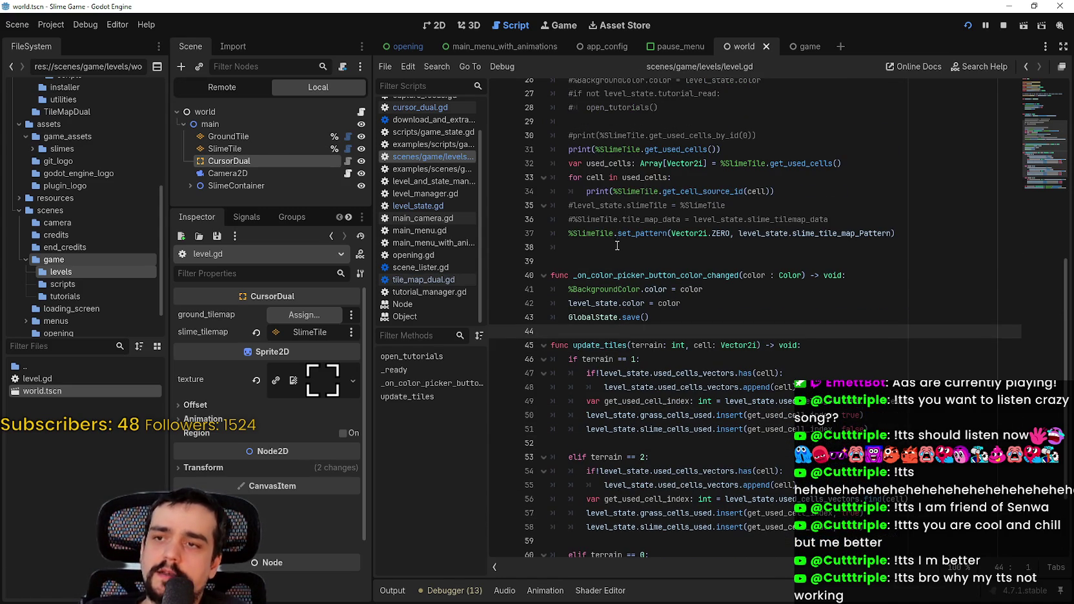
pyautogui.click(559, 247)
pyautogui.scroll(5, 581, 193)
pyautogui.click(621, 188)
pyautogui.click(622, 203)
pyautogui.scroll(3, 646, 245)
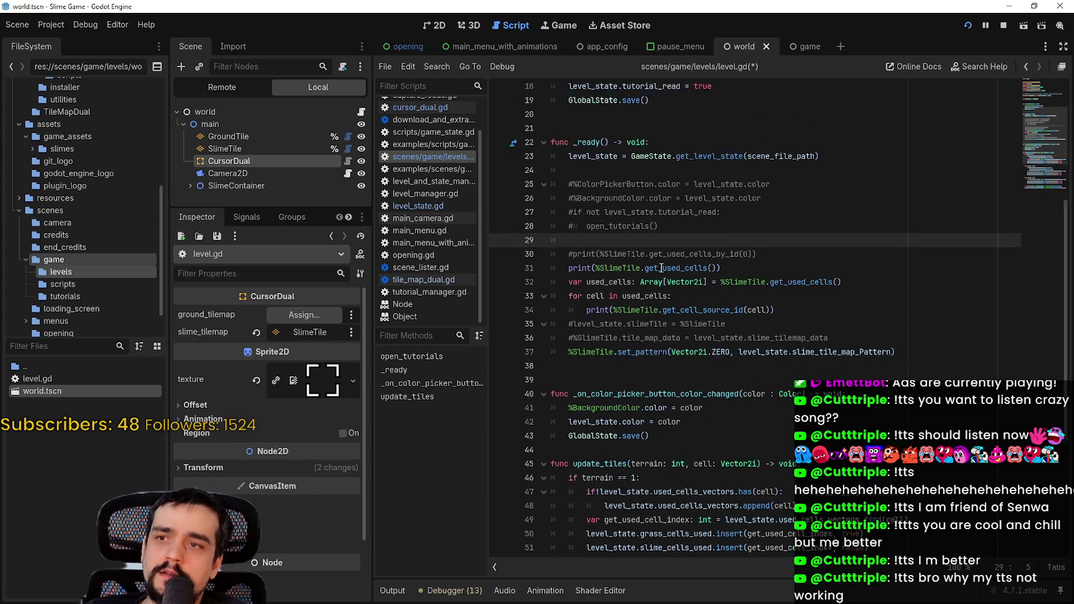
pyautogui.click(593, 172)
pyautogui.scroll(3, 654, 287)
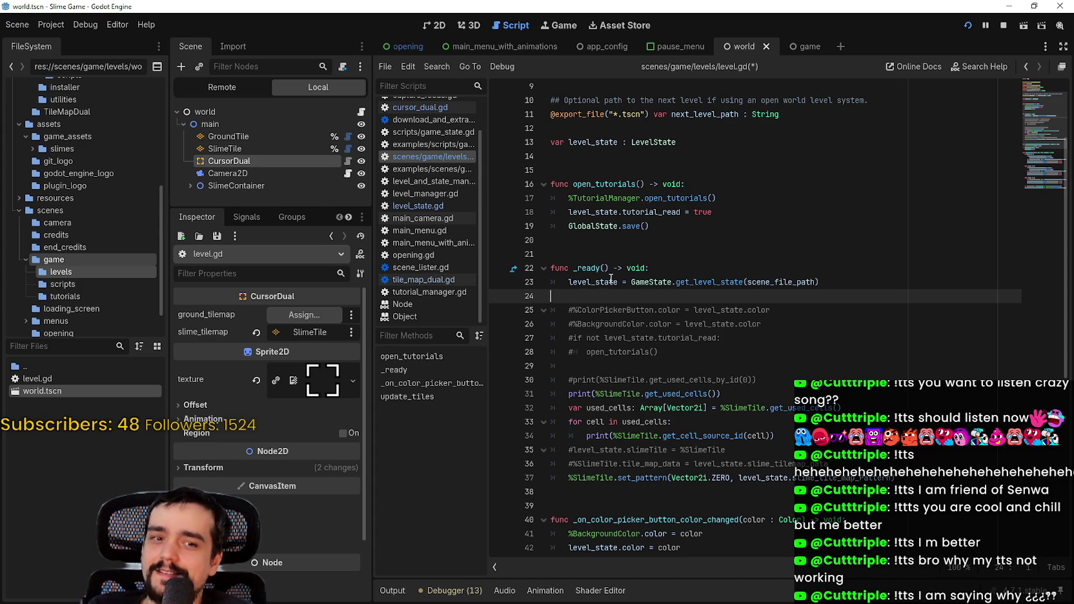
pyautogui.hotkey('ctrl', 's')
# - Check the get_all_cells lines near the end, then select the world root node
pyautogui.scroll(-8, 739, 360)
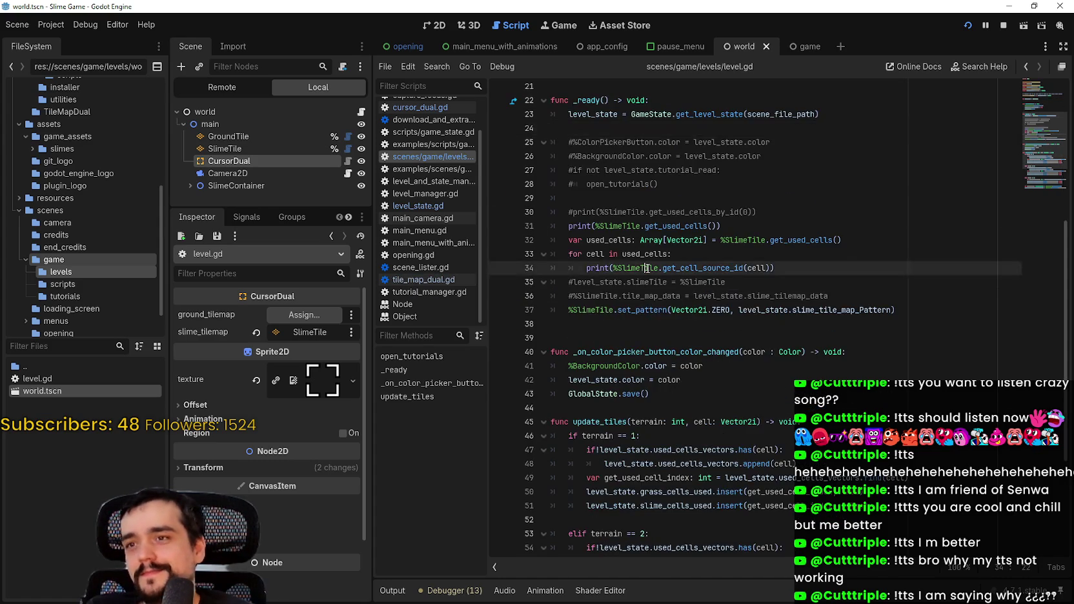
pyautogui.scroll(-1, 736, 299)
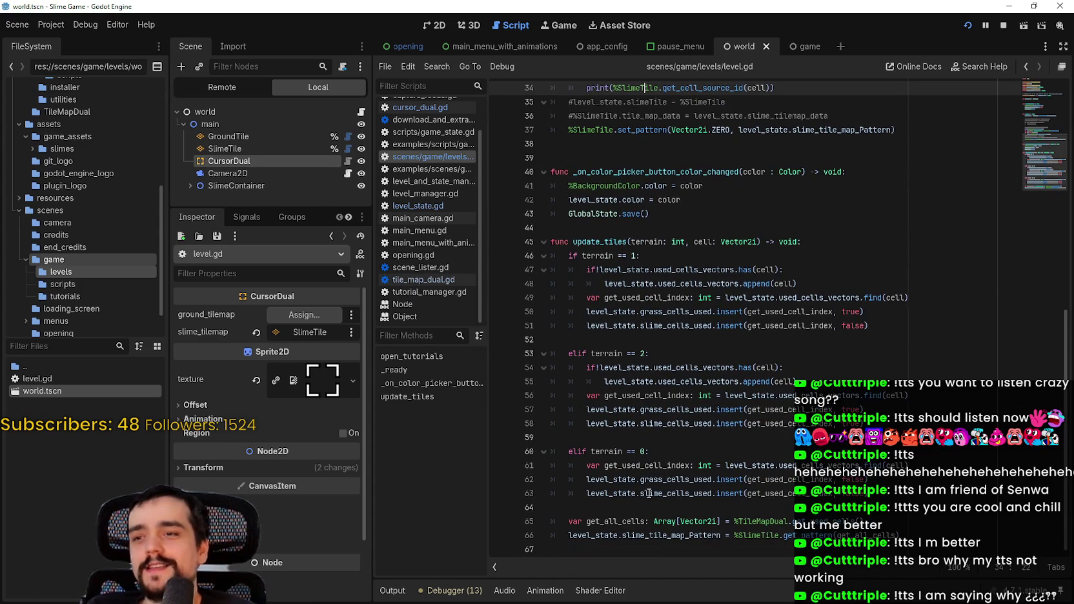
pyautogui.moveTo(727, 539); pyautogui.dragTo(447, 528)
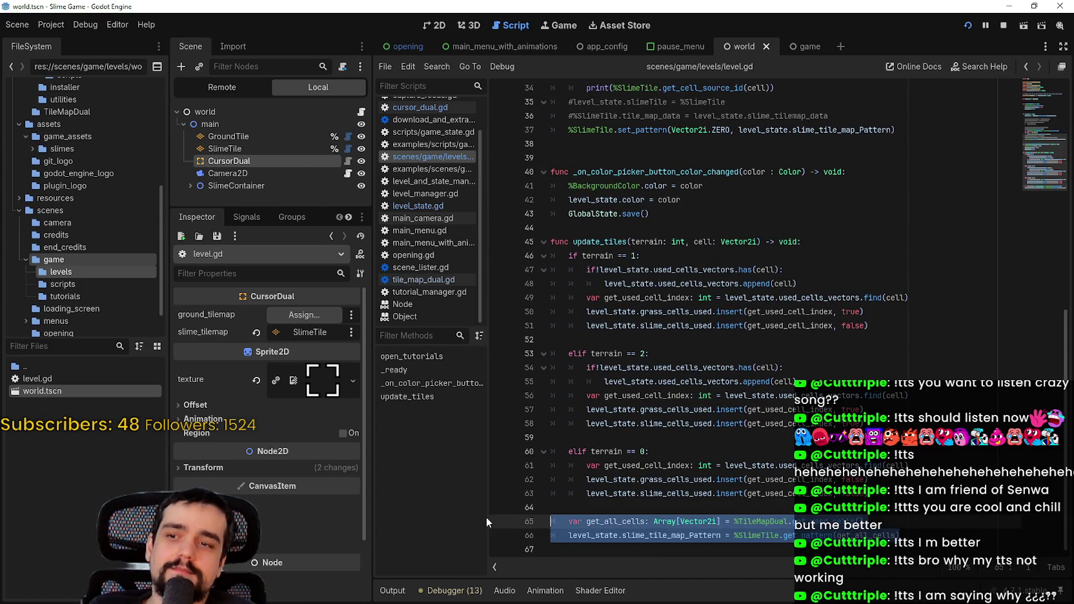
pyautogui.click(594, 513)
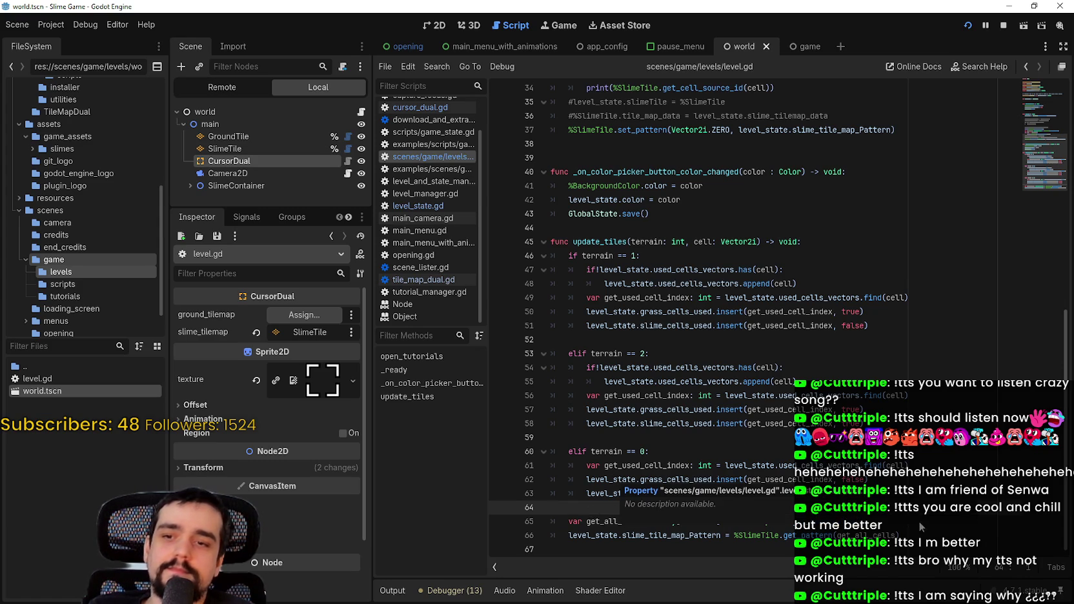
pyautogui.click(289, 113)
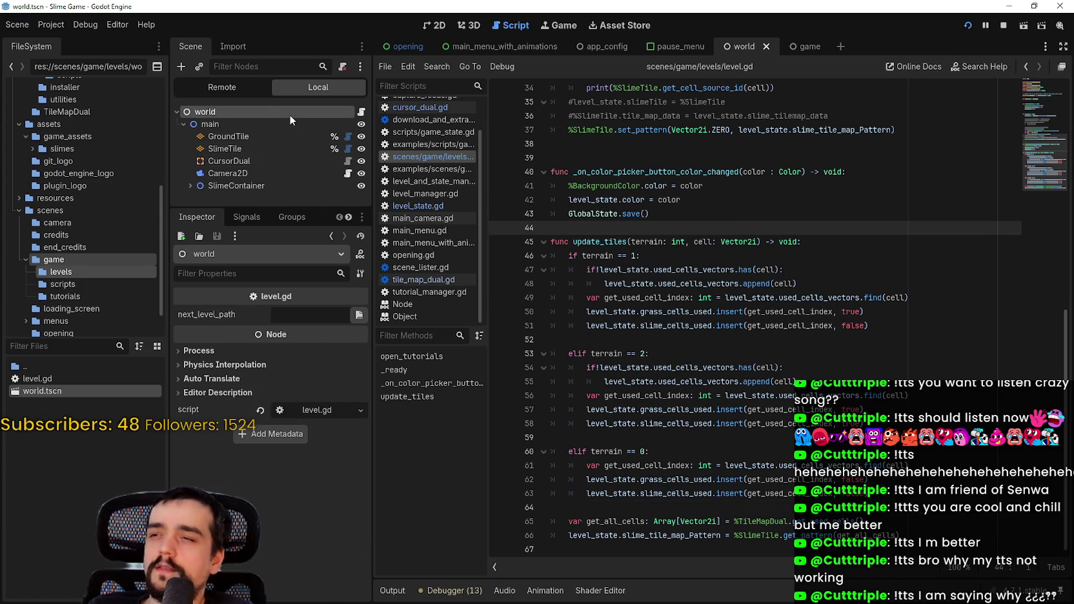
# - Insert an empty line 37 above %SlimeTile.set_pattern(Vector2i.ZERO, ...) in _ready, then select GroundTile
pyautogui.click(364, 111)
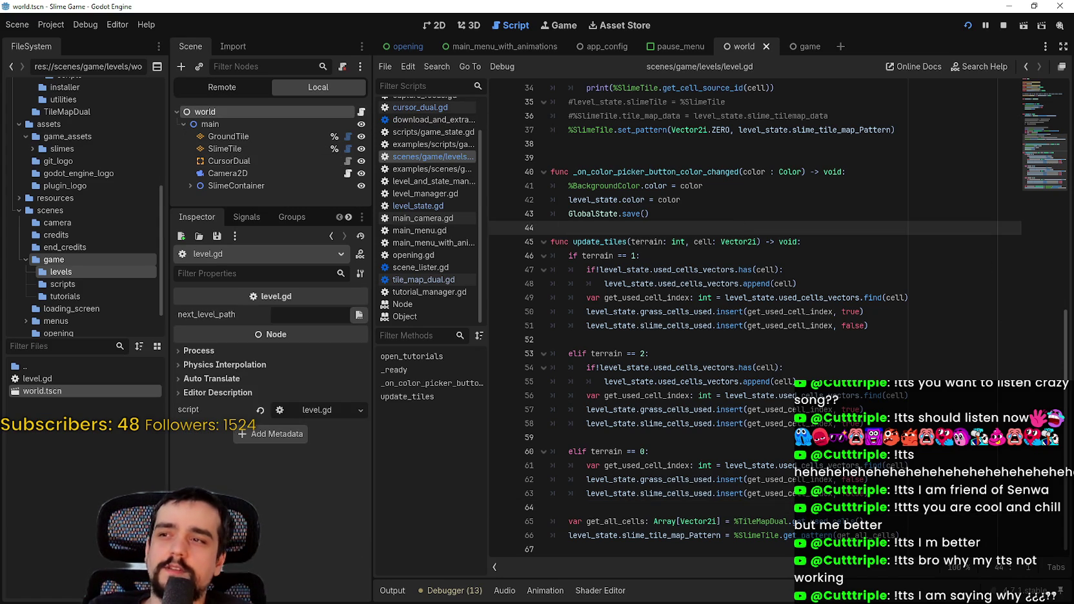
pyautogui.scroll(8, 862, 333)
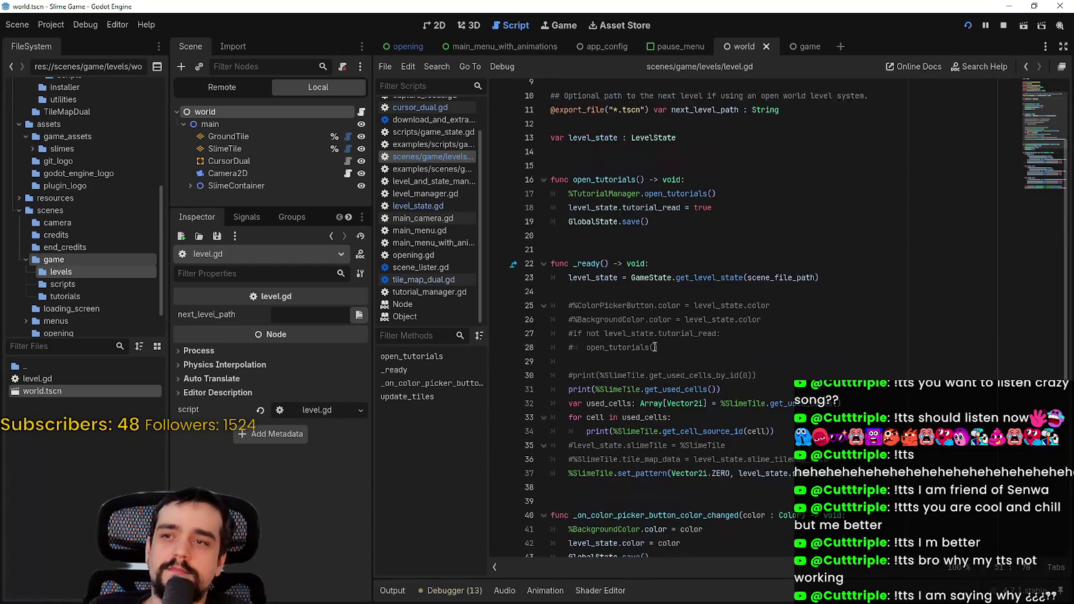
pyautogui.click(691, 364)
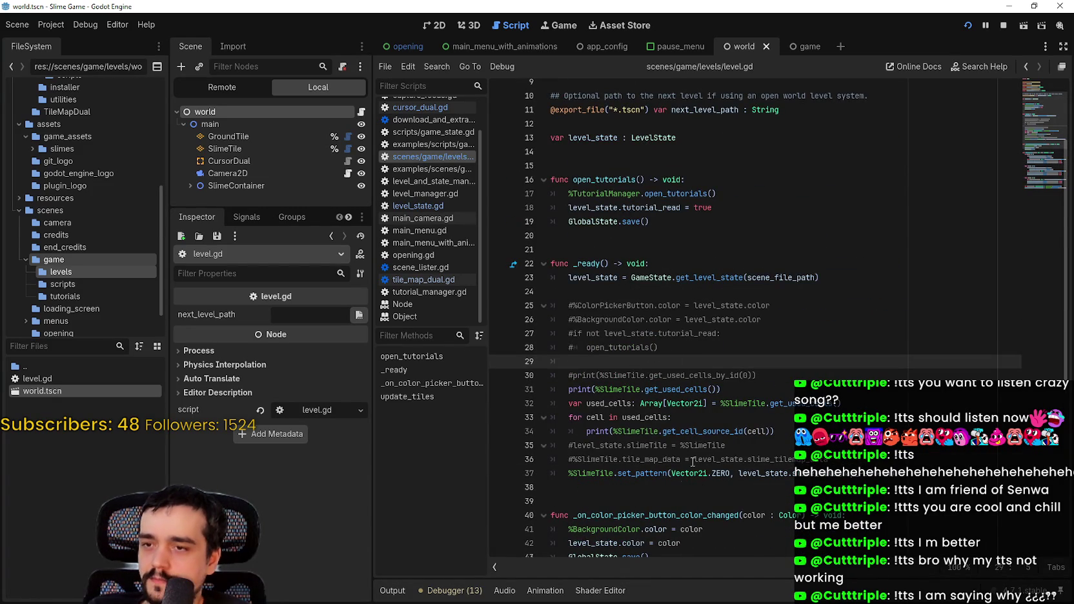
pyautogui.click(880, 485)
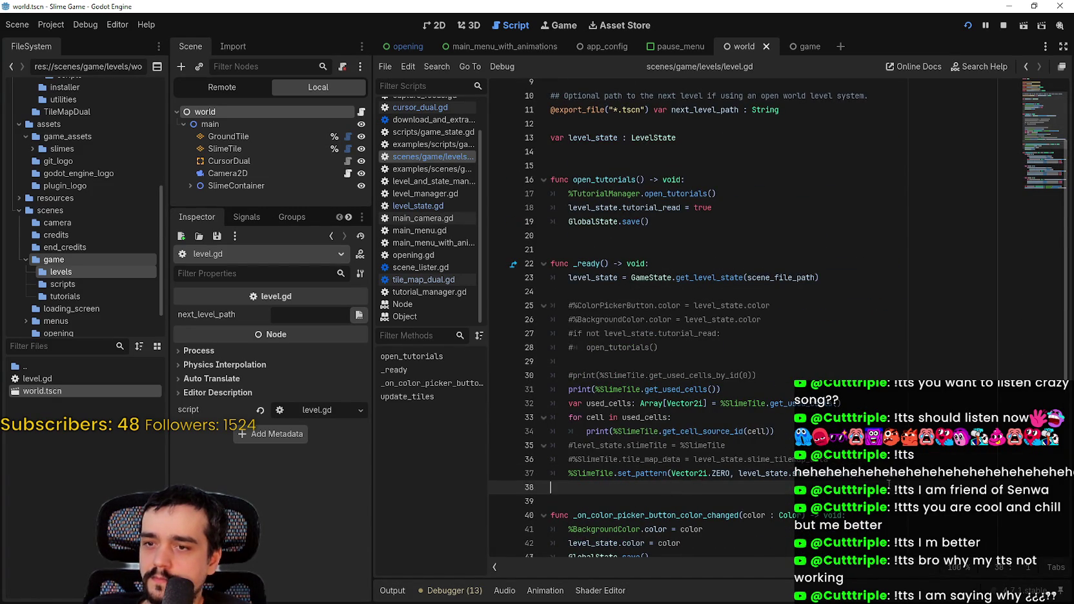
pyautogui.click(926, 477)
pyautogui.doubleClick(865, 474)
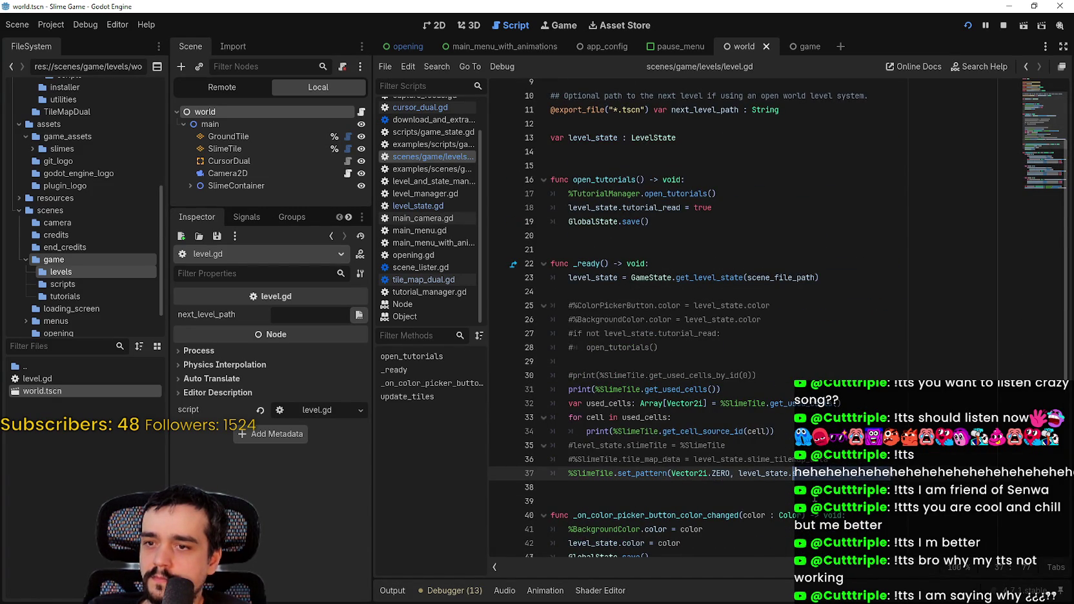
pyautogui.doubleClick(706, 476)
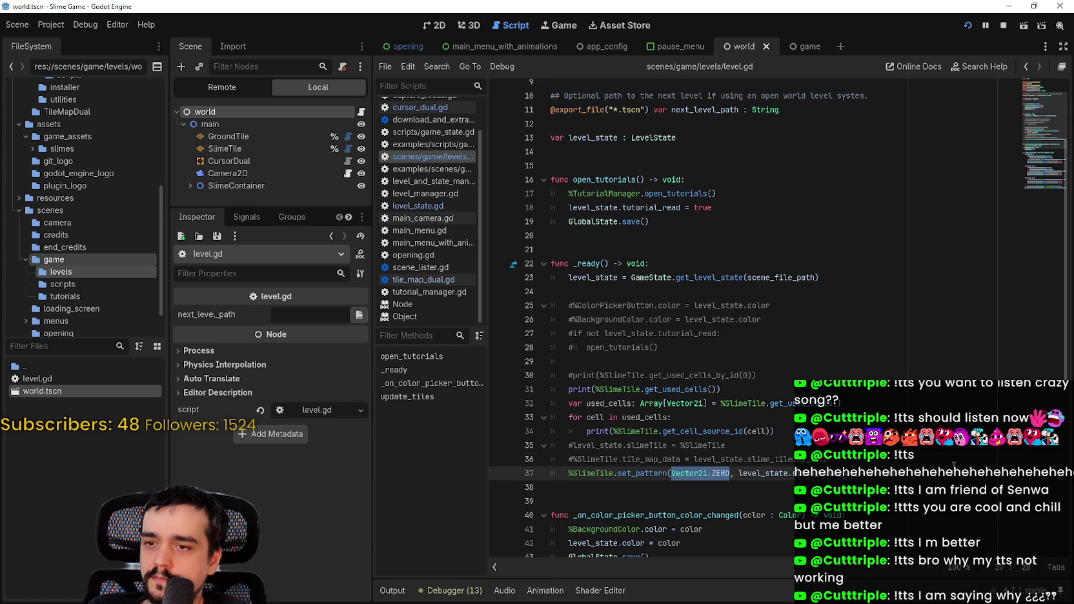
pyautogui.press('Up')
pyautogui.scroll(-1, 730, 450)
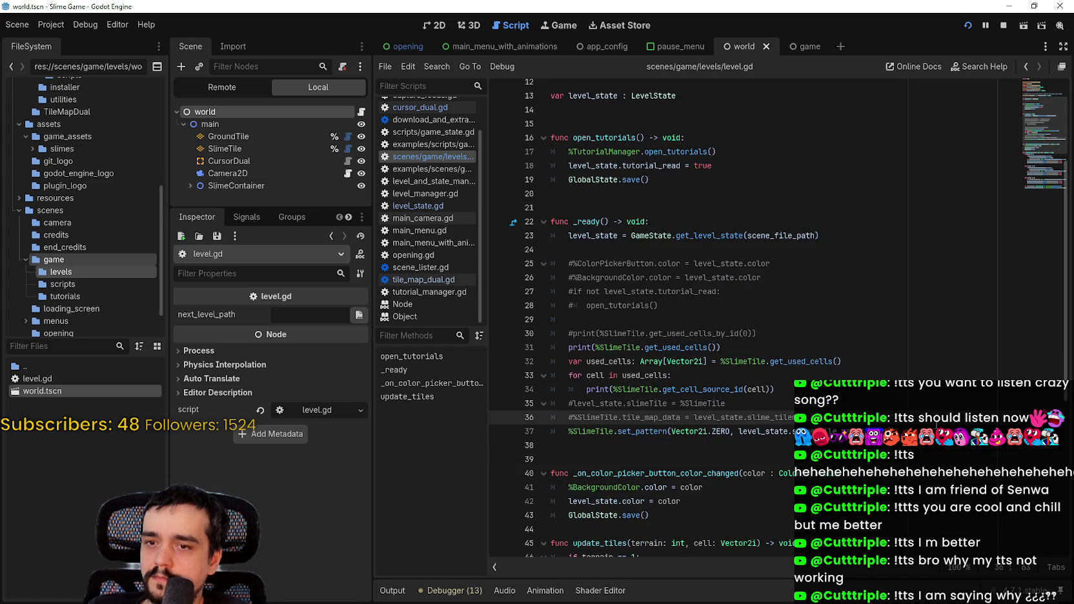
pyautogui.hotkey('ctrl', 'z')
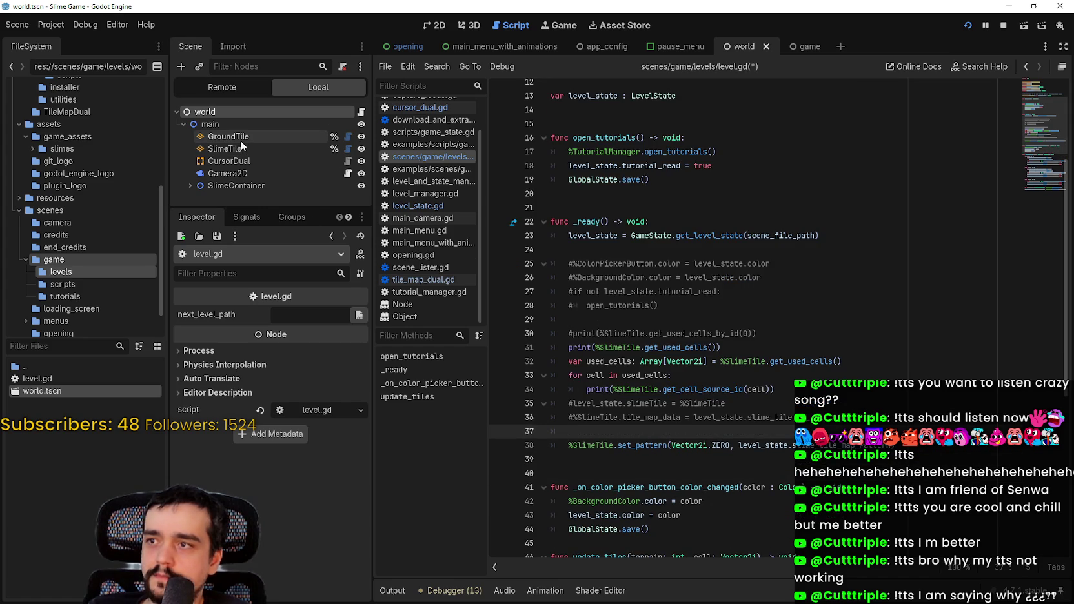
pyautogui.click(241, 140)
# - Start line 37 with a %GroundTile reference and a set_pattern call
pyautogui.scroll(-5, 551, 276)
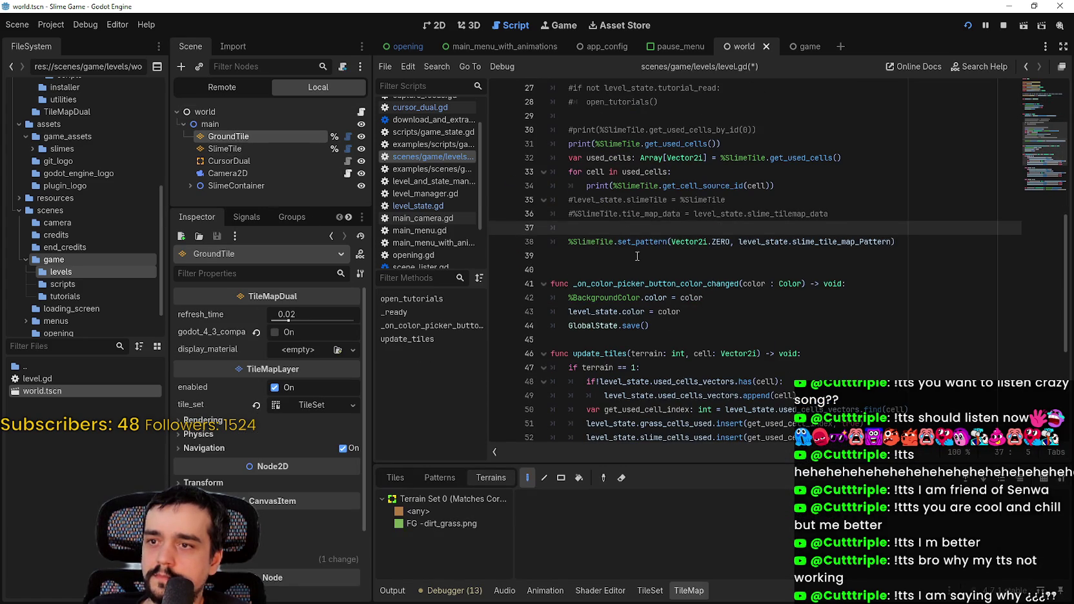
pyautogui.click(618, 226)
pyautogui.rightClick(299, 135)
pyautogui.click(634, 235)
pyautogui.moveTo(326, 138); pyautogui.dragTo(579, 229)
pyautogui.write('.set_p')
pyautogui.press('Return')
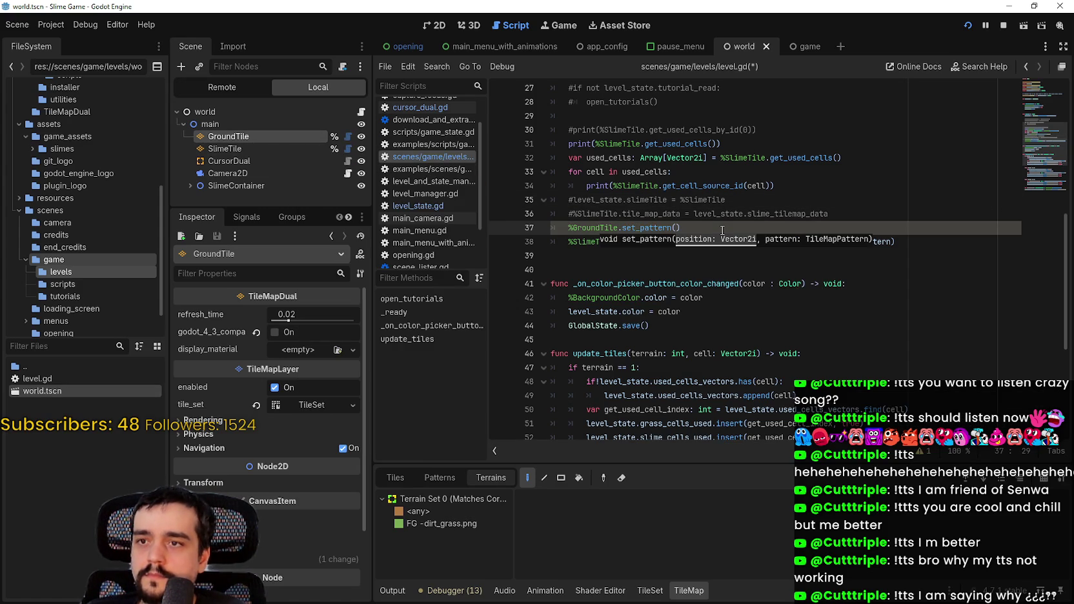
# - Pass Vector2i.ZERO and level_state.ground_tile_map_pattern to the GroundTile call and save
pyautogui.moveTo(673, 241); pyautogui.dragTo(716, 240)
pyautogui.hotkey('ctrl', 'c')
pyautogui.click(677, 228)
pyautogui.hotkey('ctrl', 'v')
pyautogui.write(', ')
pyautogui.write('level_s')
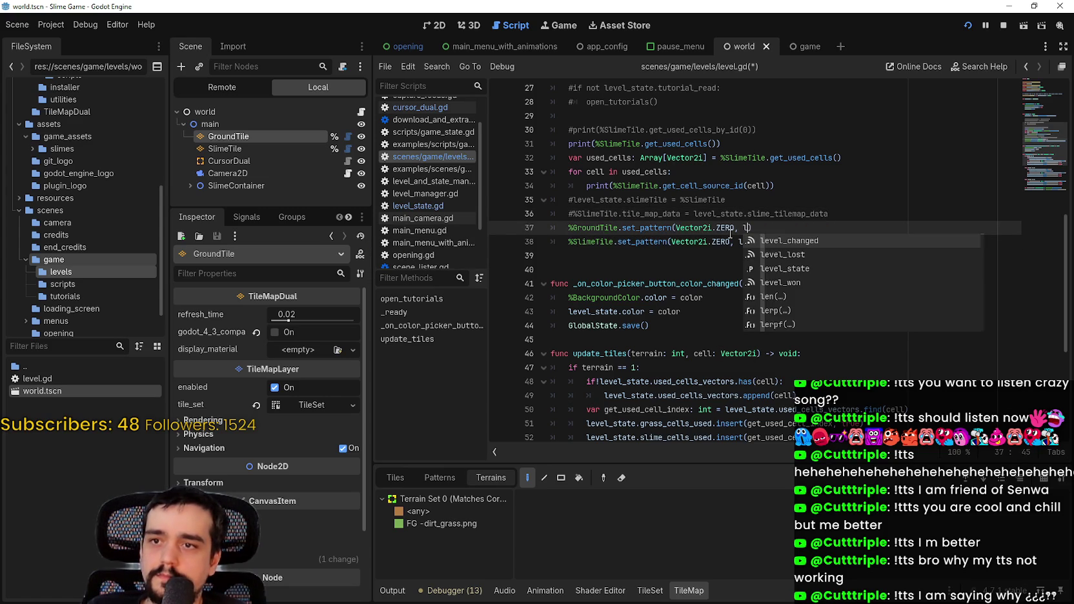
pyautogui.press('Return')
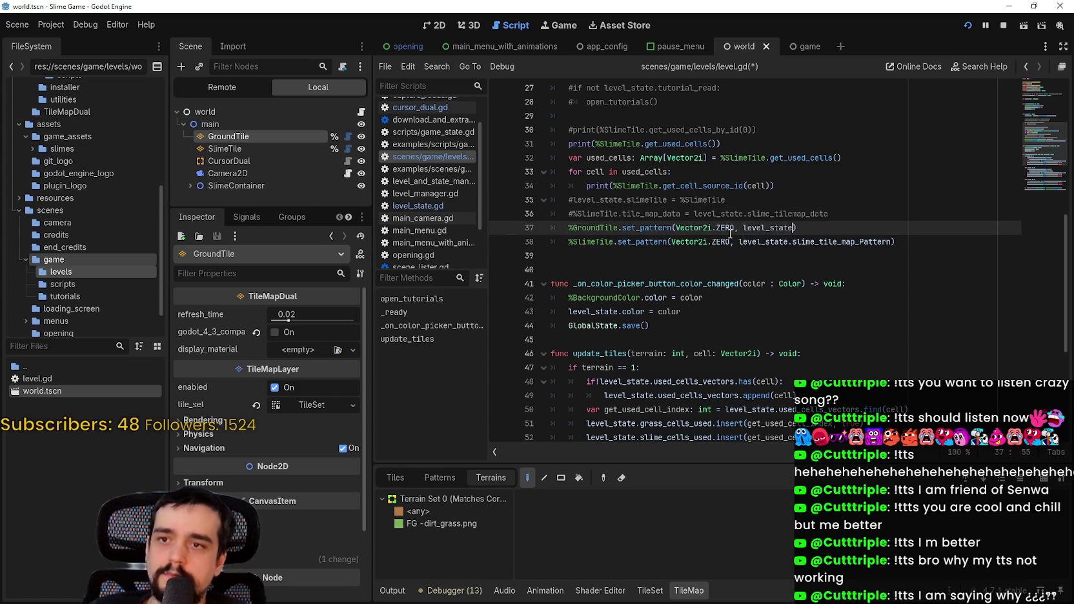
pyautogui.write('.ground_tile_map_pattern')
pyautogui.press('Return')
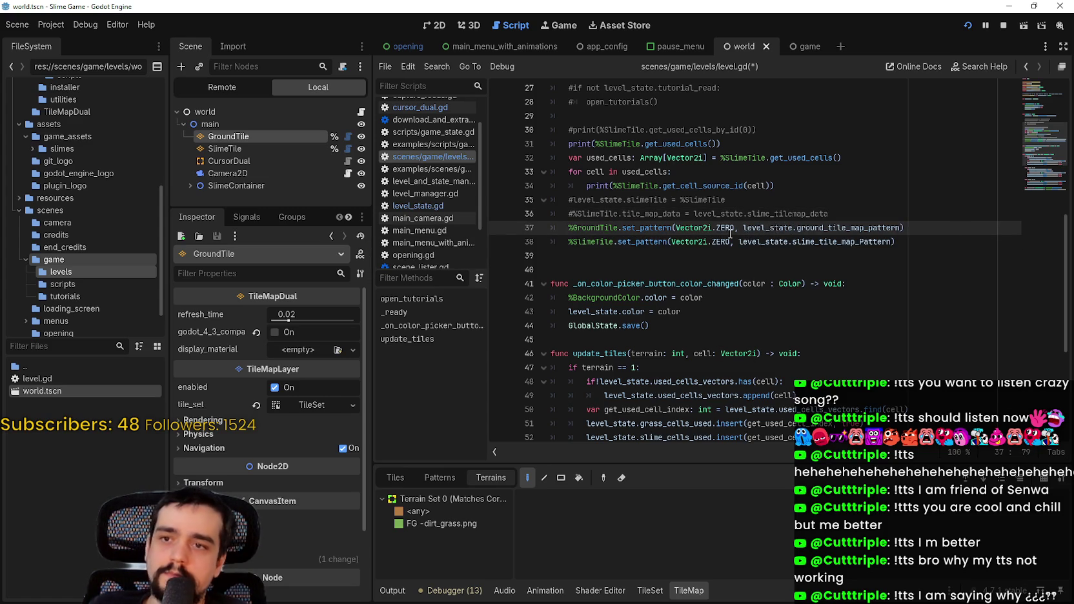
pyautogui.hotkey('ctrl', 's')
pyautogui.click(716, 261)
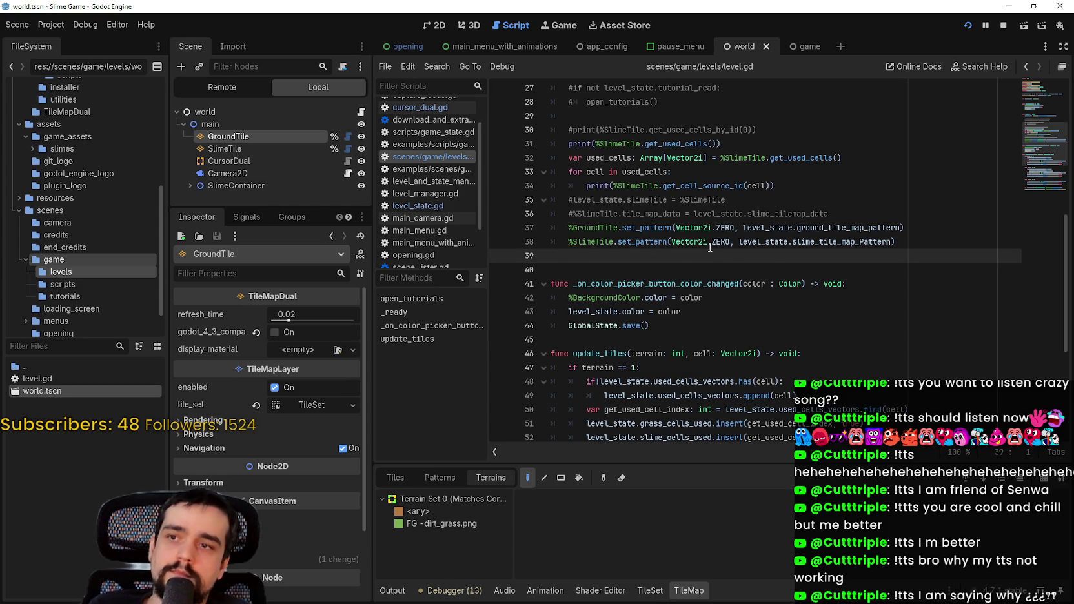
pyautogui.click(912, 236)
pyautogui.scroll(-5, 904, 239)
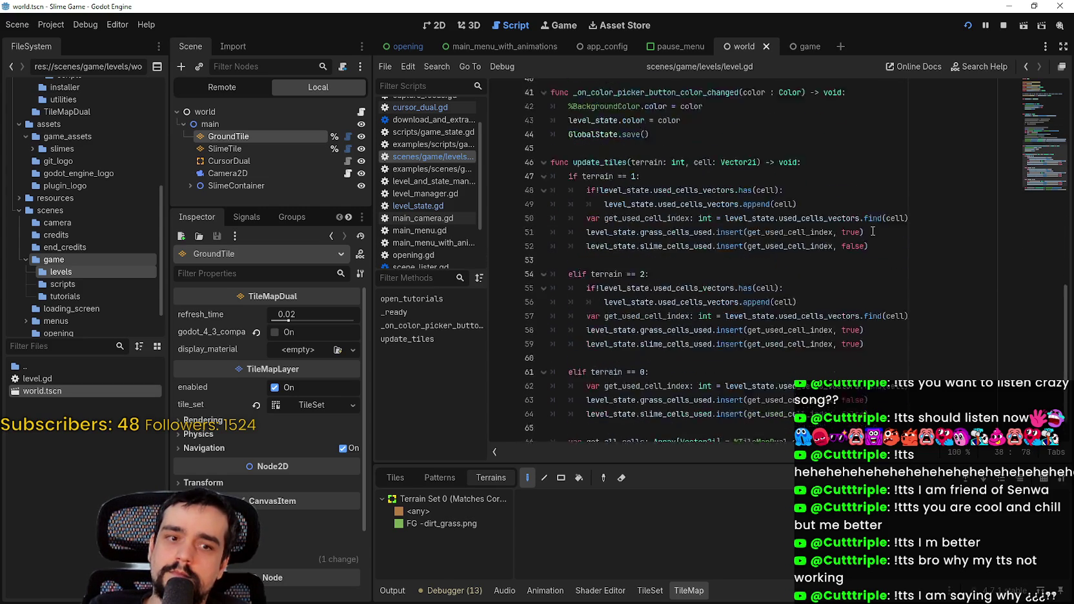
# - Copy the get_all_cells and slime_tile_map_Pattern lines that end update_tiles
pyautogui.click(860, 409)
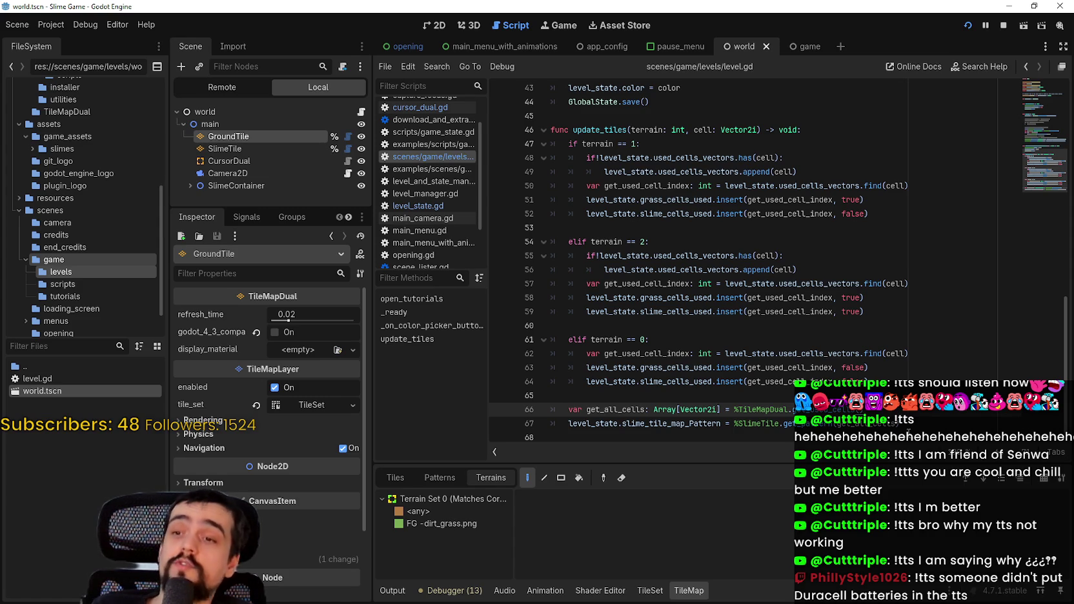
pyautogui.moveTo(898, 419)
pyautogui.mouseDown()
pyautogui.moveTo(612, 404)
pyautogui.moveTo(539, 414)
pyautogui.mouseUp()
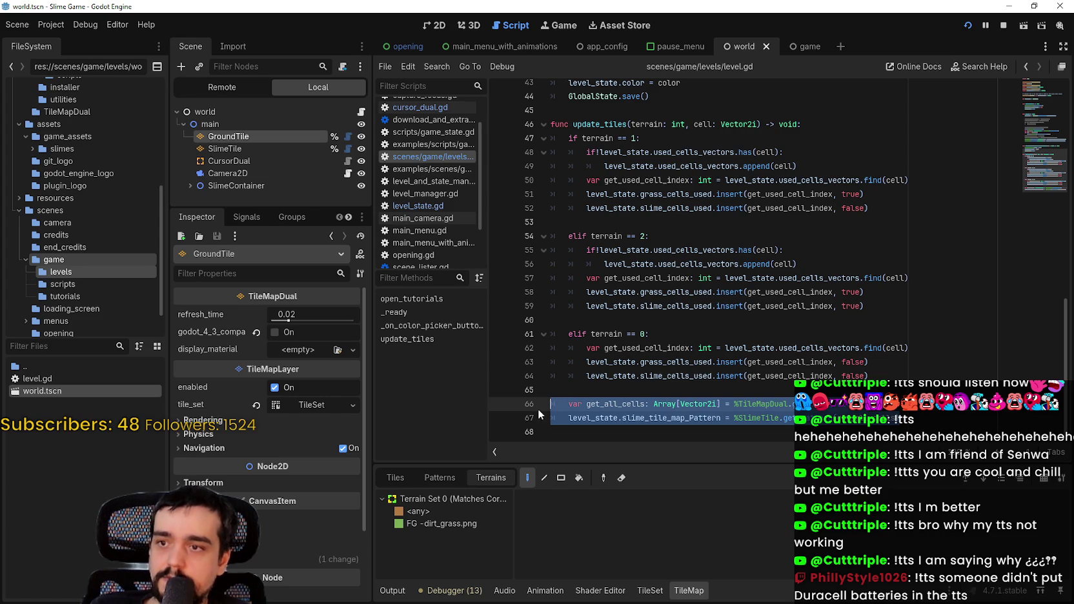
pyautogui.rightClick(652, 443)
pyautogui.click(676, 457)
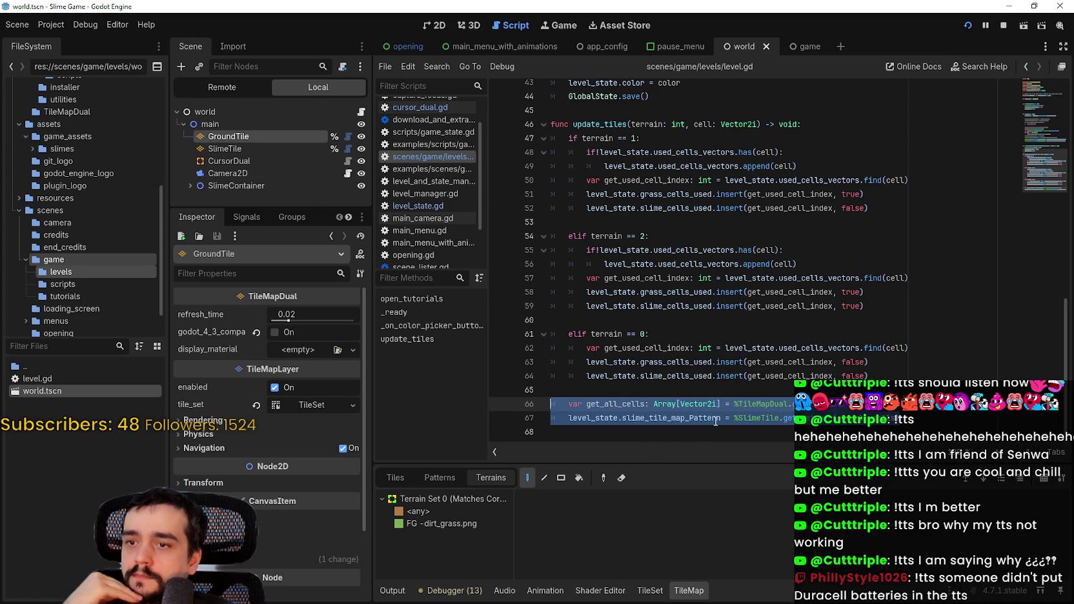
# - Open cursor_dual.gd and locate its owner.update_tiles calls
pyautogui.scroll(2, 652, 240)
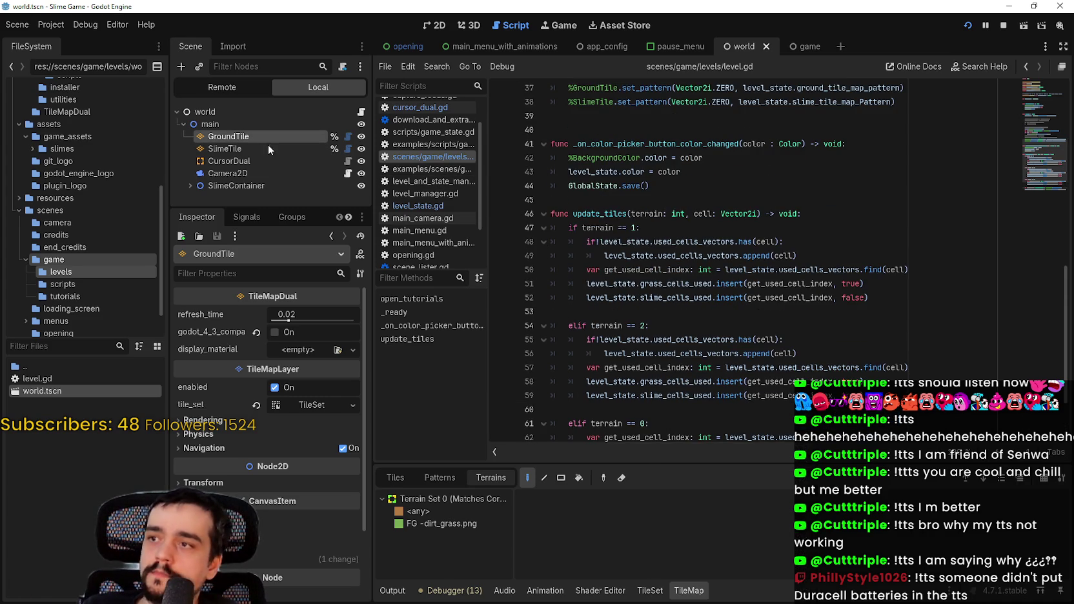
pyautogui.click(347, 160)
pyautogui.scroll(-3, 778, 316)
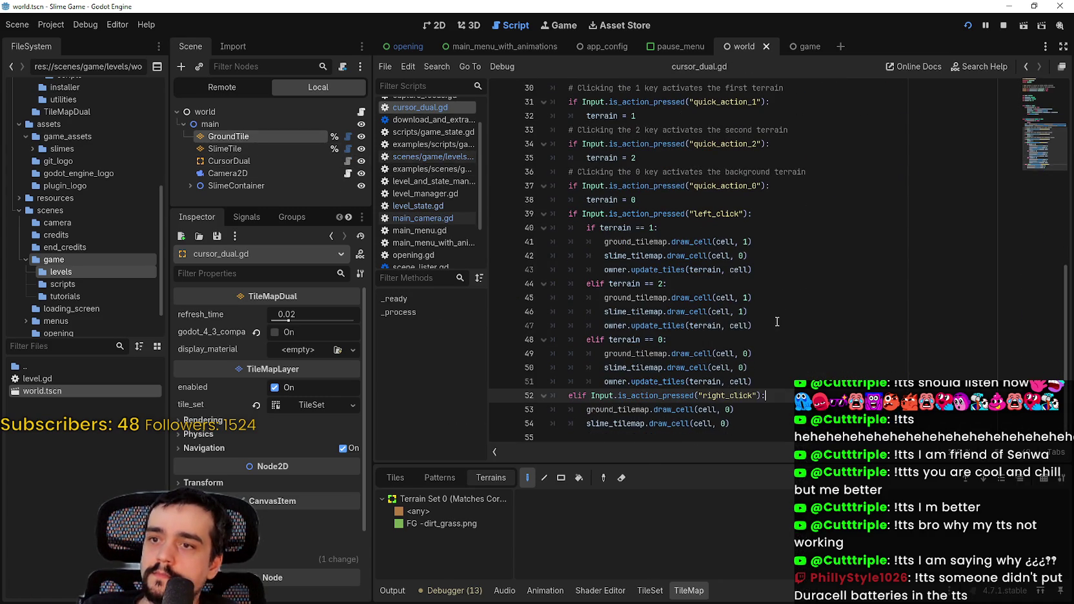
pyautogui.moveTo(783, 403); pyautogui.dragTo(672, 394)
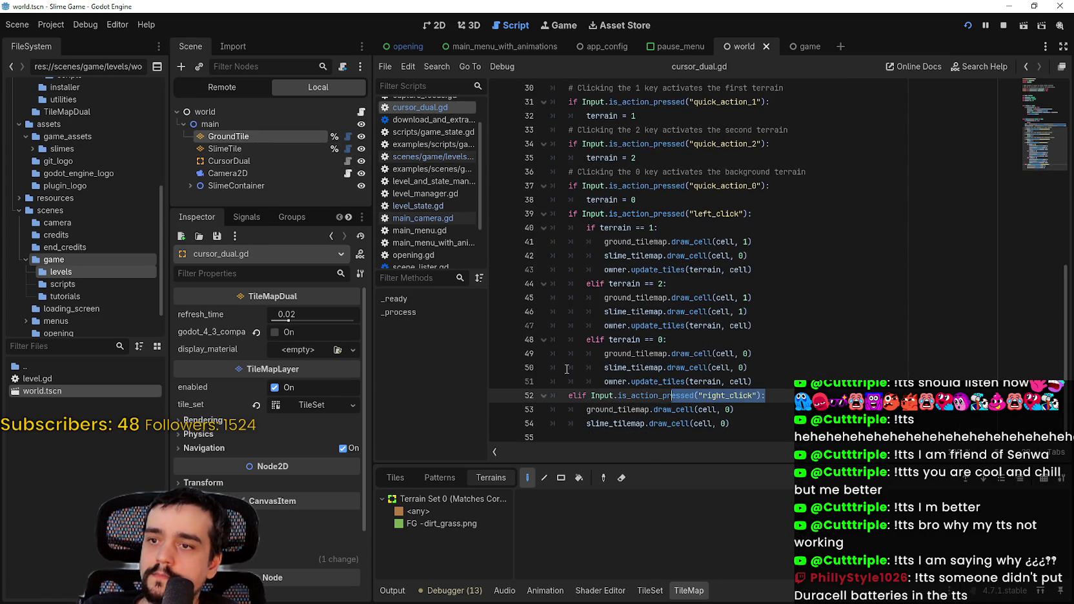
pyautogui.click(593, 381)
pyautogui.moveTo(591, 383)
pyautogui.mouseDown()
pyautogui.moveTo(768, 395)
pyautogui.moveTo(793, 372)
pyautogui.mouseUp()
pyautogui.scroll(4, 793, 373)
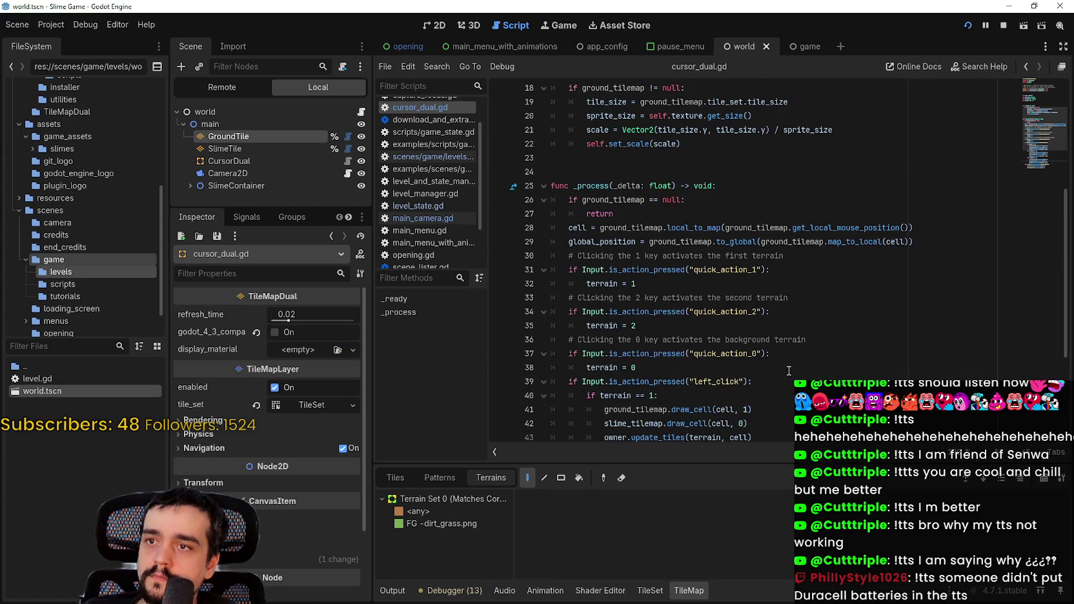
pyautogui.scroll(5, 789, 371)
pyautogui.scroll(-10, 710, 373)
pyautogui.moveTo(606, 381); pyautogui.dragTo(749, 367)
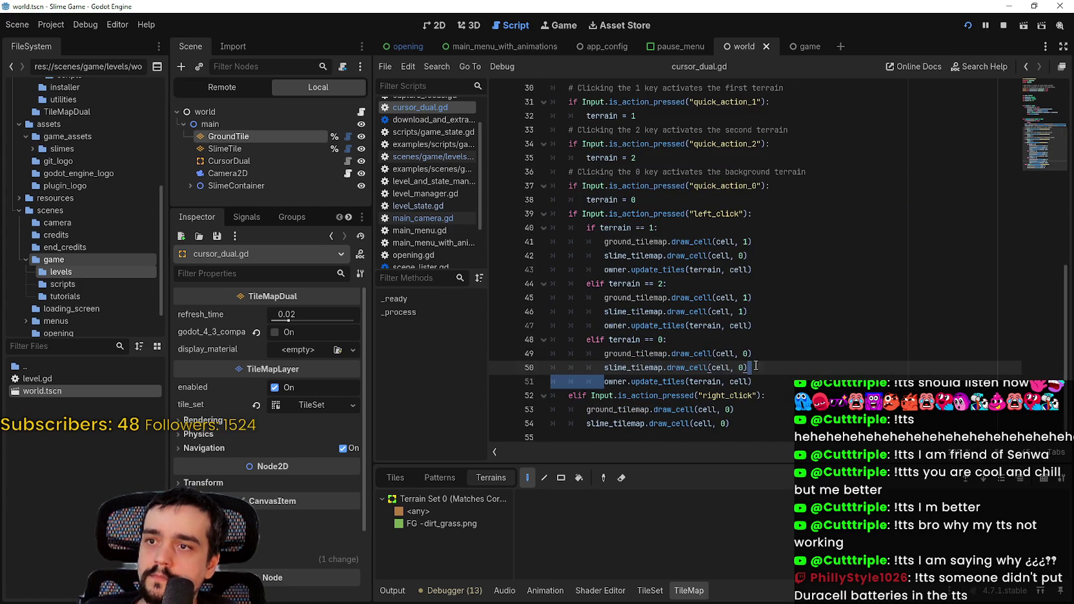
# - Comment out the terrain 0, 2 and 1 update_tiles calls, save, and return to level.gd
pyautogui.click(604, 382)
pyautogui.write('#')
pyautogui.click(604, 326)
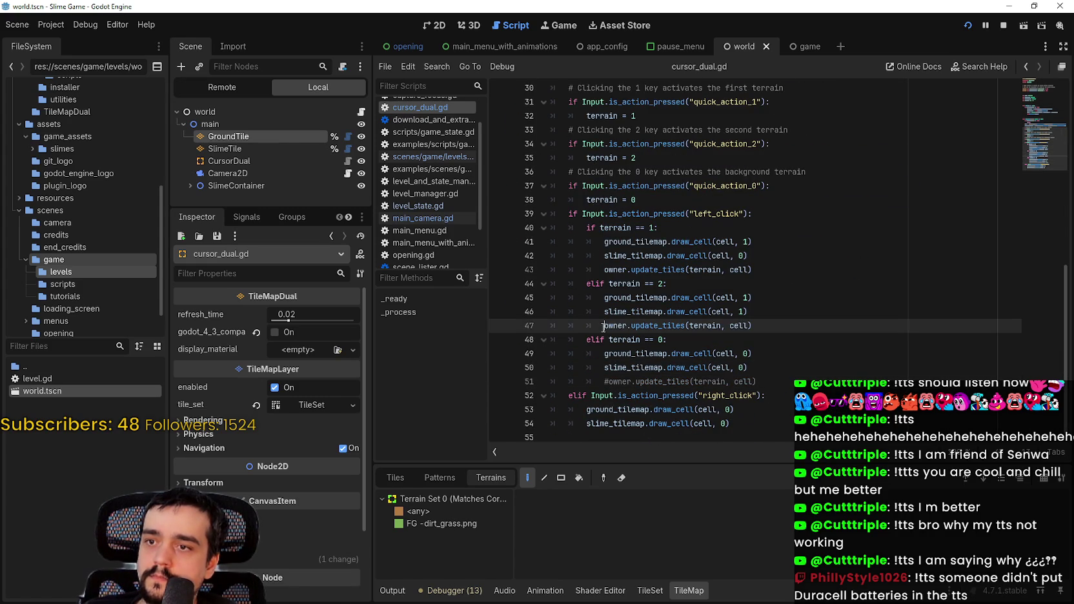
pyautogui.write('#')
pyautogui.click(604, 270)
pyautogui.write('#')
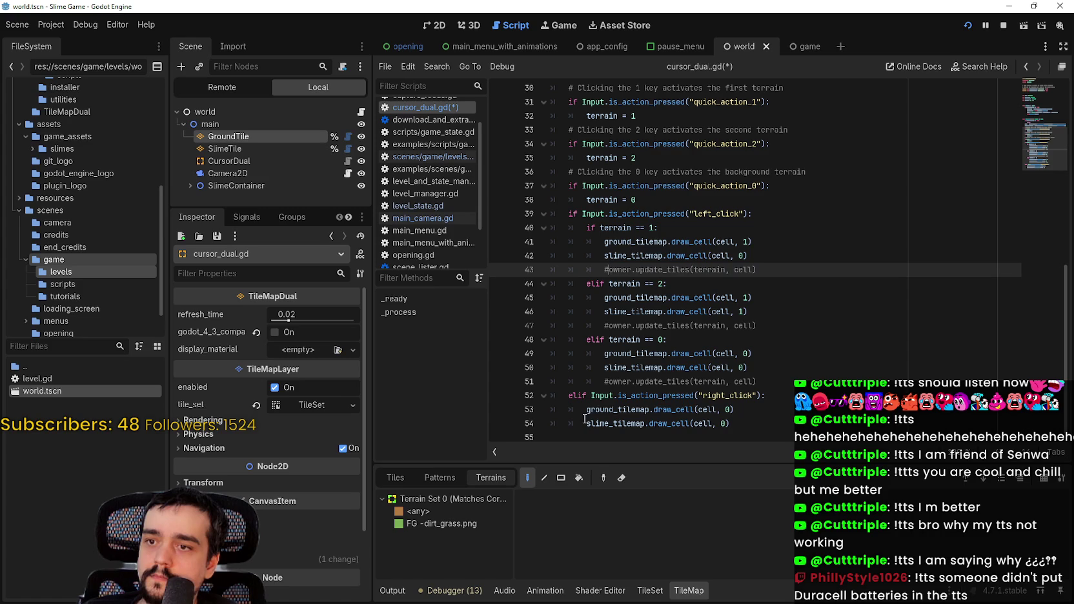
pyautogui.click(617, 367)
pyautogui.hotkey('ctrl', 's')
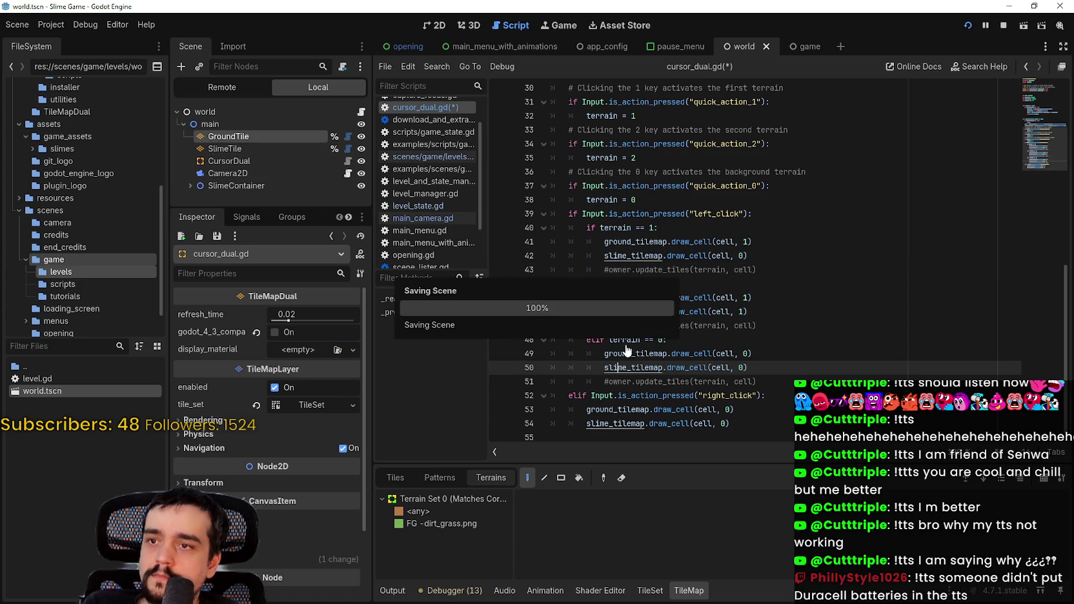
pyautogui.click(362, 112)
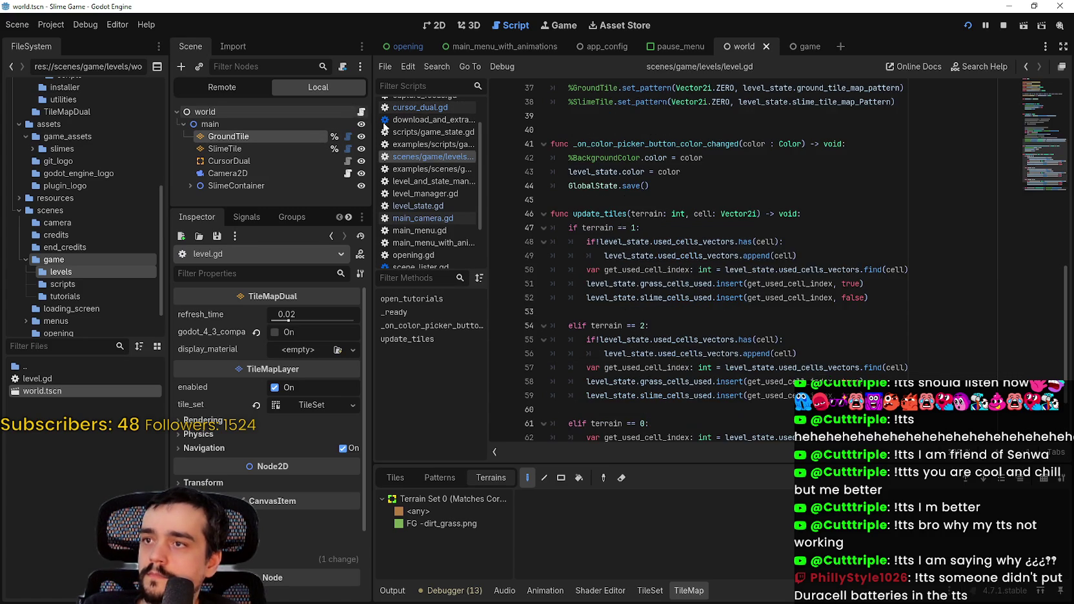
pyautogui.scroll(5, 650, 319)
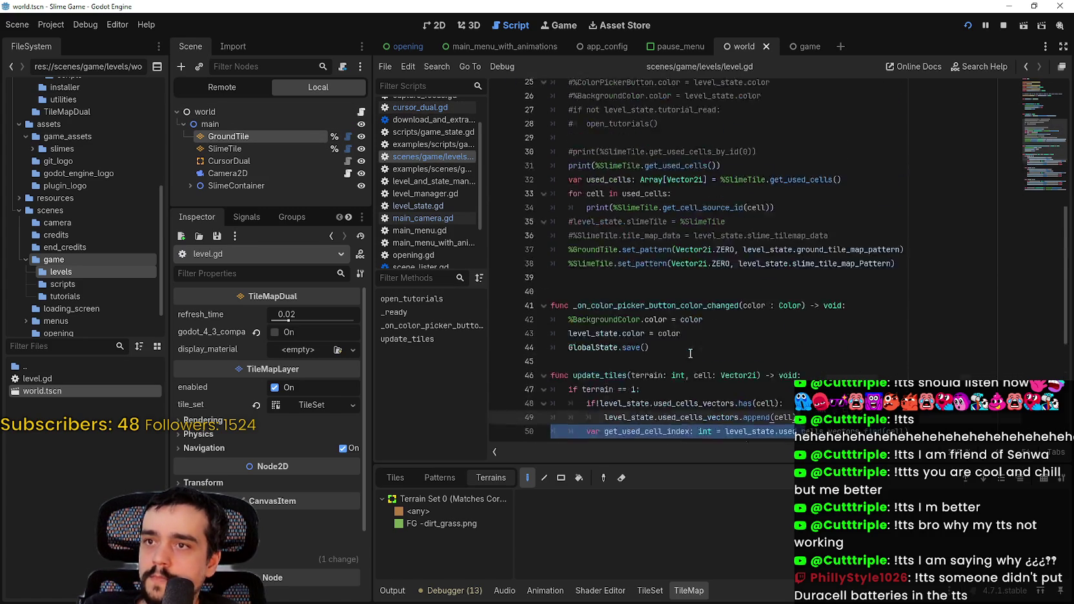
pyautogui.click(650, 319)
pyautogui.scroll(3, 647, 313)
pyautogui.click(645, 307)
pyautogui.scroll(-2, 644, 308)
pyautogui.scroll(3, 617, 259)
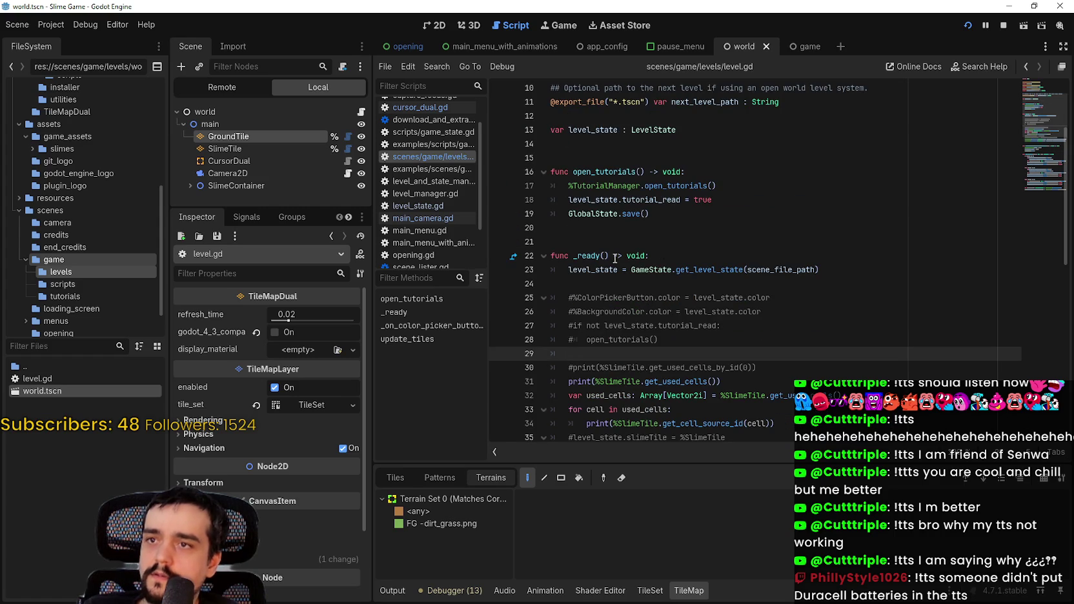
pyautogui.moveTo(569, 214)
pyautogui.mouseDown()
pyautogui.moveTo(639, 229)
pyautogui.moveTo(641, 214)
pyautogui.mouseUp()
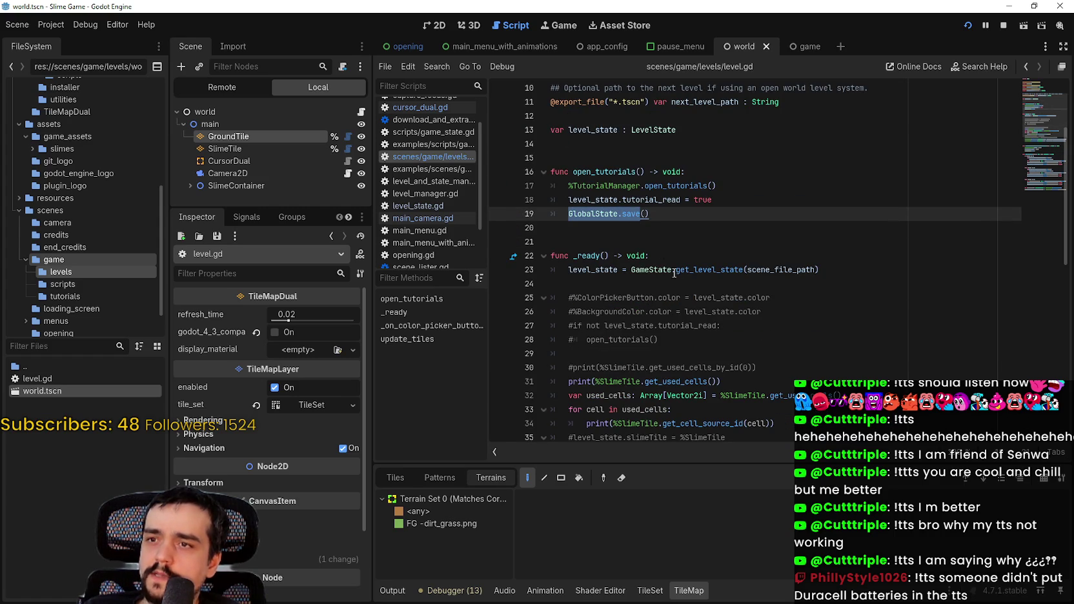
pyautogui.scroll(-3, 691, 288)
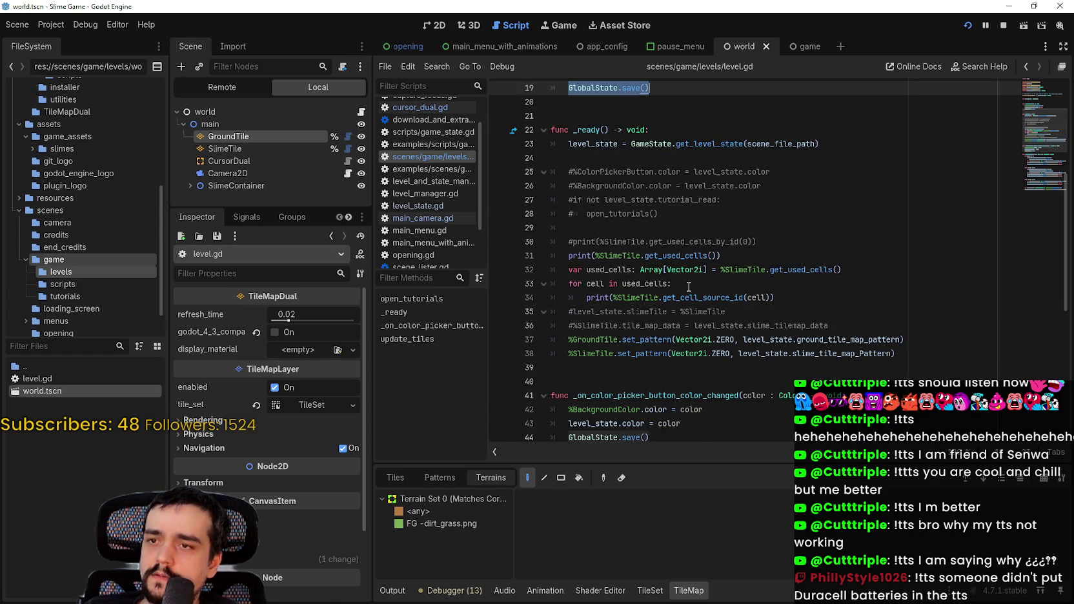
pyautogui.scroll(3, 689, 287)
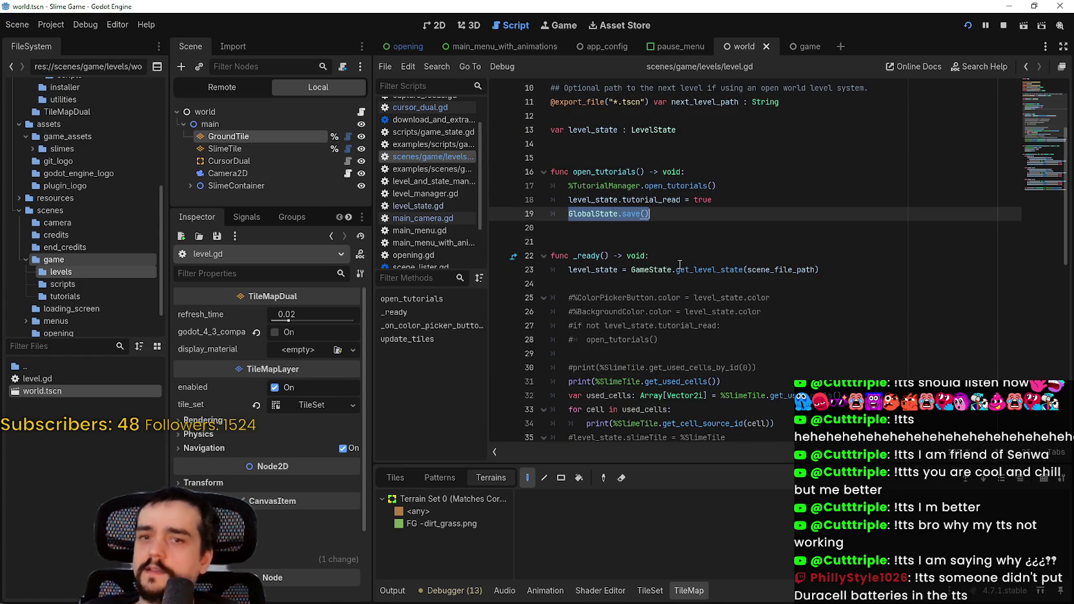
pyautogui.scroll(-2, 671, 259)
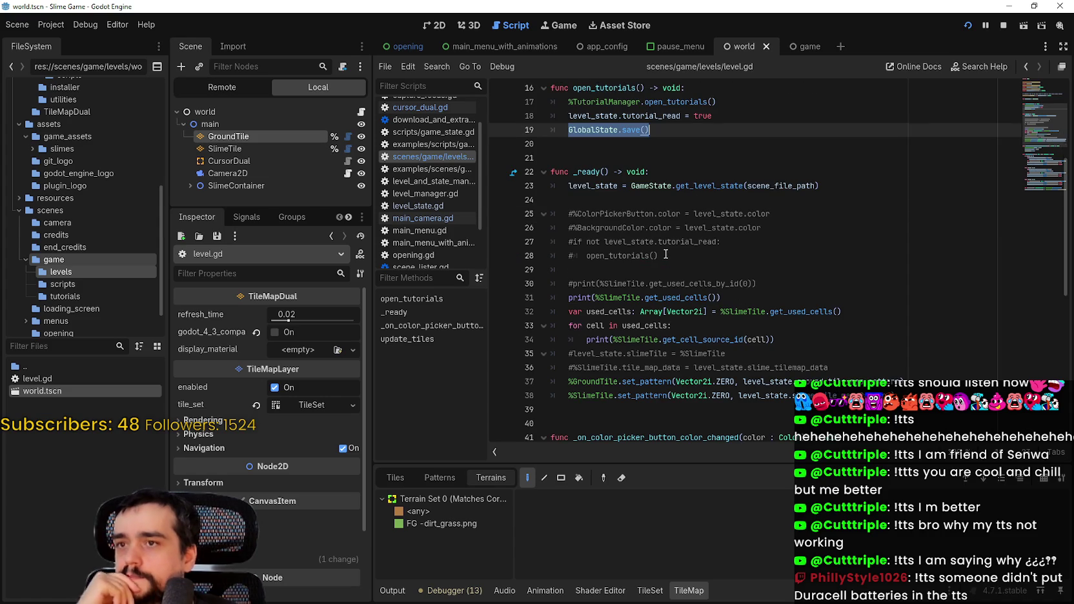
pyautogui.scroll(1, 666, 254)
pyautogui.click(626, 171)
# - Follow GlobalState.save to the GlobalStateData definition, then navigate back to level.gd
pyautogui.rightClick(627, 170)
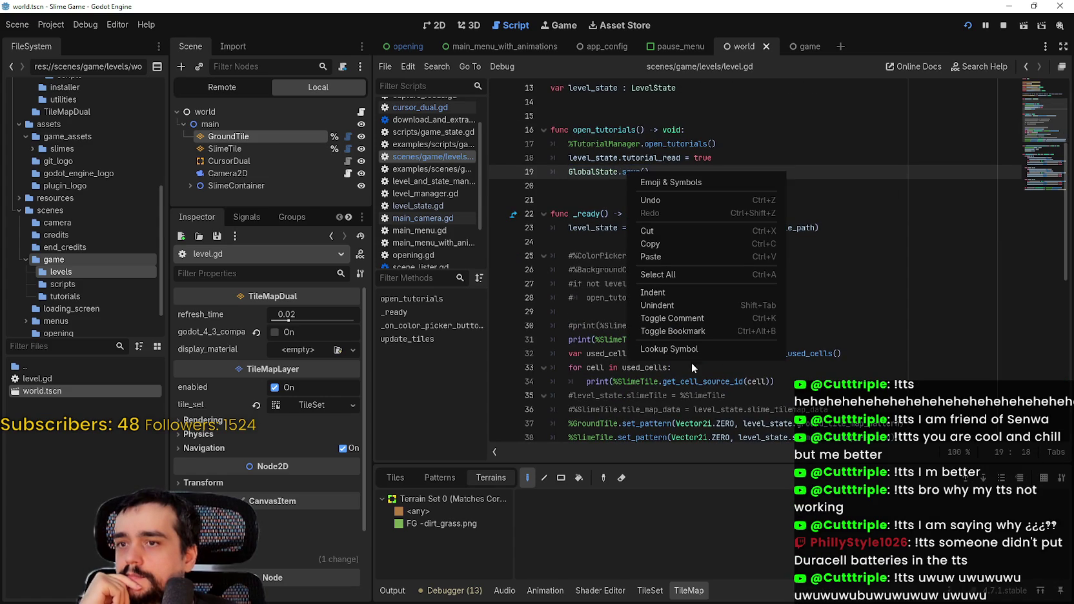
pyautogui.click(669, 348)
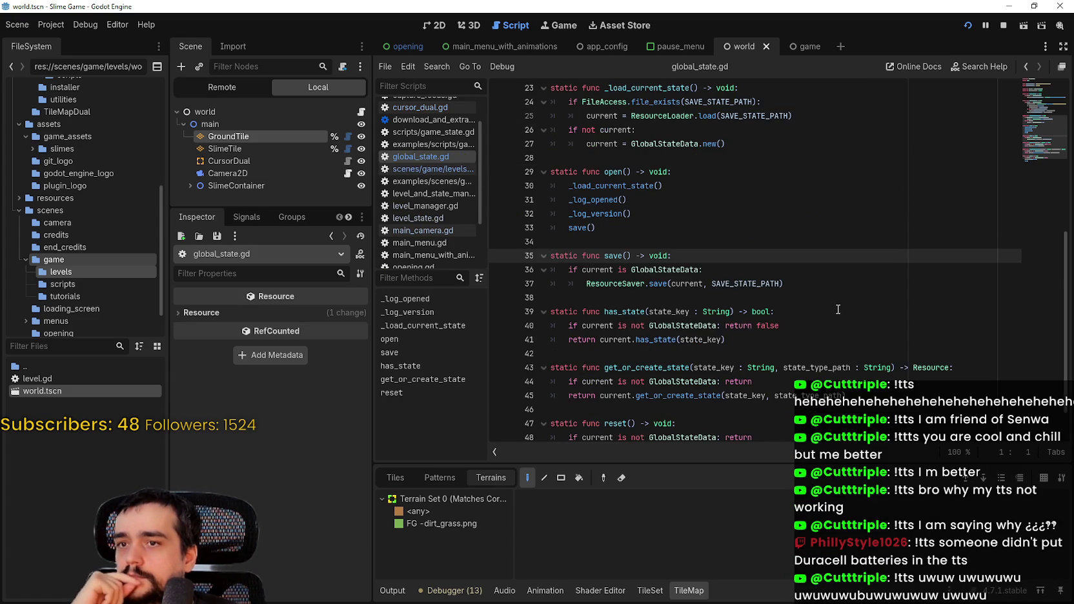
pyautogui.doubleClick(665, 270)
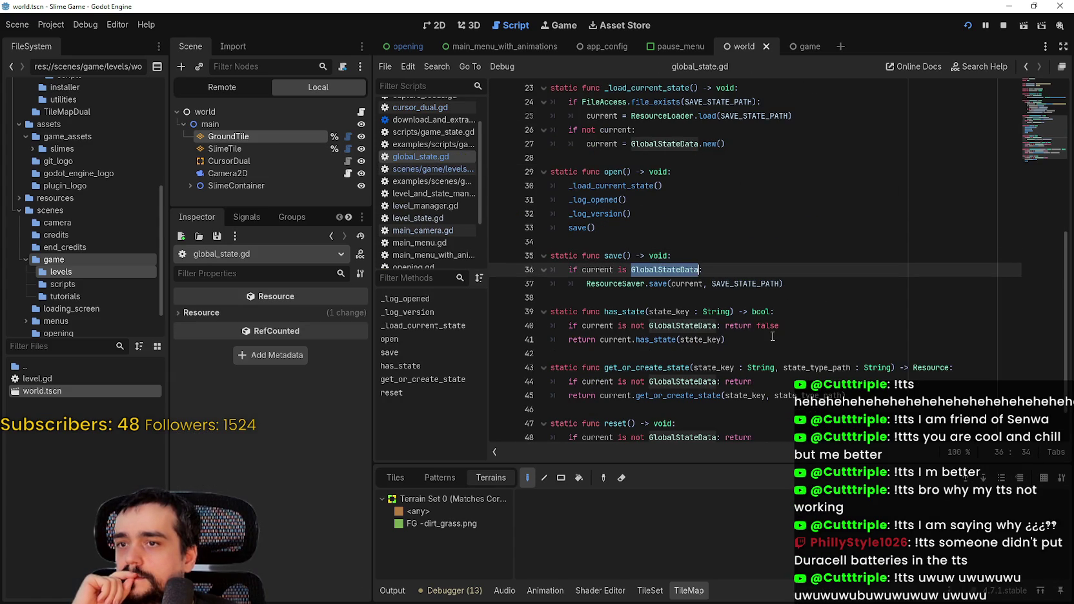
pyautogui.rightClick(673, 275)
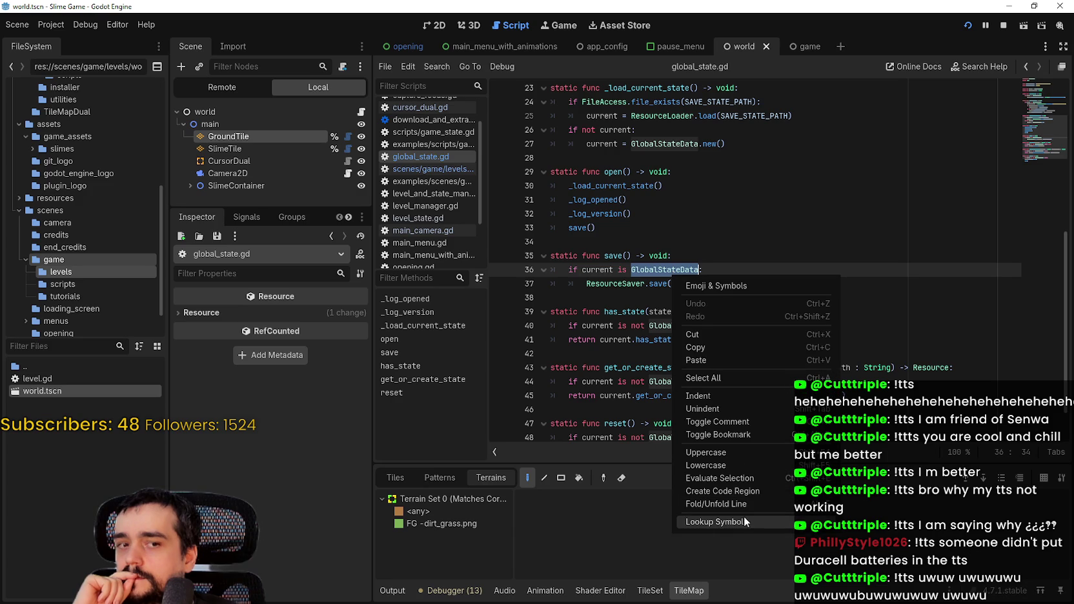
pyautogui.click(743, 517)
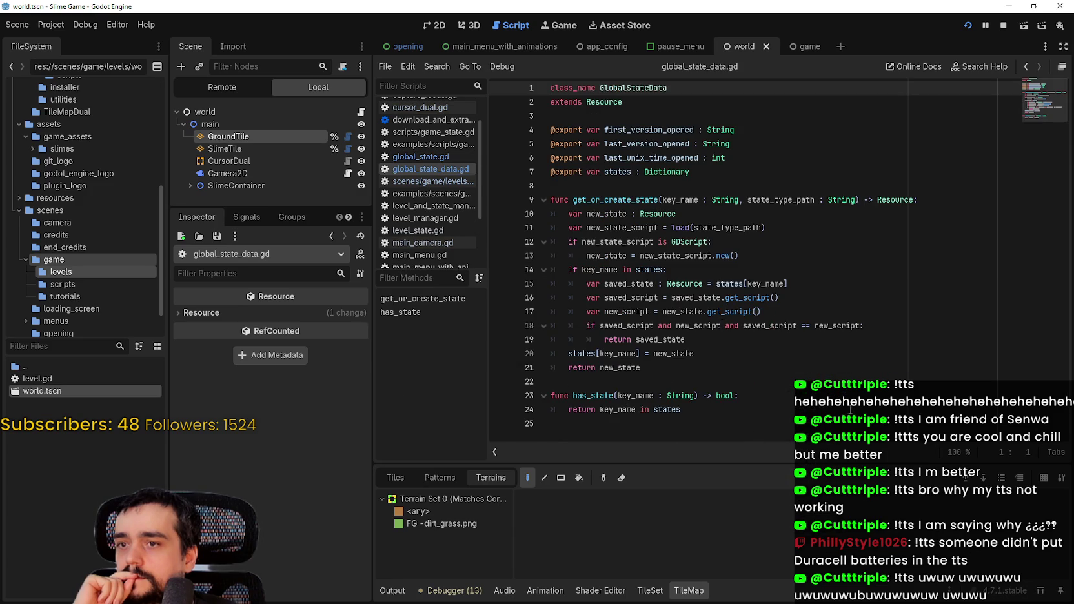
pyautogui.click(803, 424)
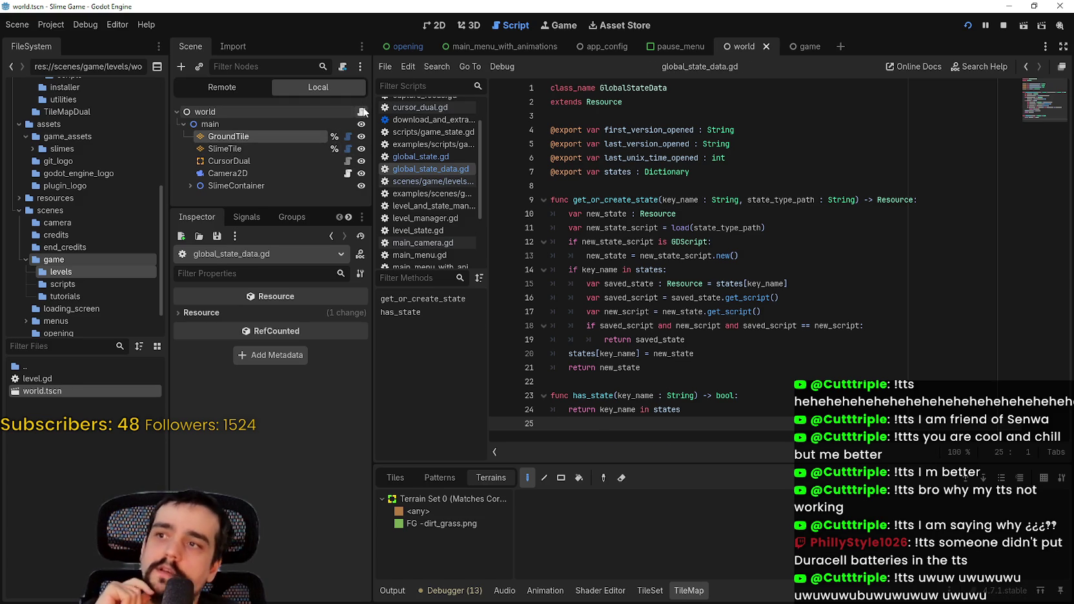
pyautogui.hotkey('alt', 'Left')
pyautogui.scroll(-3, 742, 310)
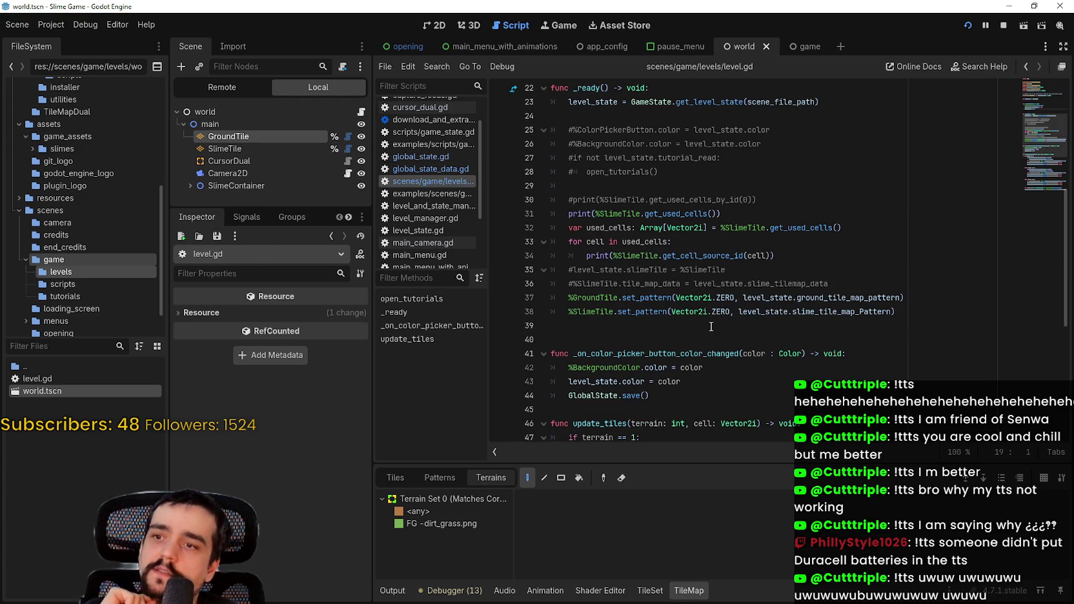
pyautogui.click(711, 326)
pyautogui.scroll(5, 703, 310)
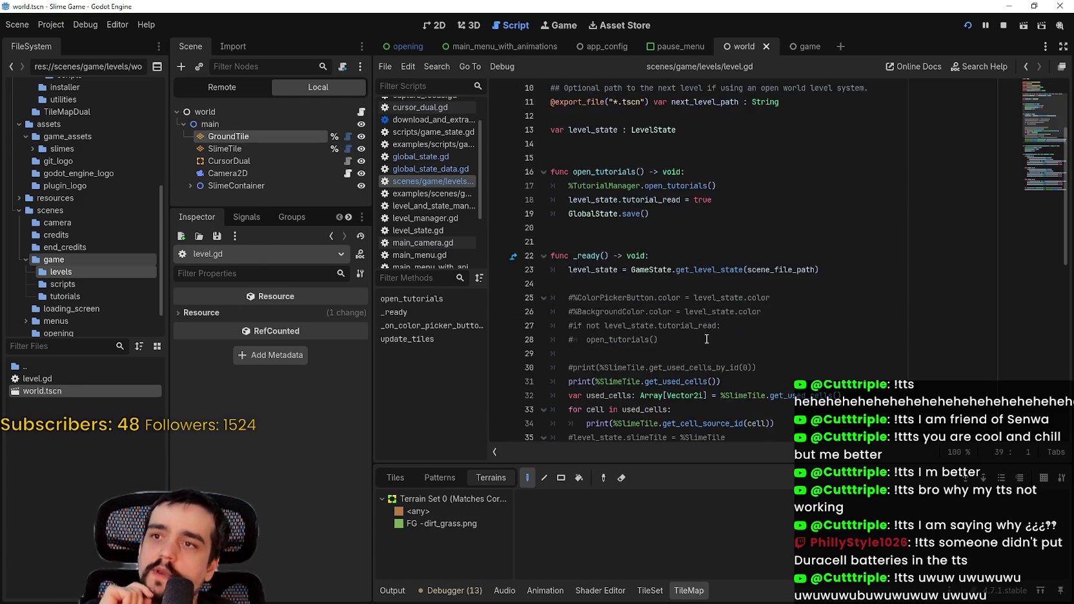
pyautogui.scroll(-8, 668, 246)
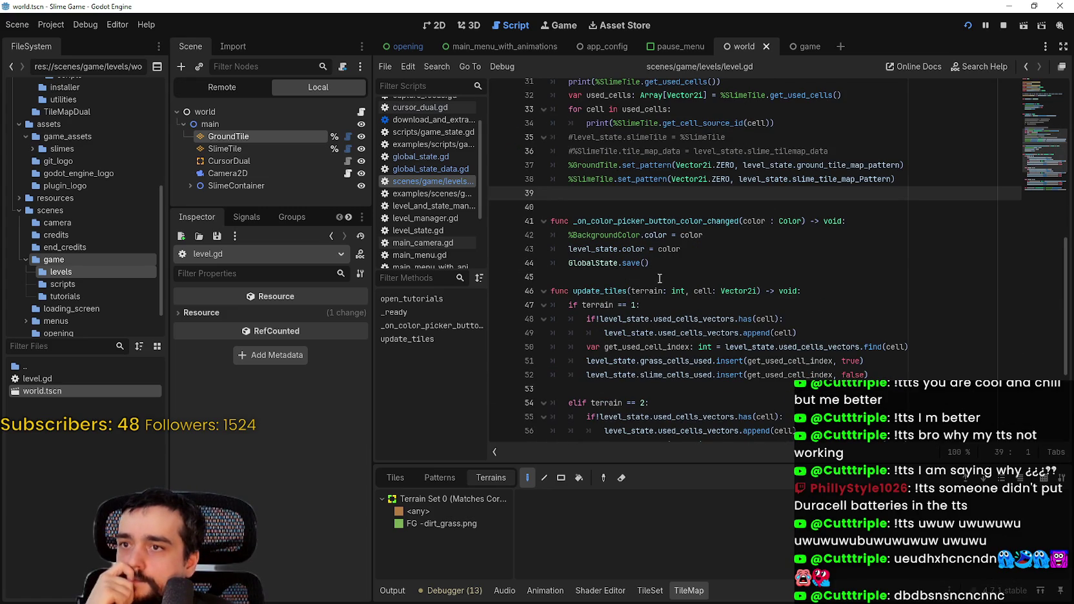
pyautogui.click(655, 274)
pyautogui.scroll(-3, 653, 273)
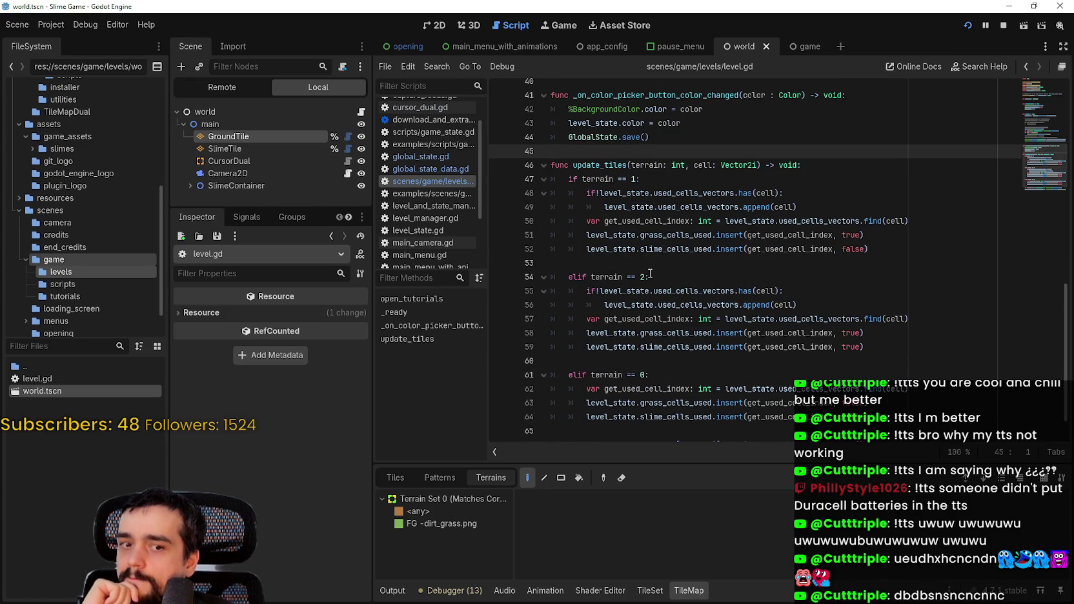
pyautogui.scroll(-1, 650, 273)
pyautogui.click(632, 328)
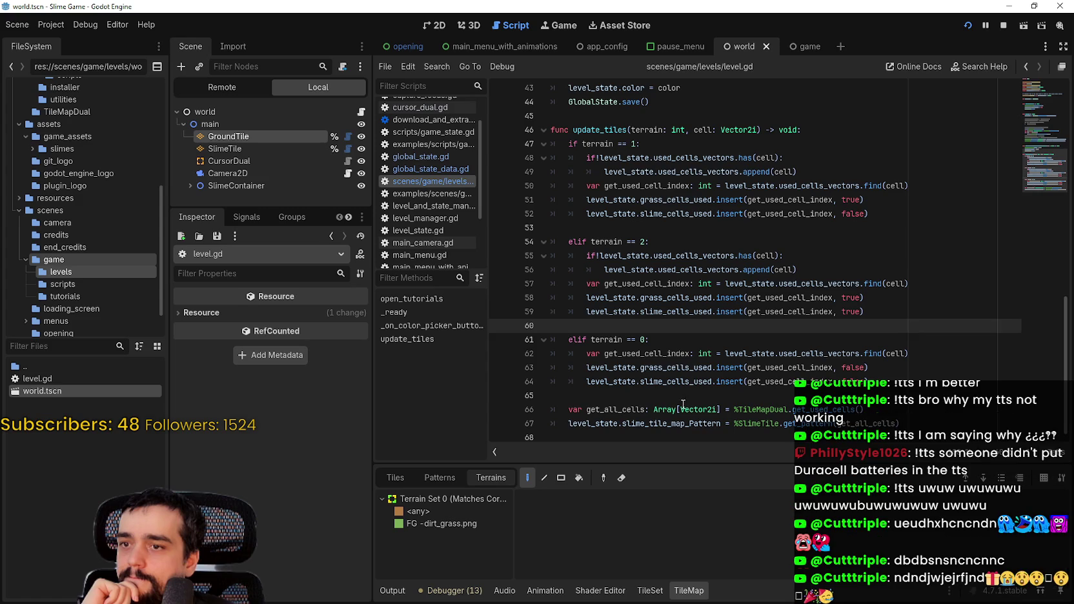
pyautogui.click(684, 396)
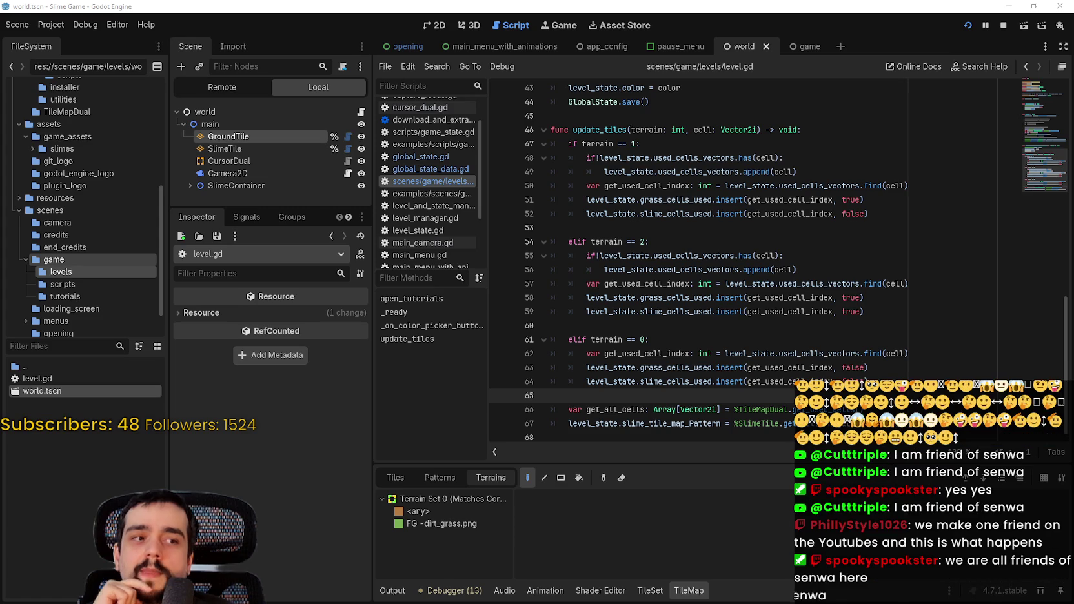
pyautogui.click(904, 270)
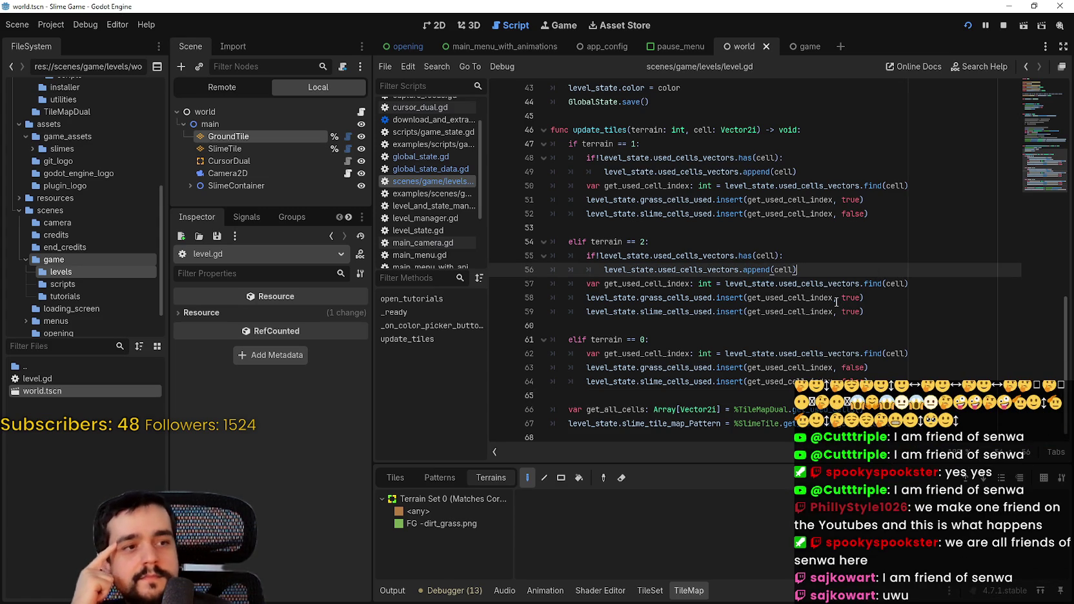
# - Add empty lines below the slime_tile_map_Pattern line 67
pyautogui.click(791, 256)
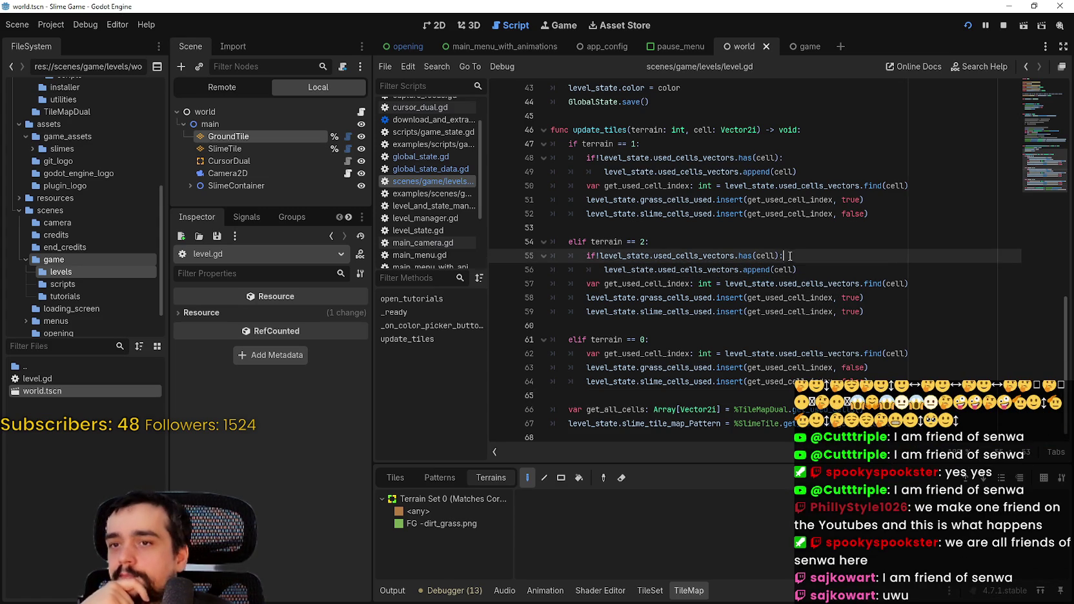
pyautogui.press('Up')
pyautogui.press('Up')
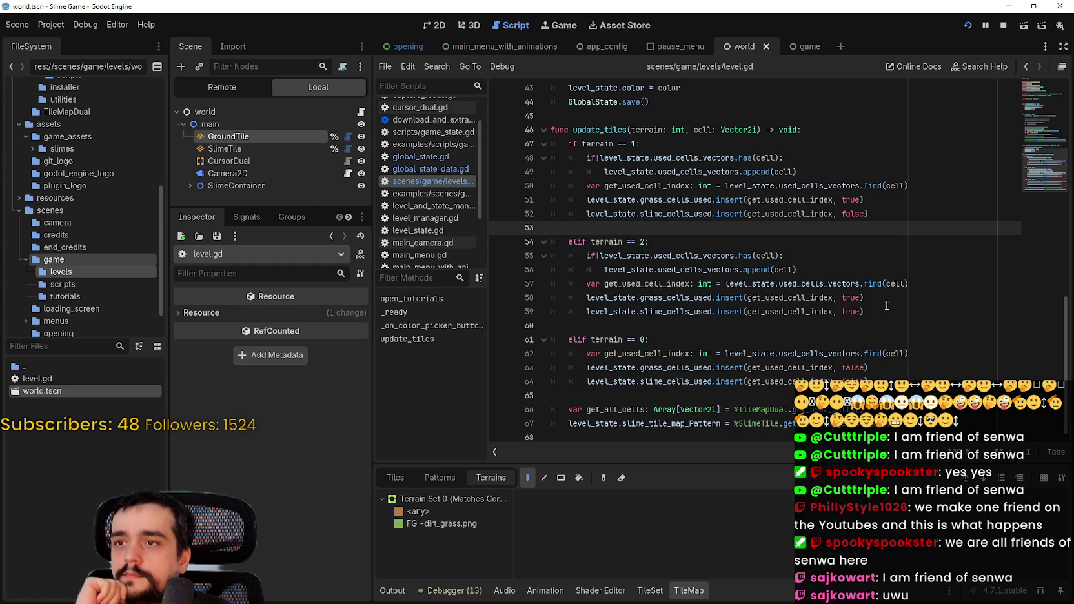
pyautogui.doubleClick(624, 422)
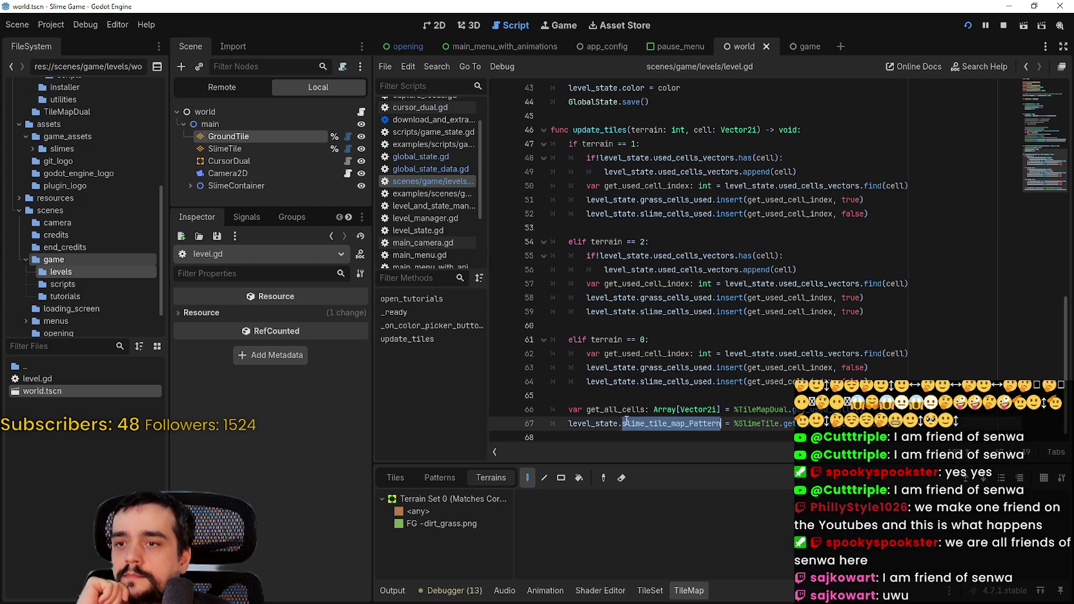
pyautogui.click(625, 419)
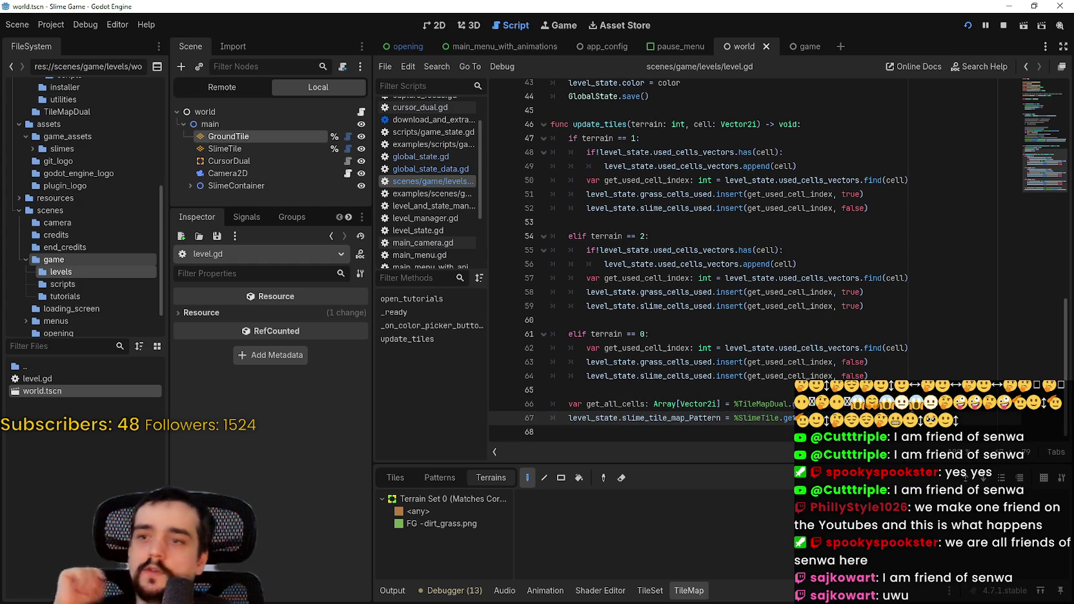
pyautogui.press('Return')
pyautogui.press('Return')
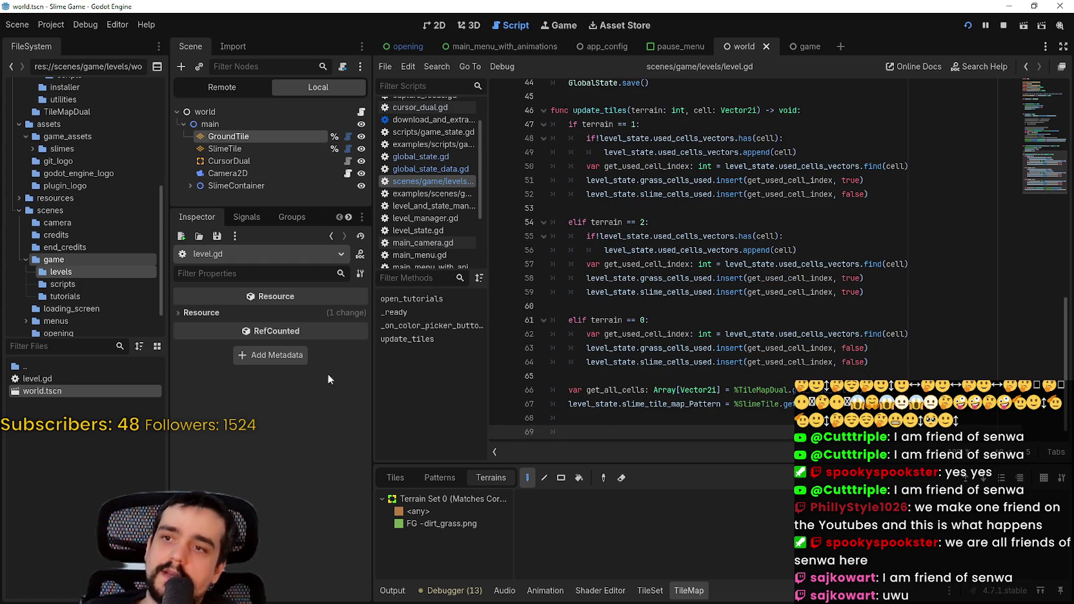
# - Remove update_tiles' terrain and cell parameters and comment out its terrain branches with Ctrl+K
pyautogui.moveTo(884, 363)
pyautogui.mouseDown()
pyautogui.moveTo(645, 343)
pyautogui.moveTo(588, 135)
pyautogui.mouseUp()
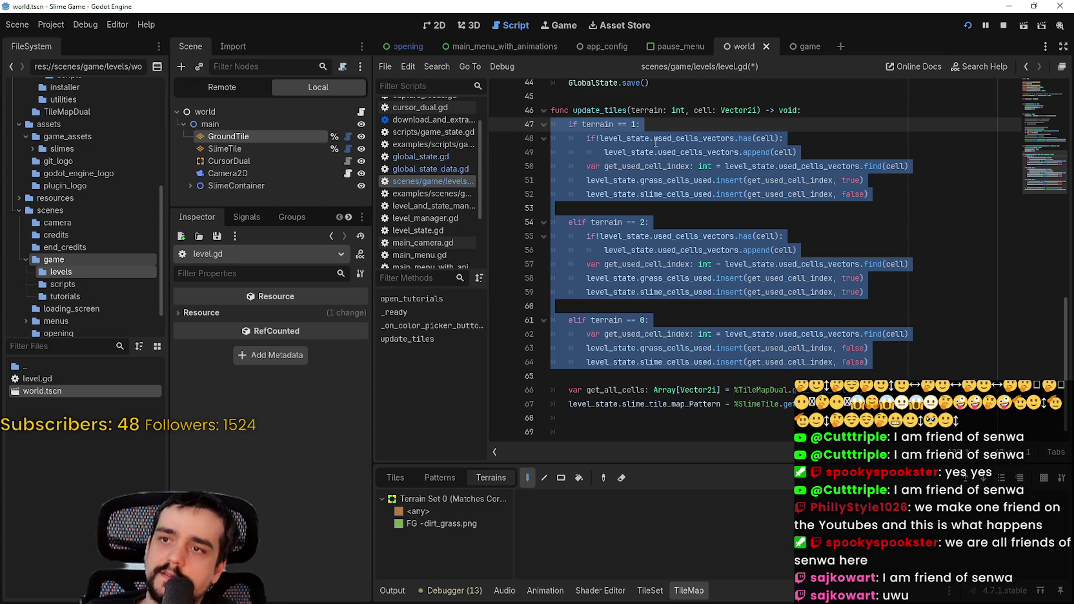
pyautogui.moveTo(756, 111); pyautogui.dragTo(631, 110)
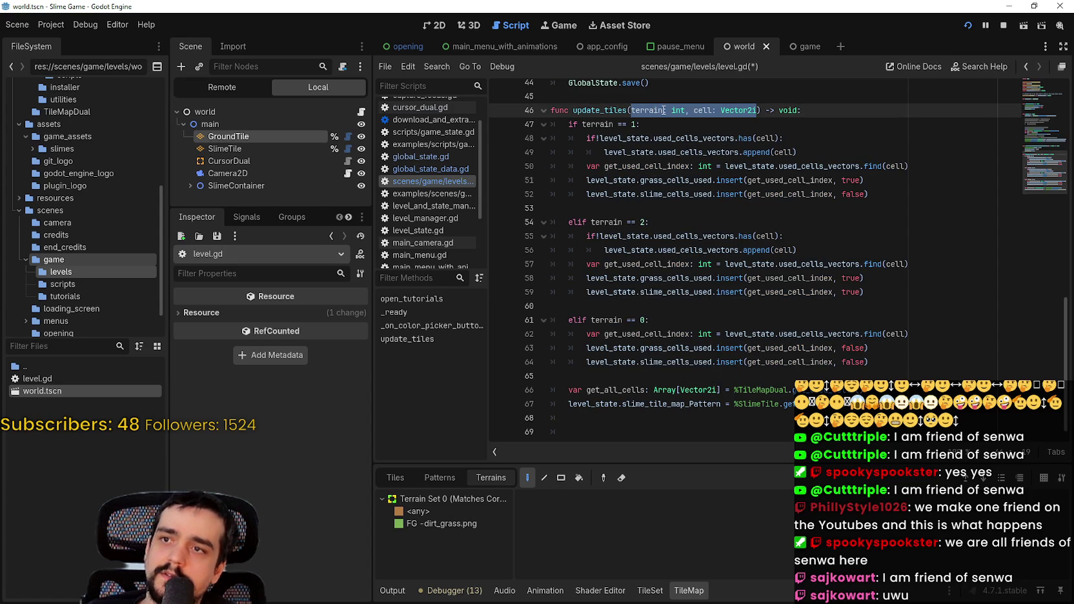
pyautogui.press('BackSpace')
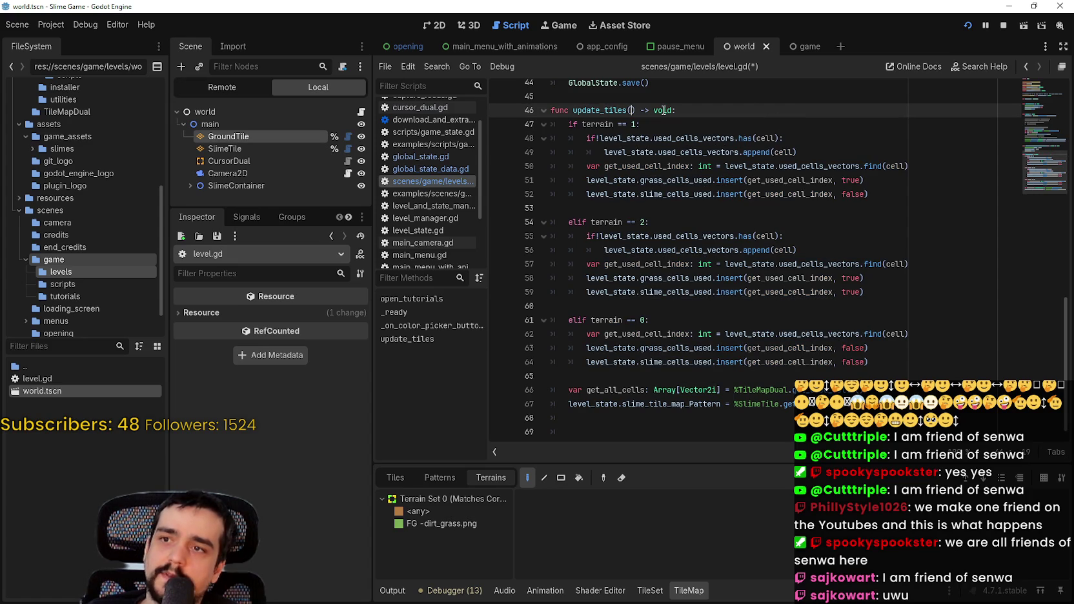
pyautogui.moveTo(868, 362)
pyautogui.mouseDown()
pyautogui.moveTo(602, 182)
pyautogui.moveTo(546, 129)
pyautogui.mouseUp()
pyautogui.hotkey('ctrl', 'k')
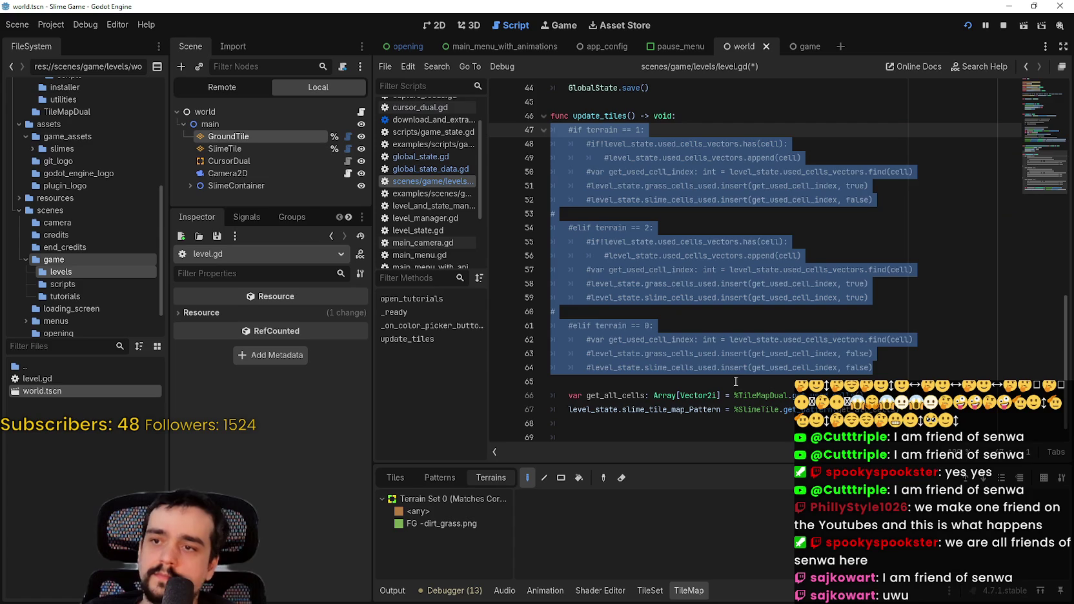
# - Change line 66 to use %SlimeTile and rename get_all_cells to get_all_slime_cells
pyautogui.click(695, 420)
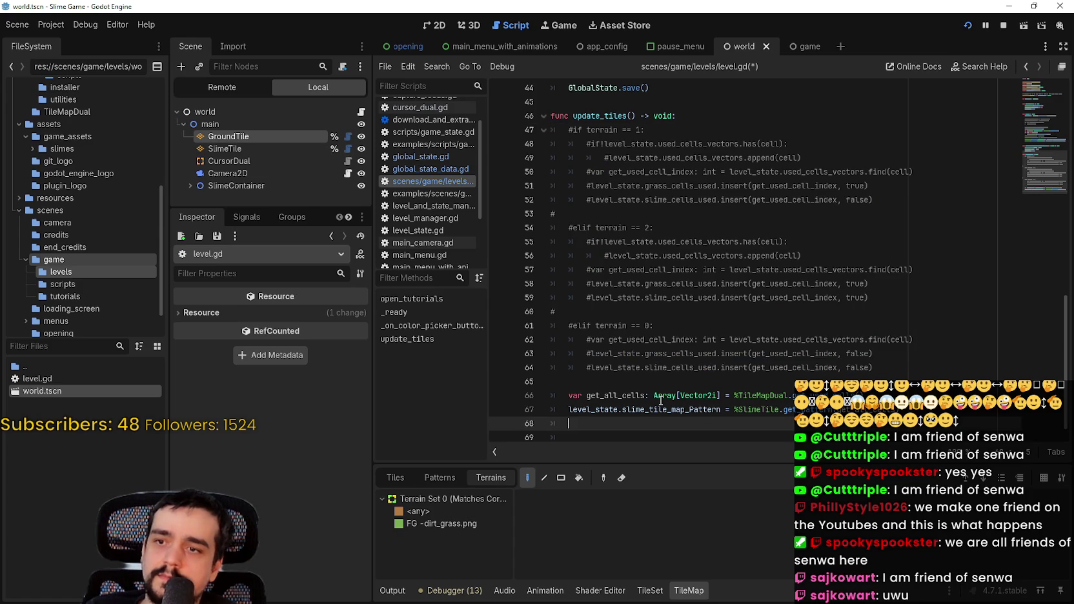
pyautogui.doubleClick(764, 395)
pyautogui.write('SlimeTile')
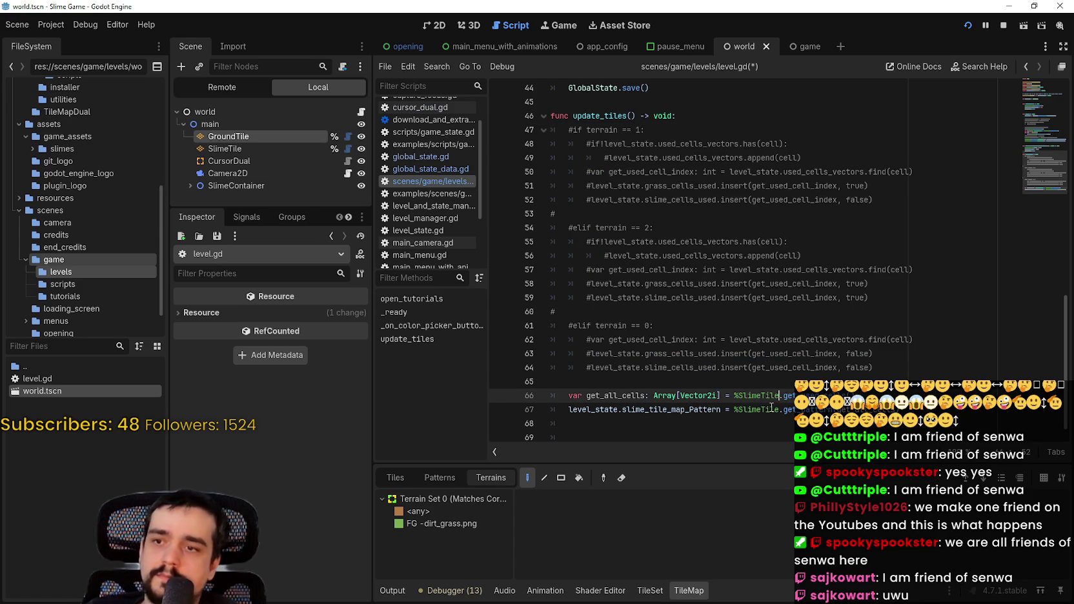
pyautogui.click(646, 390)
pyautogui.click(657, 429)
pyautogui.click(660, 420)
pyautogui.click(644, 390)
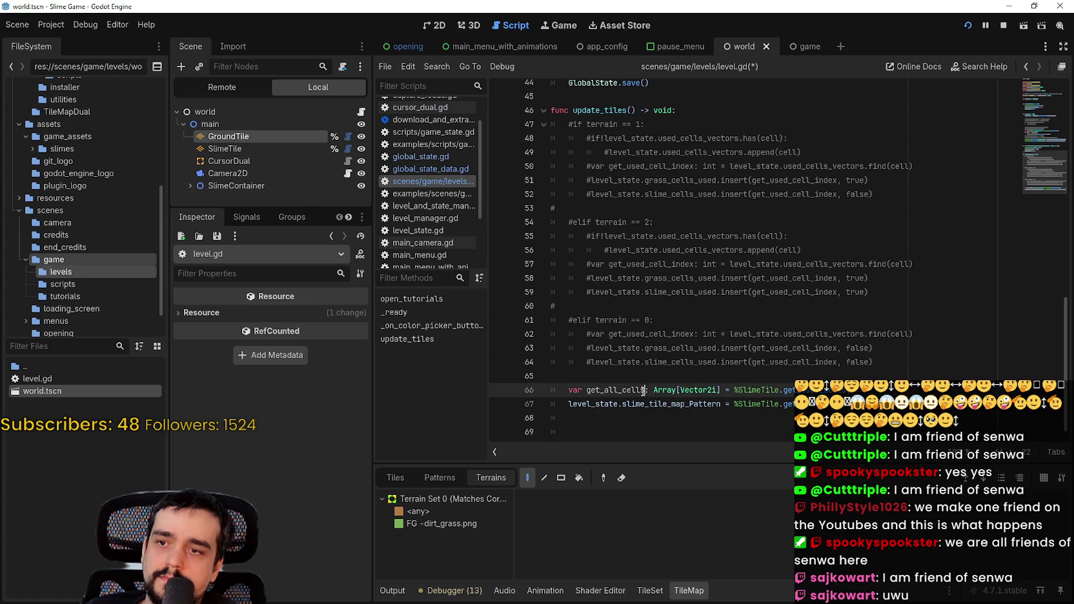
pyautogui.press('Left')
pyautogui.press('Left')
pyautogui.press('Left')
pyautogui.write('_slime')
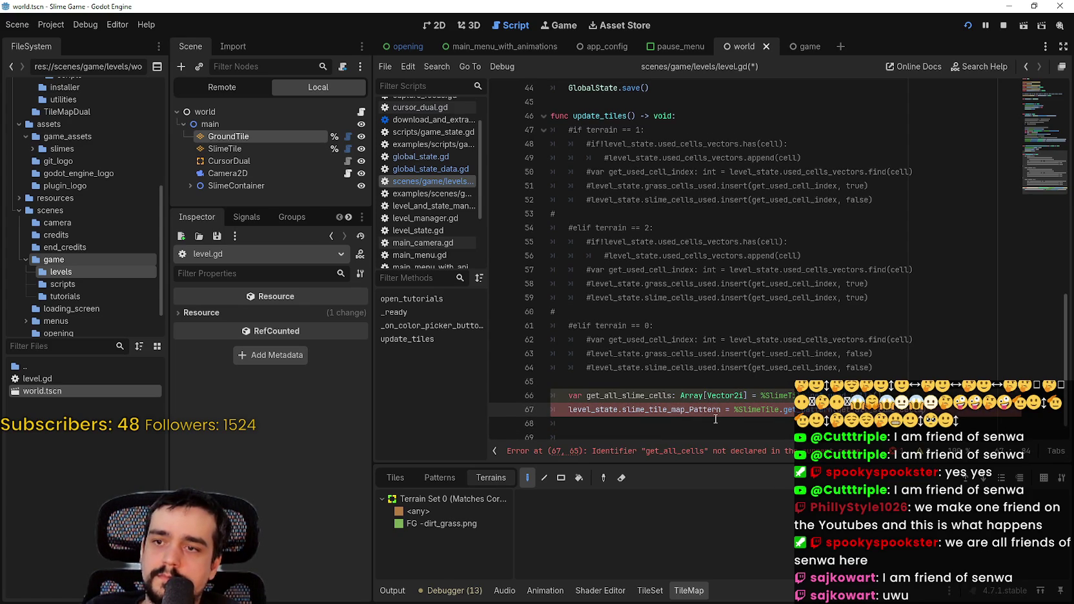
# - Copy the get_all_slime_cells and slime pattern lines 66–67
pyautogui.click(691, 409)
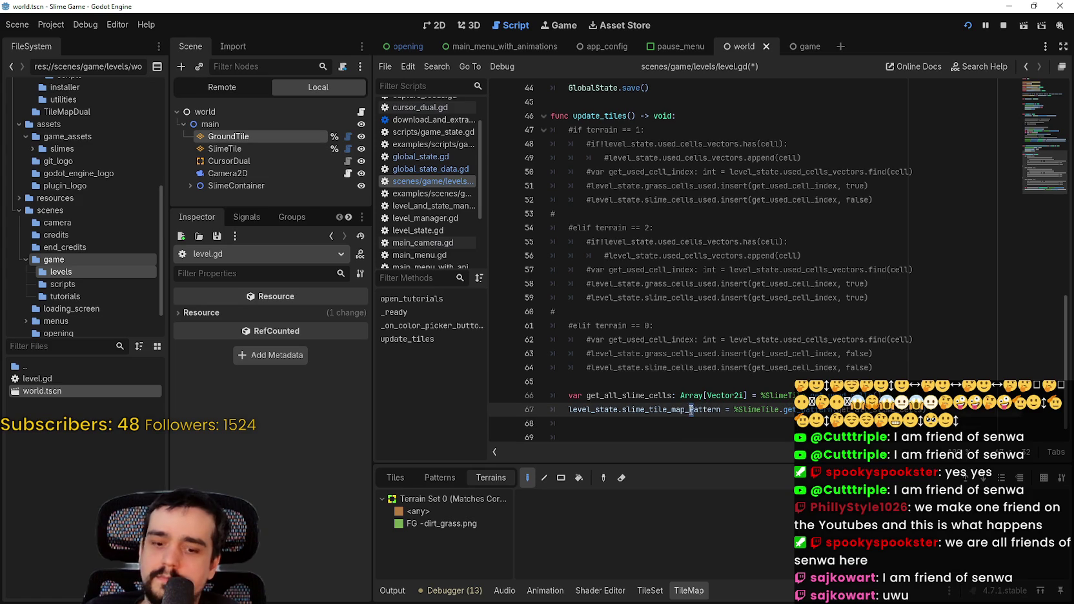
pyautogui.write('p')
pyautogui.press('Down')
pyautogui.hotkey('shift', 'Home')
pyautogui.hotkey('shift', 'Up')
pyautogui.hotkey('shift', 'Up')
pyautogui.hotkey('ctrl', 'c')
pyautogui.click(580, 381)
# - Paste the copied pair and make it use %GroundTile with a get_all_ground_cells variable
pyautogui.hotkey('ctrl', 'v')
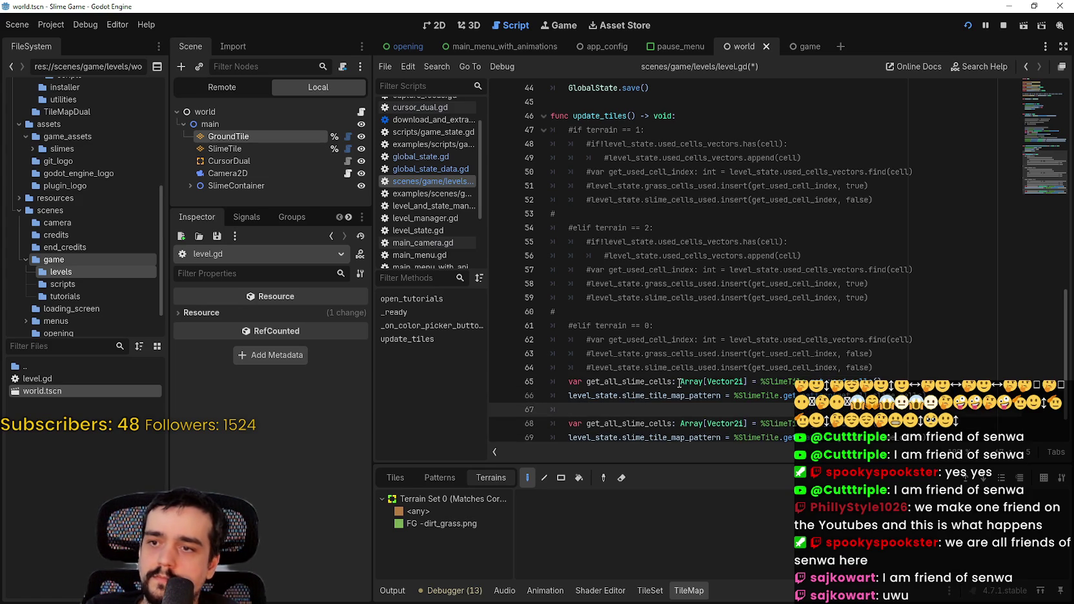
pyautogui.click(782, 381)
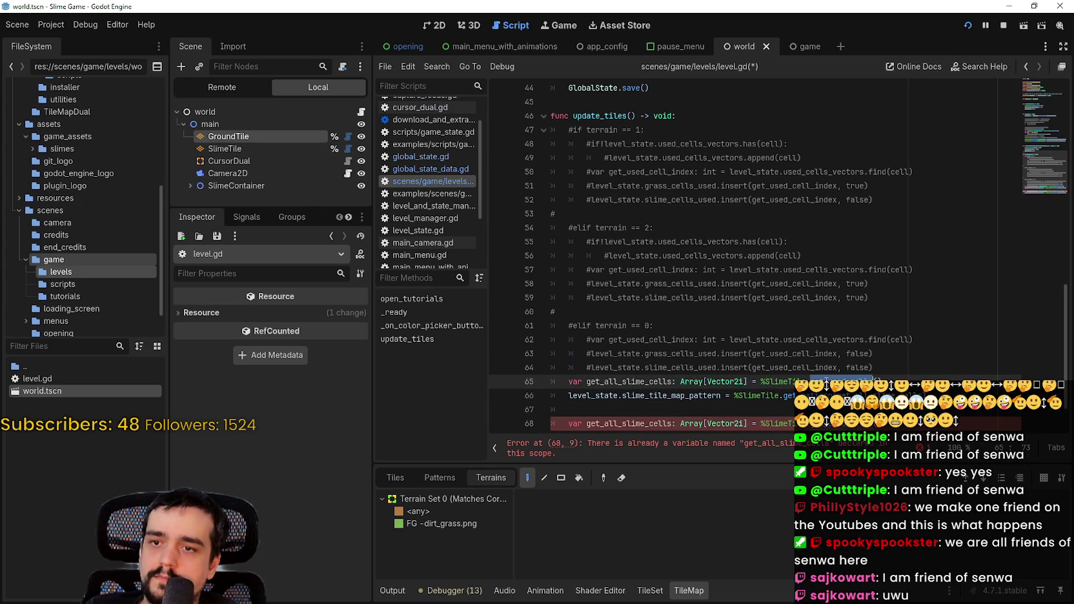
pyautogui.doubleClick(783, 382)
pyautogui.moveTo(219, 136); pyautogui.dragTo(783, 382)
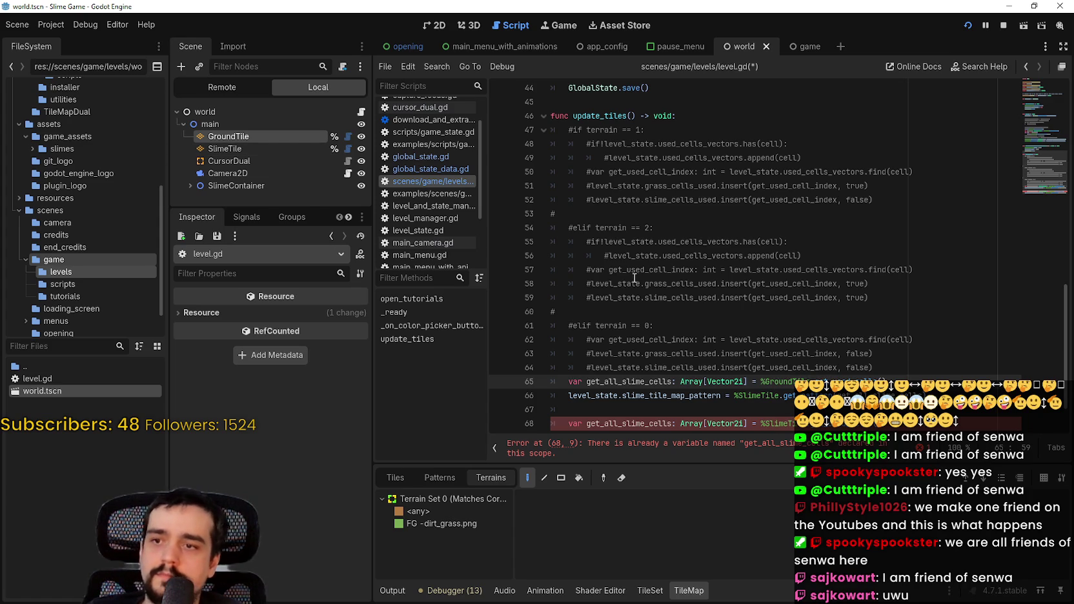
pyautogui.moveTo(645, 381); pyautogui.dragTo(627, 382)
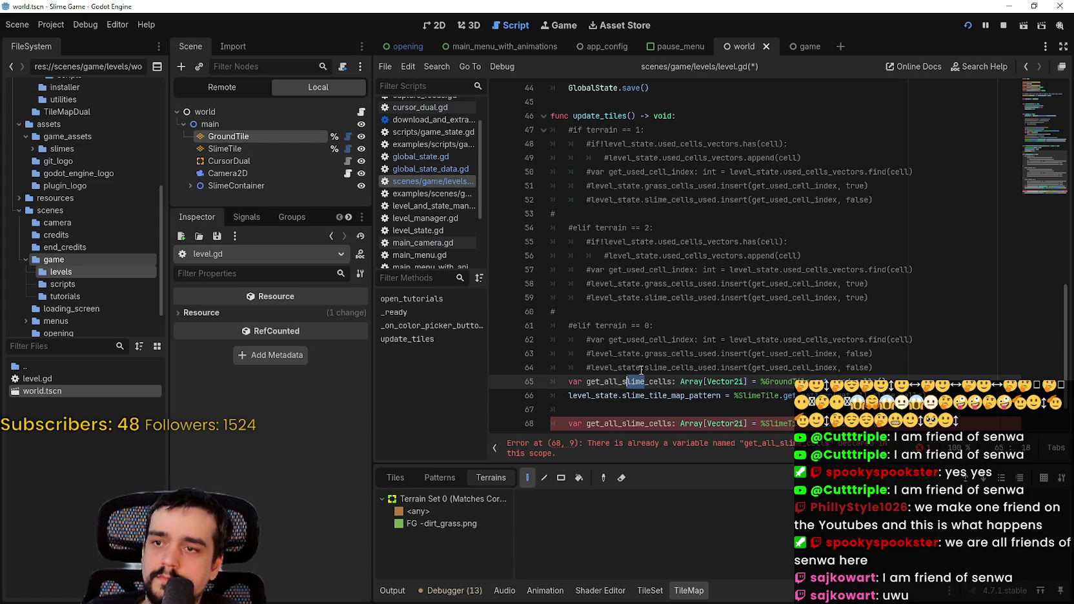
pyautogui.press('BackSpace')
pyautogui.press('BackSpace')
pyautogui.write('ground')
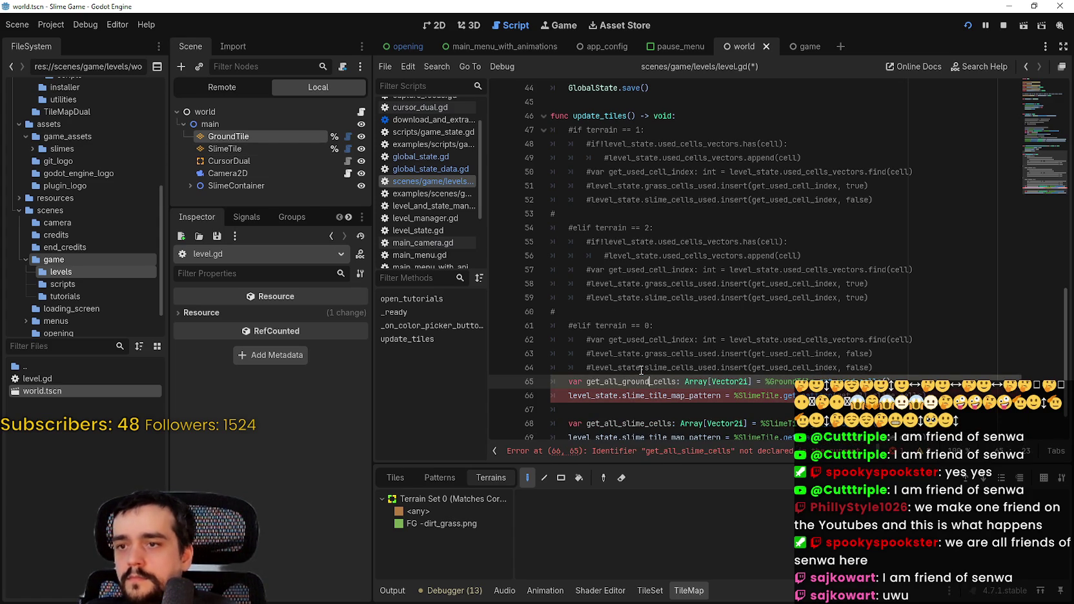
pyautogui.doubleClick(636, 381)
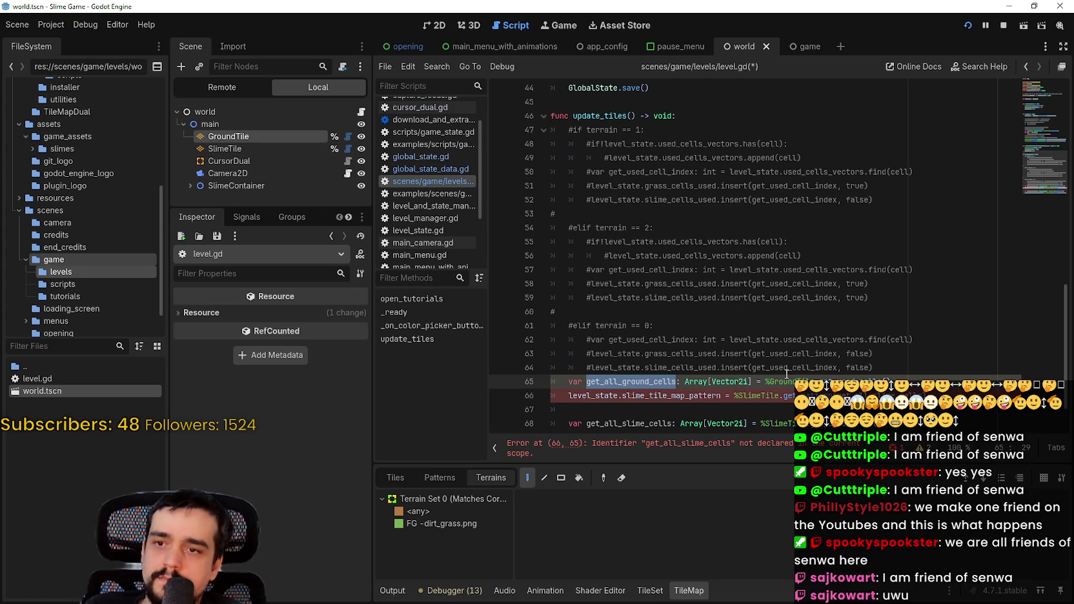
# - Store the copy into ground_tile_map_pattern, add a blank line above, and save level.gd
pyautogui.click(653, 396)
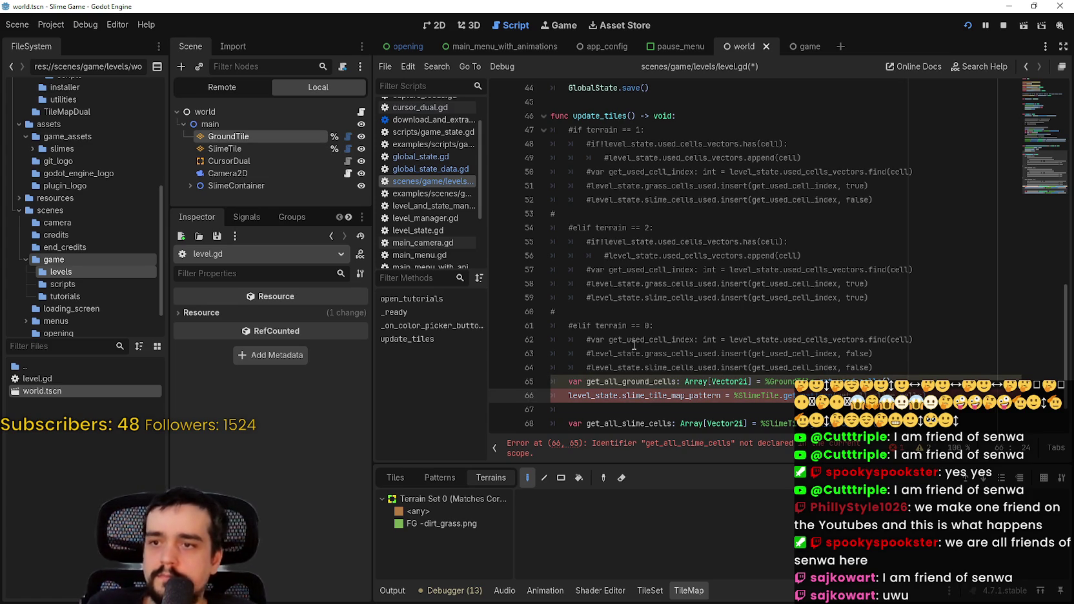
pyautogui.doubleClick(658, 396)
pyautogui.write('ground_tile_map_pattern')
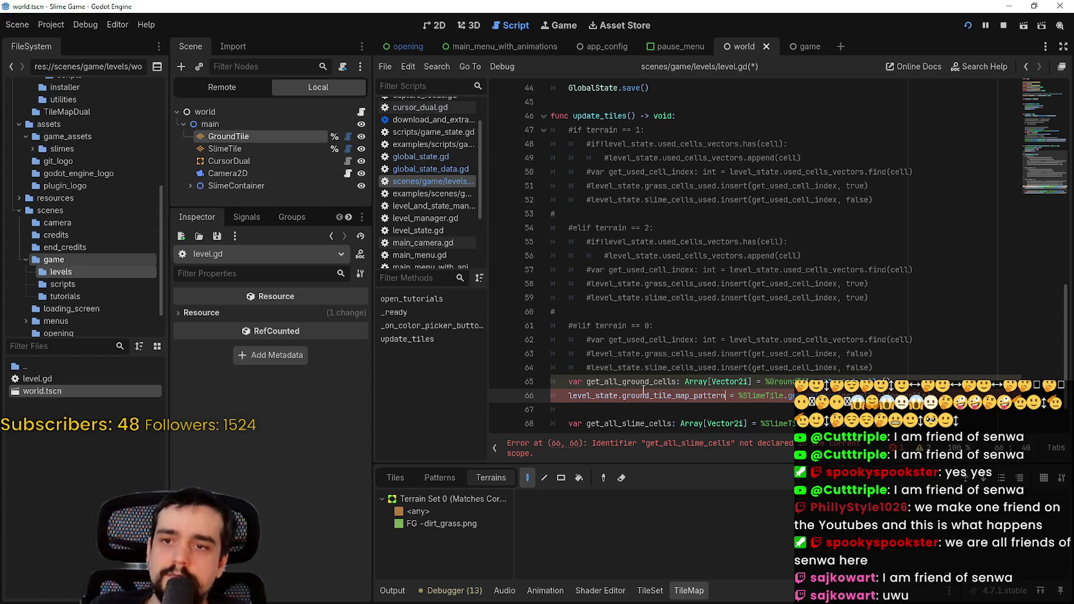
pyautogui.doubleClick(643, 381)
pyautogui.click(995, 396)
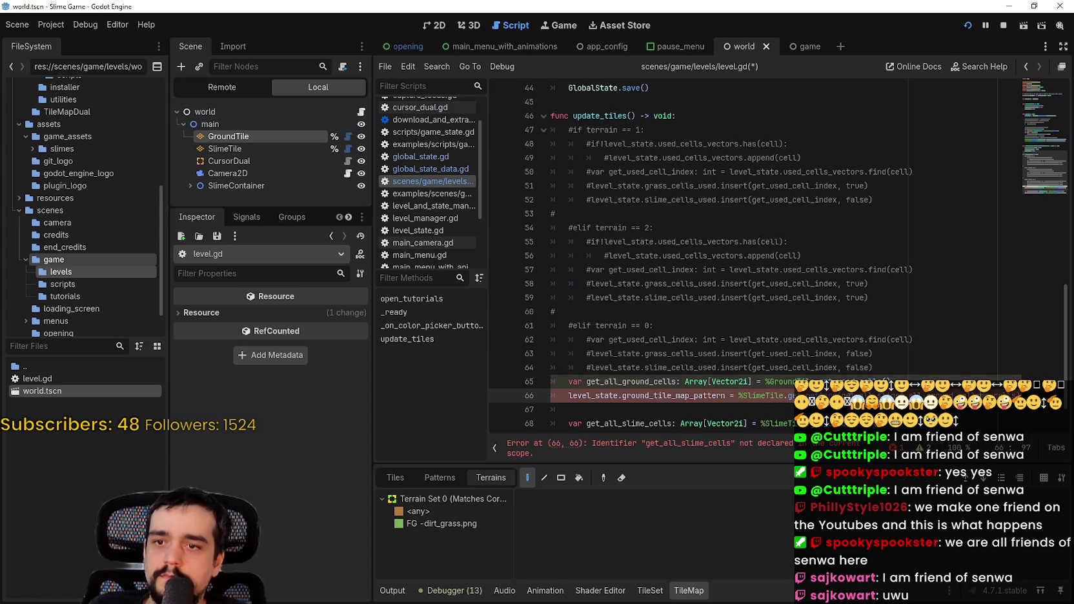
pyautogui.press('Down')
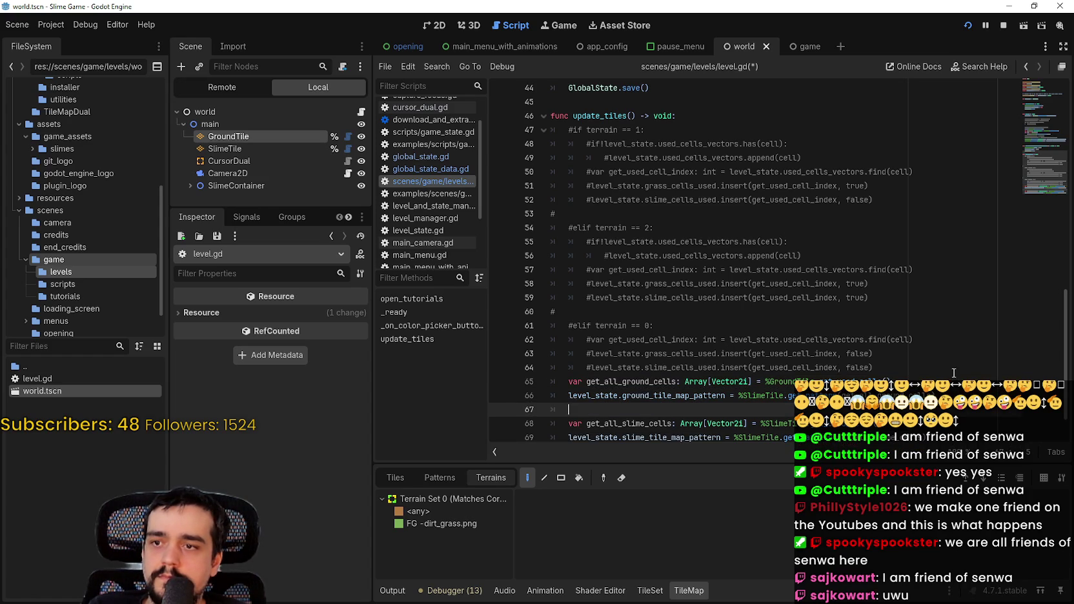
pyautogui.press('Up')
pyautogui.press('Up')
pyautogui.press('Return')
pyautogui.press('Up')
pyautogui.hotkey('ctrl', 's')
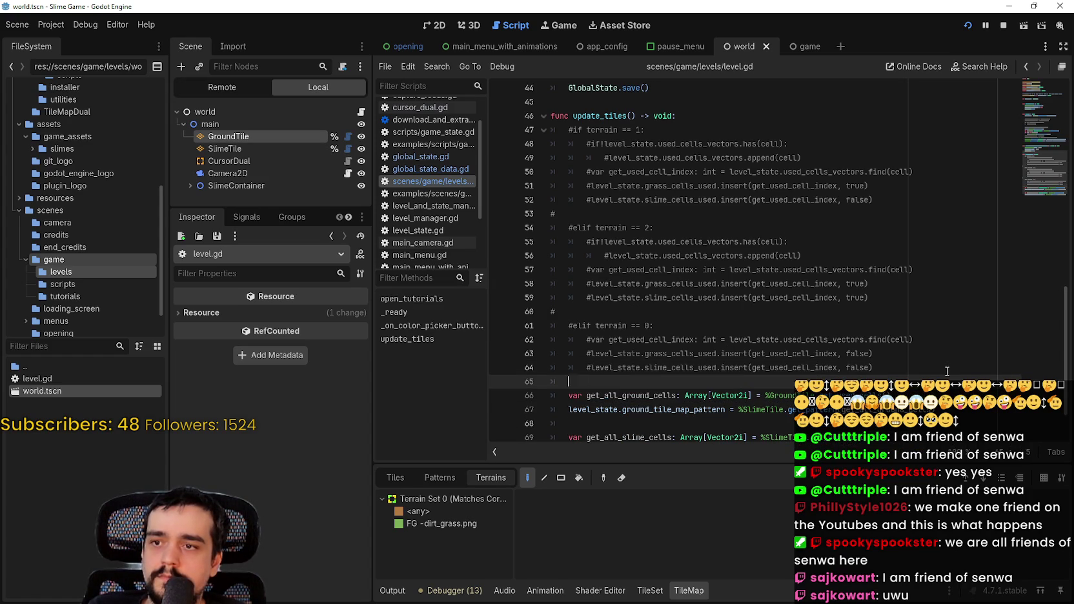
pyautogui.hotkey('ctrl', 's')
# - Review update_tiles and get_pattern's documentation, then switch to cursor_dual.gd
pyautogui.scroll(-2, 698, 373)
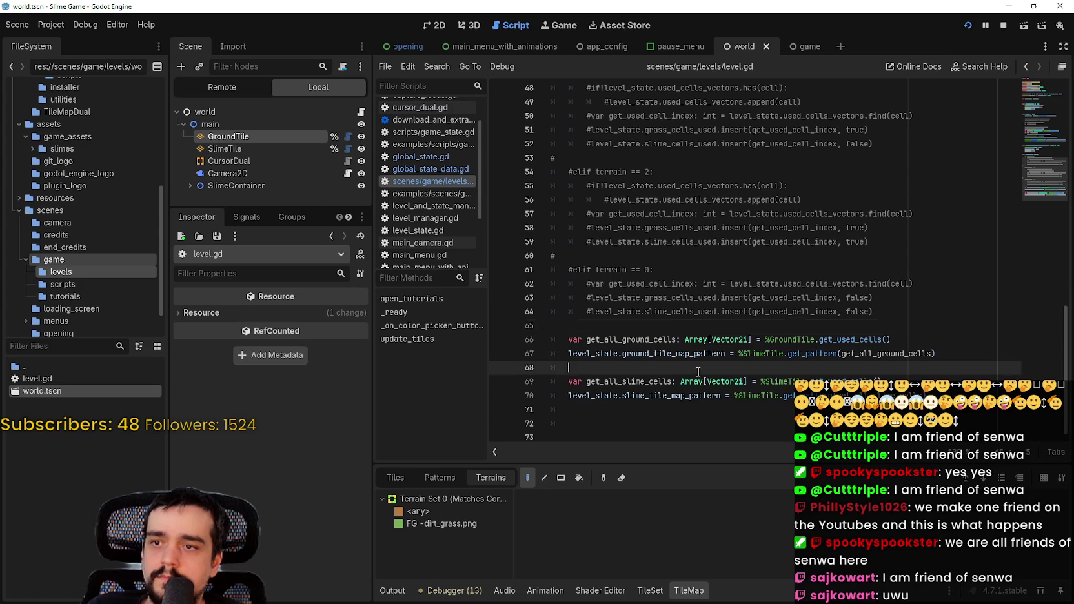
pyautogui.scroll(1, 661, 330)
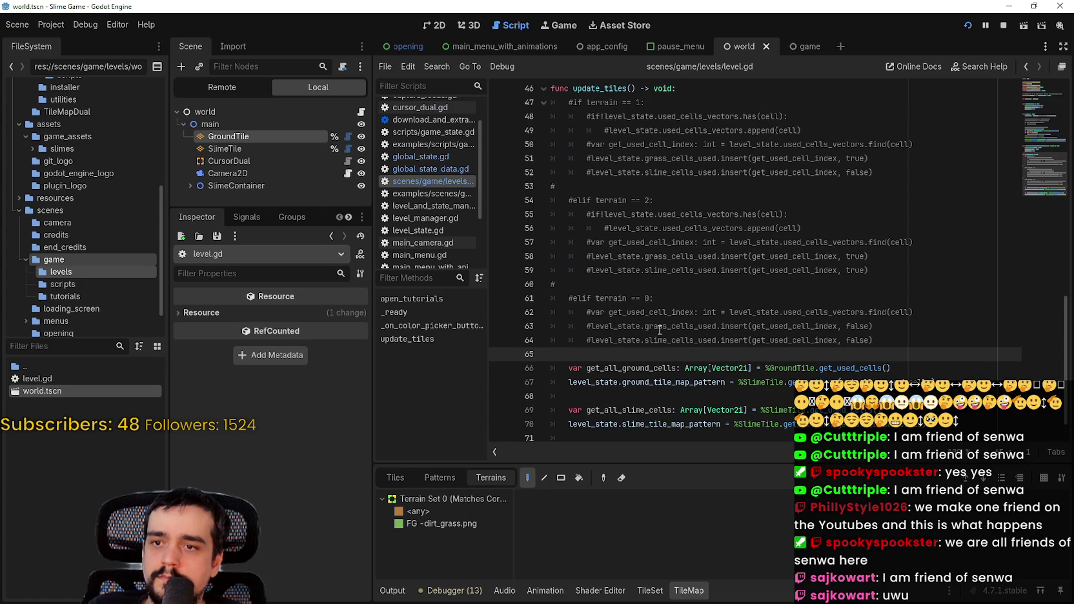
pyautogui.moveTo(815, 383)
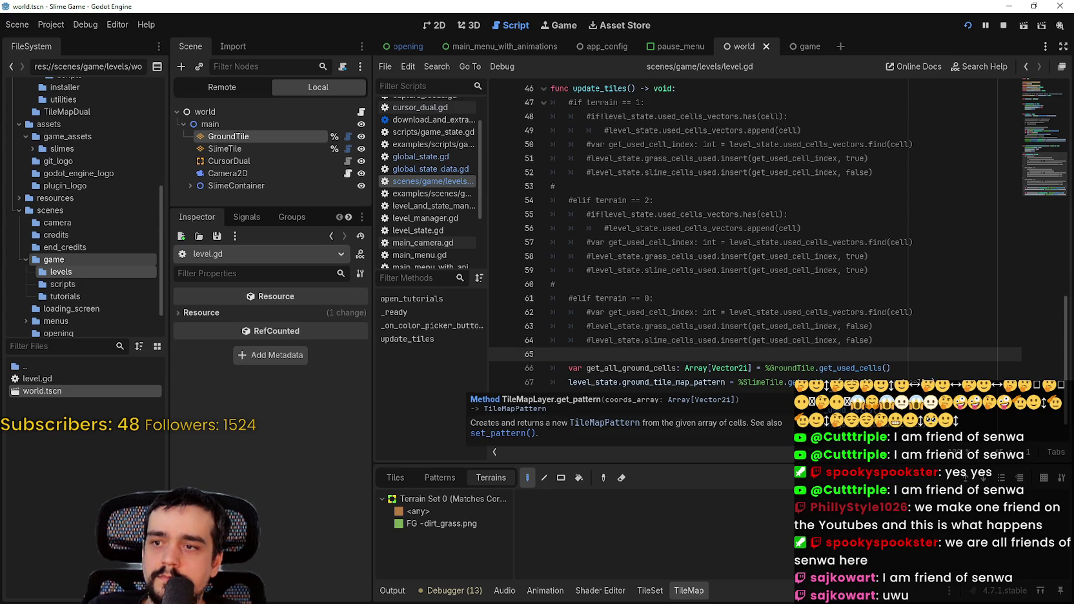
pyautogui.scroll(3, 609, 213)
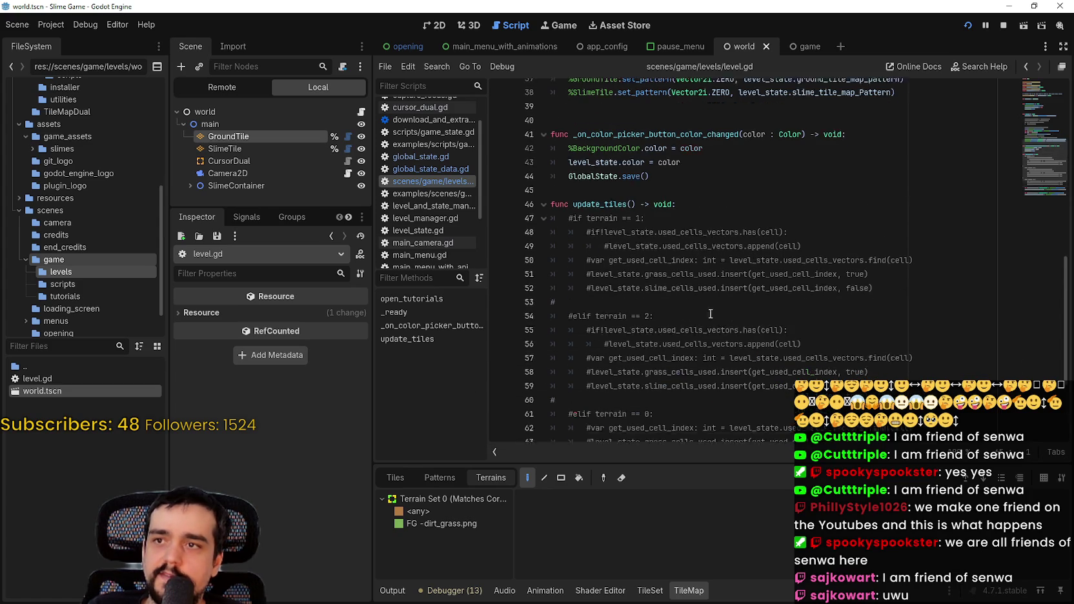
pyautogui.doubleClick(610, 214)
pyautogui.click(348, 162)
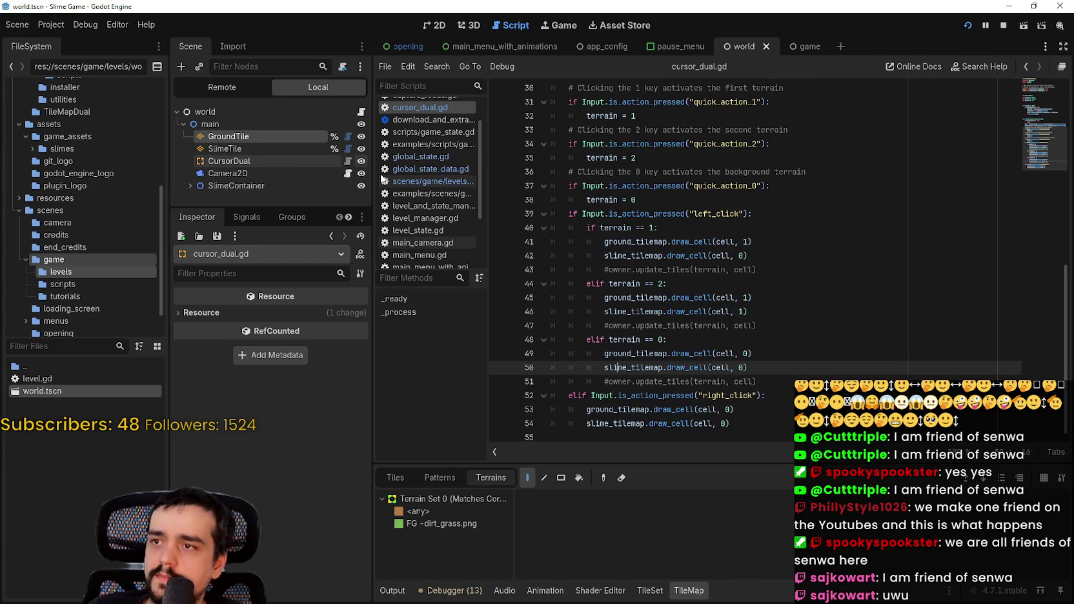
# - Uncomment the calls on lines 51 and 47 and reduce both to owner.update_tiles()
pyautogui.click(611, 381)
pyautogui.press('BackSpace')
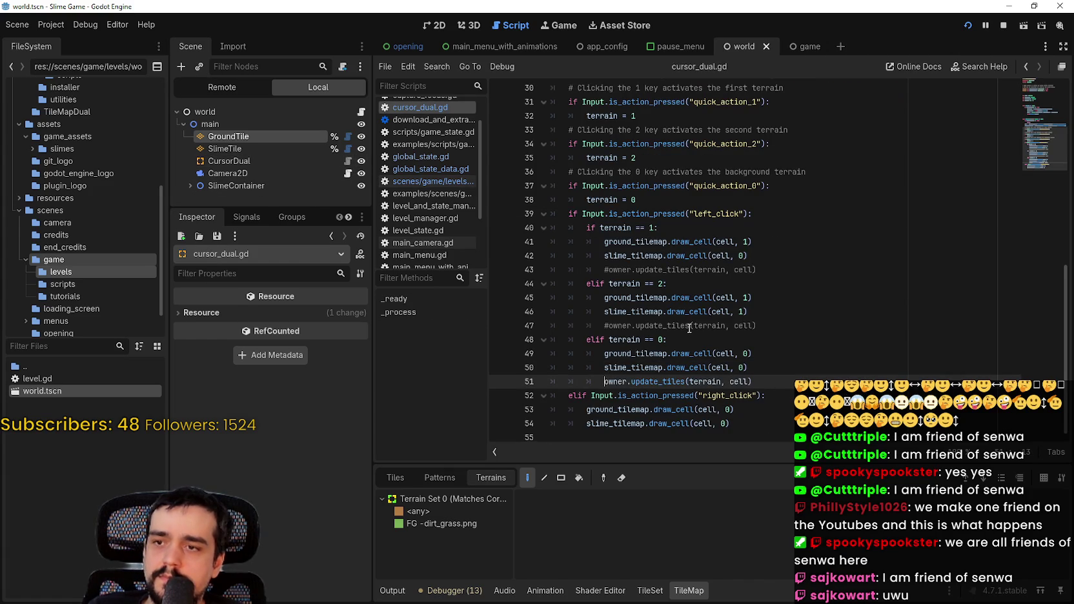
pyautogui.hotkey('shift', 'End')
pyautogui.write('update_tiles(')
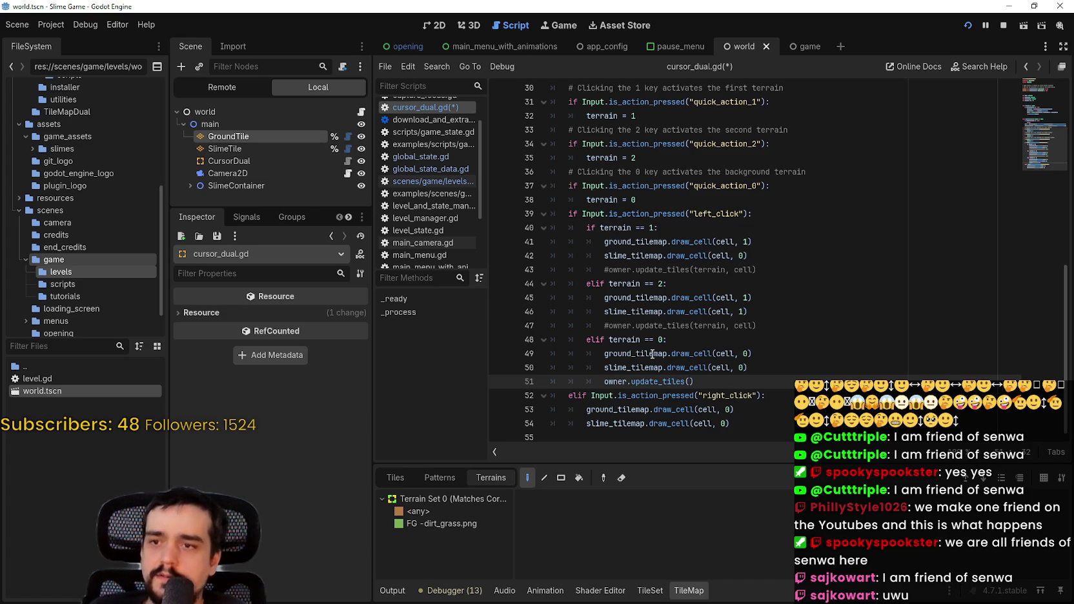
pyautogui.click(605, 326)
pyautogui.press('BackSpace')
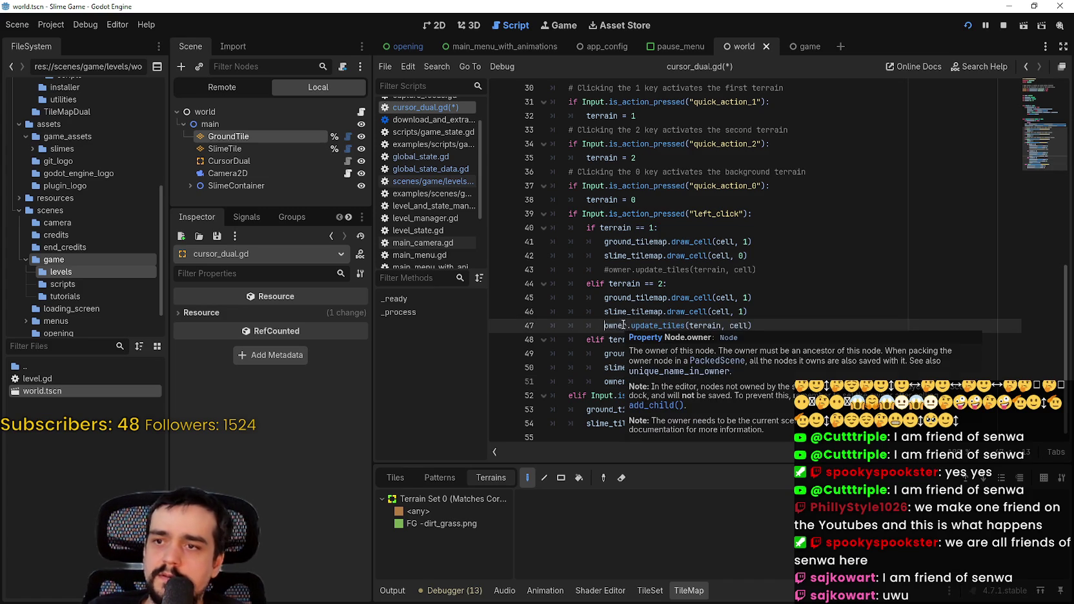
pyautogui.moveTo(686, 327); pyautogui.dragTo(795, 323)
pyautogui.press('BackSpace')
pyautogui.write('(')
# - Uncomment line 43, strip its (terrain, cell) arguments to update_tiles(), and save cursor_dual.gd
pyautogui.click(610, 270)
pyautogui.press('BackSpace')
pyautogui.moveTo(685, 270)
pyautogui.mouseDown()
pyautogui.moveTo(792, 257)
pyautogui.moveTo(786, 266)
pyautogui.mouseUp()
pyautogui.press('BackSpace')
pyautogui.write('(')
pyautogui.hotkey('ctrl', 's')
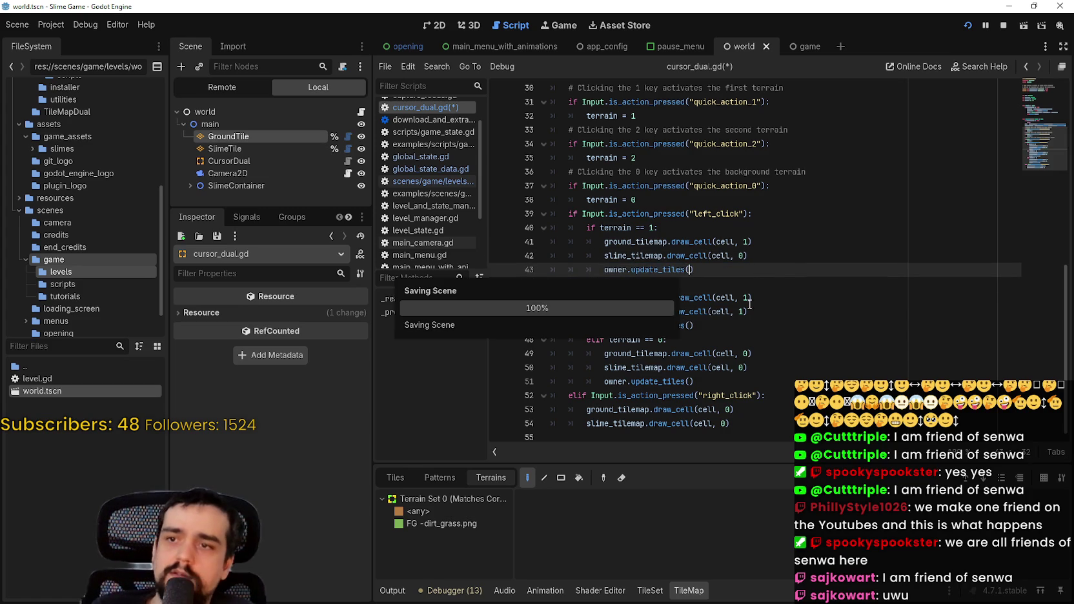
# - Save again and review the terrain branches between lines 47 and 54
pyautogui.click(784, 425)
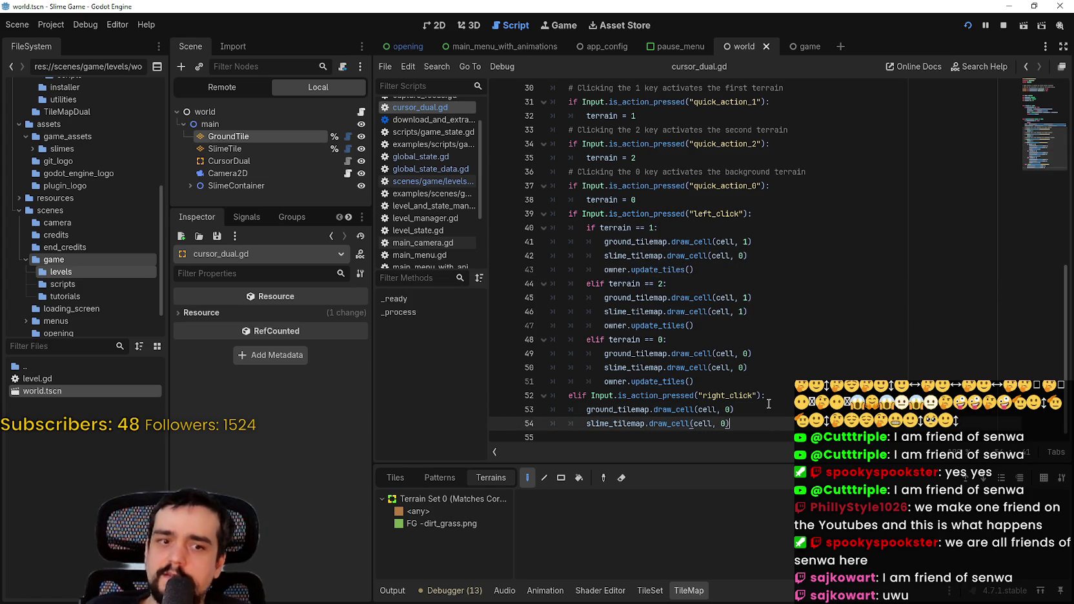
pyautogui.hotkey('ctrl', 's')
pyautogui.scroll(2, 749, 401)
pyautogui.click(749, 342)
pyautogui.scroll(-2, 752, 342)
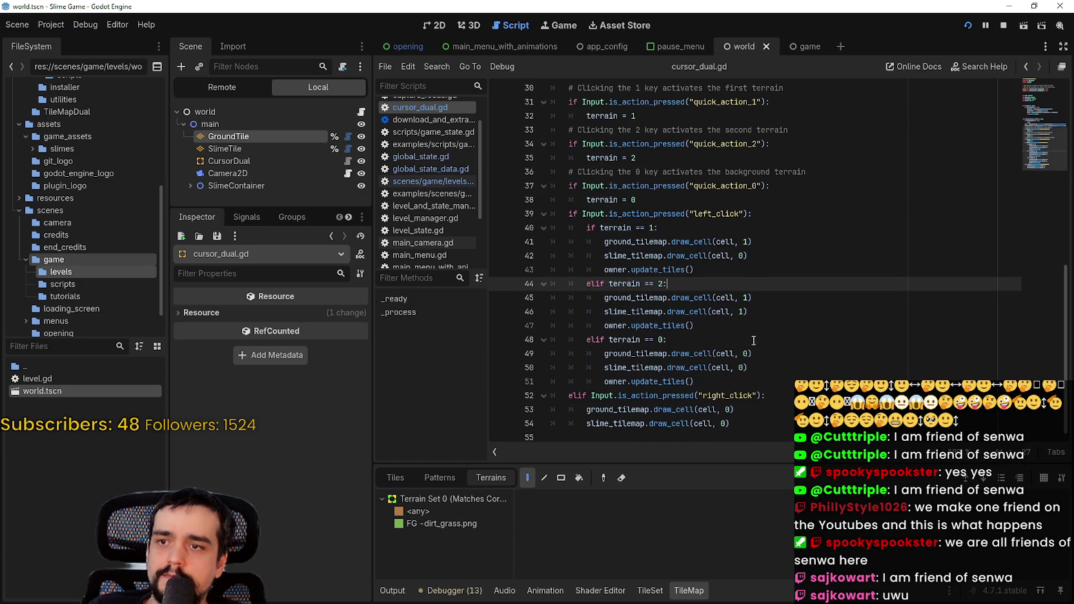
pyautogui.click(730, 423)
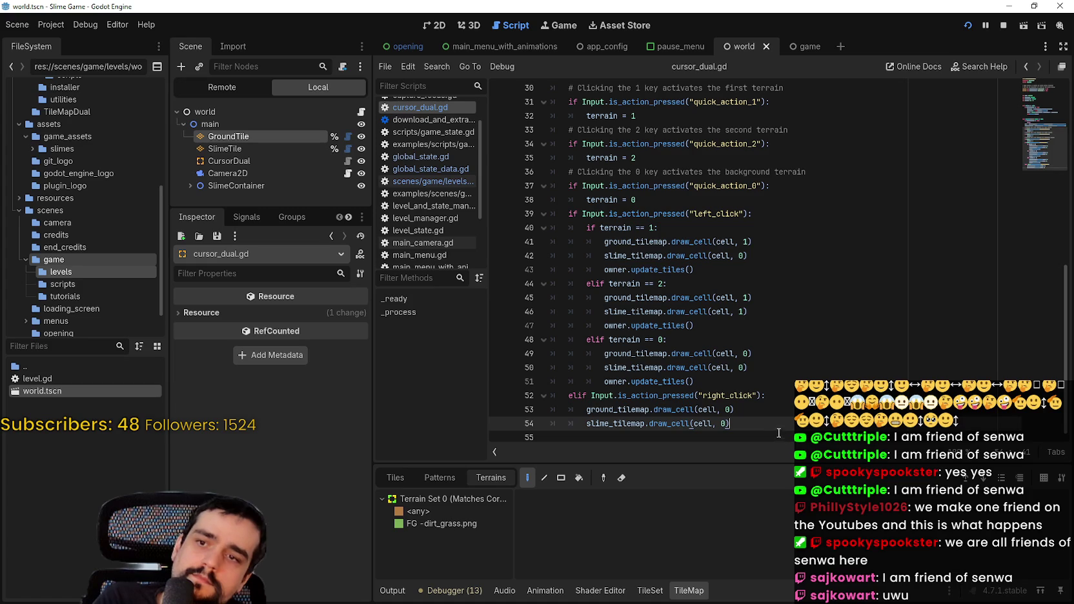
pyautogui.click(728, 381)
# - Insert print("HERE") after the line 51 update_tiles() call and save cursor_dual.gd
pyautogui.hotkey('ctrl', 's')
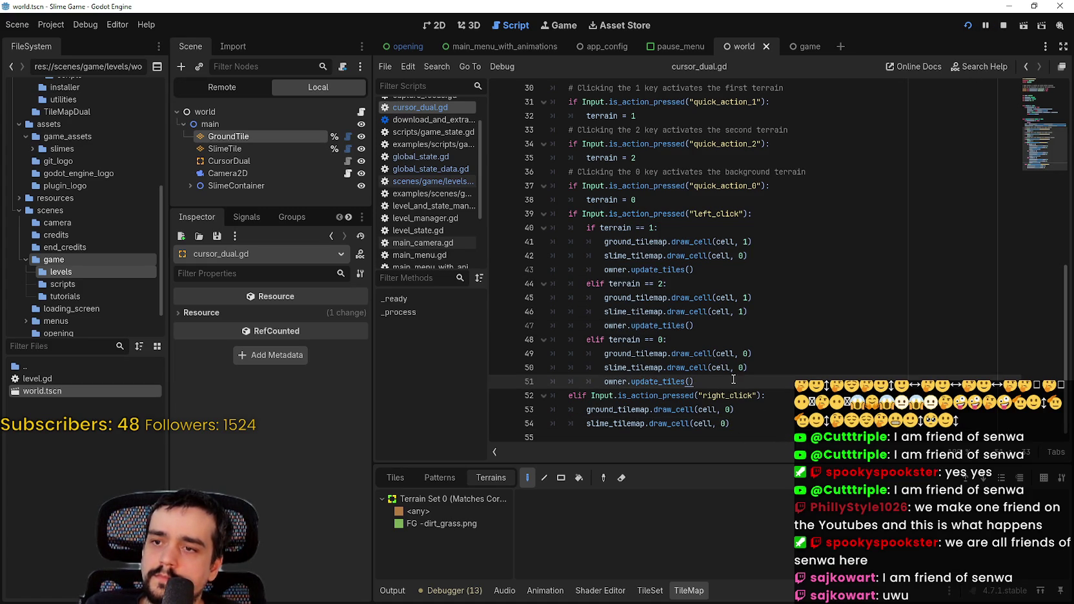
pyautogui.click(758, 423)
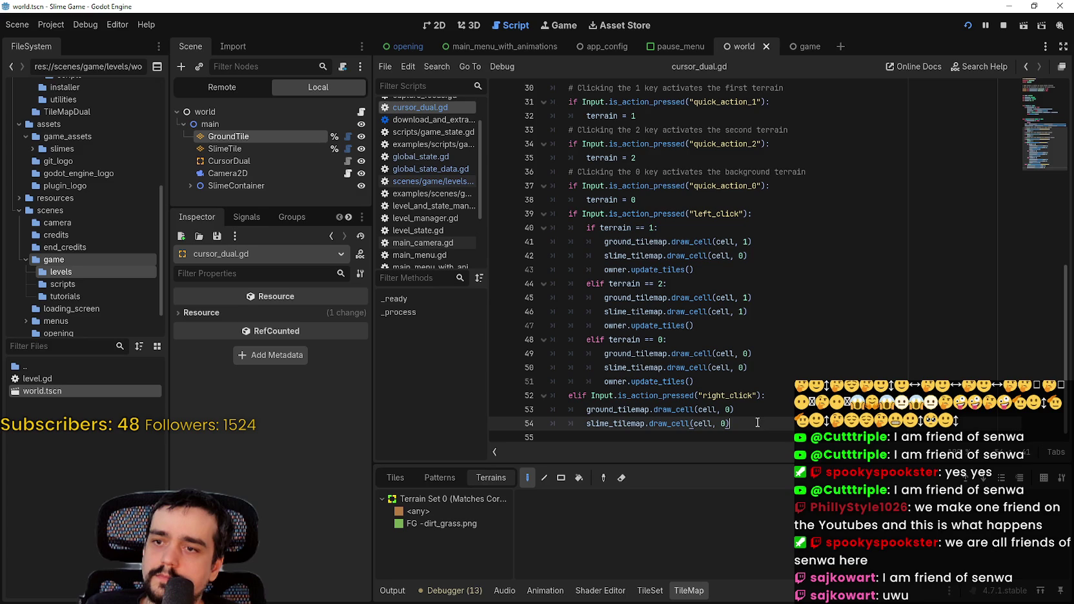
pyautogui.click(716, 384)
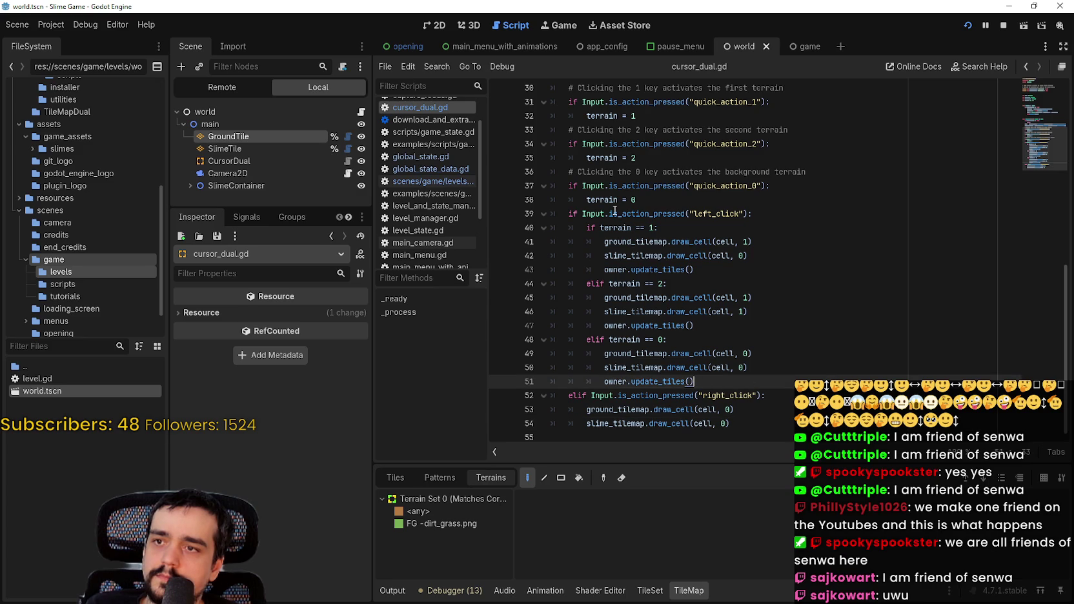
pyautogui.press('Return')
pyautogui.press('BackSpace')
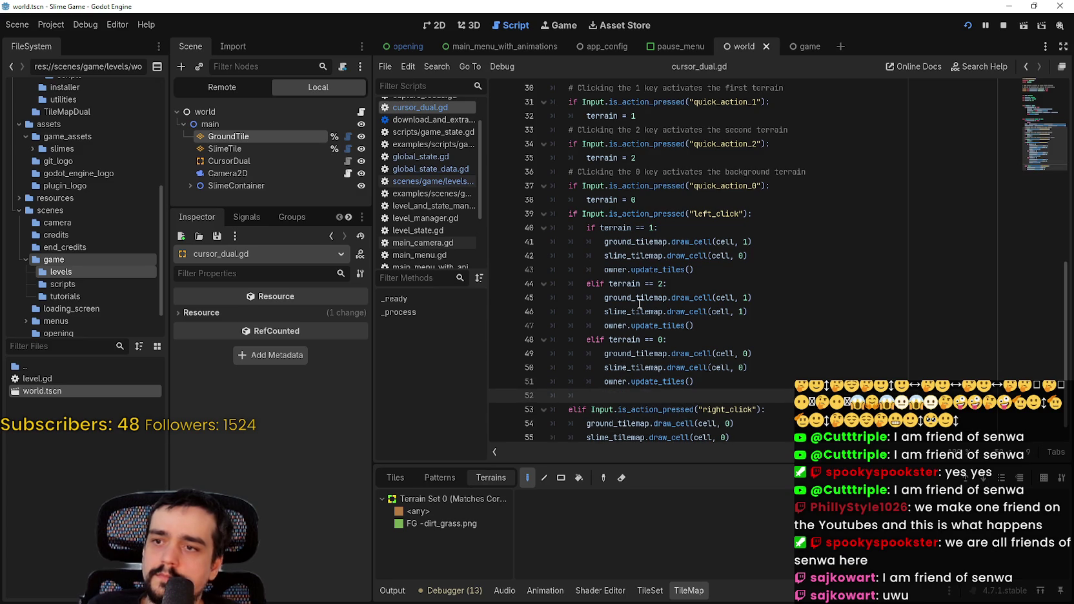
pyautogui.write('print(')
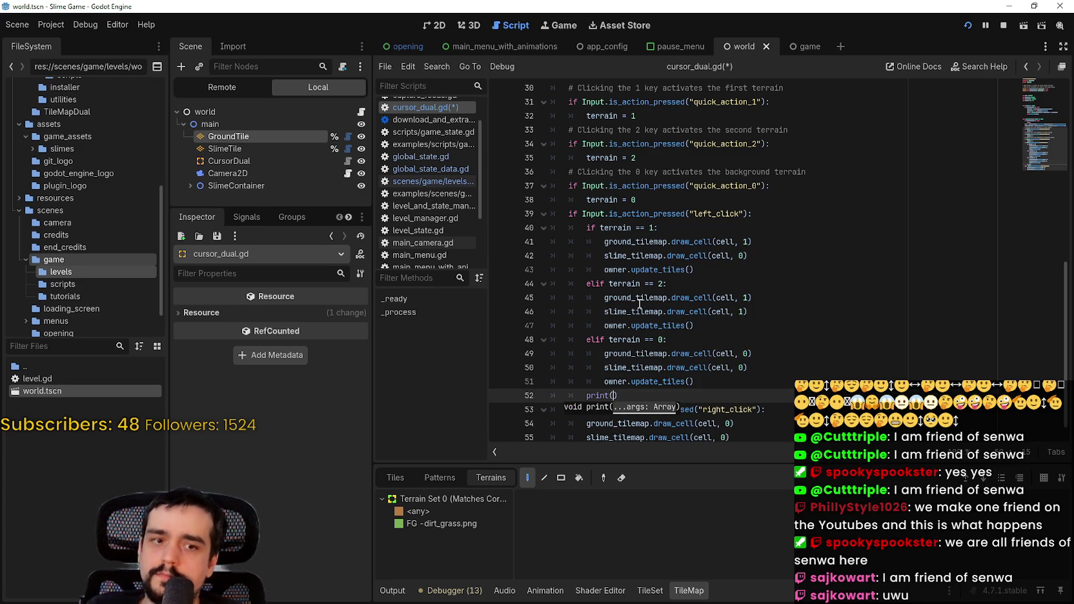
pyautogui.write('"HERE")')
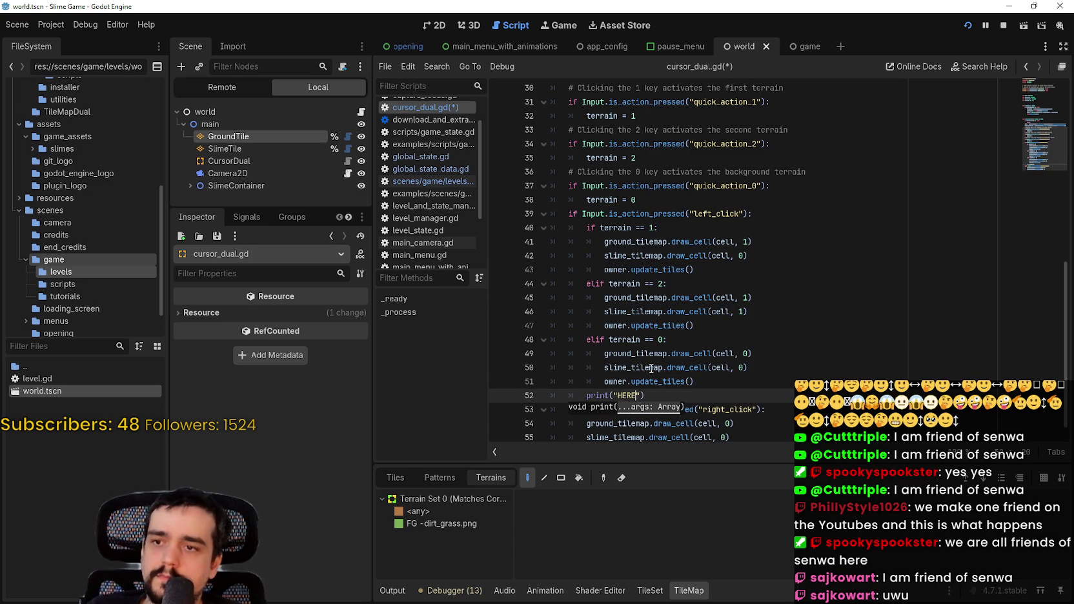
pyautogui.hotkey('ctrl', 's')
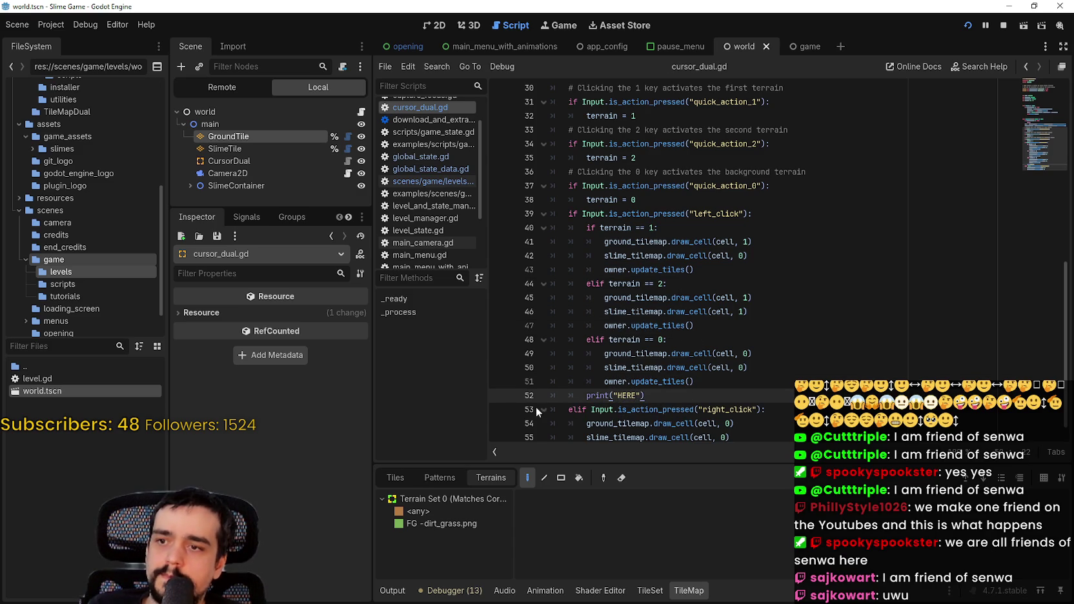